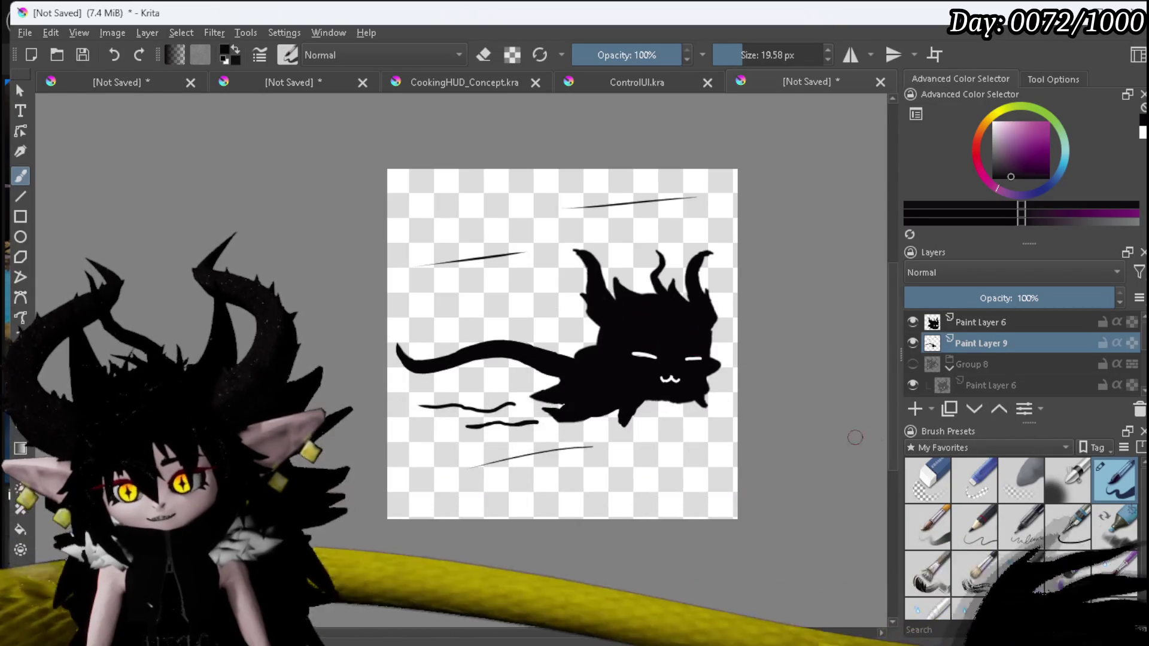
Add a new Paint Layer 10 and move it above Group 8.
left_click(959, 368)
left_click(914, 409)
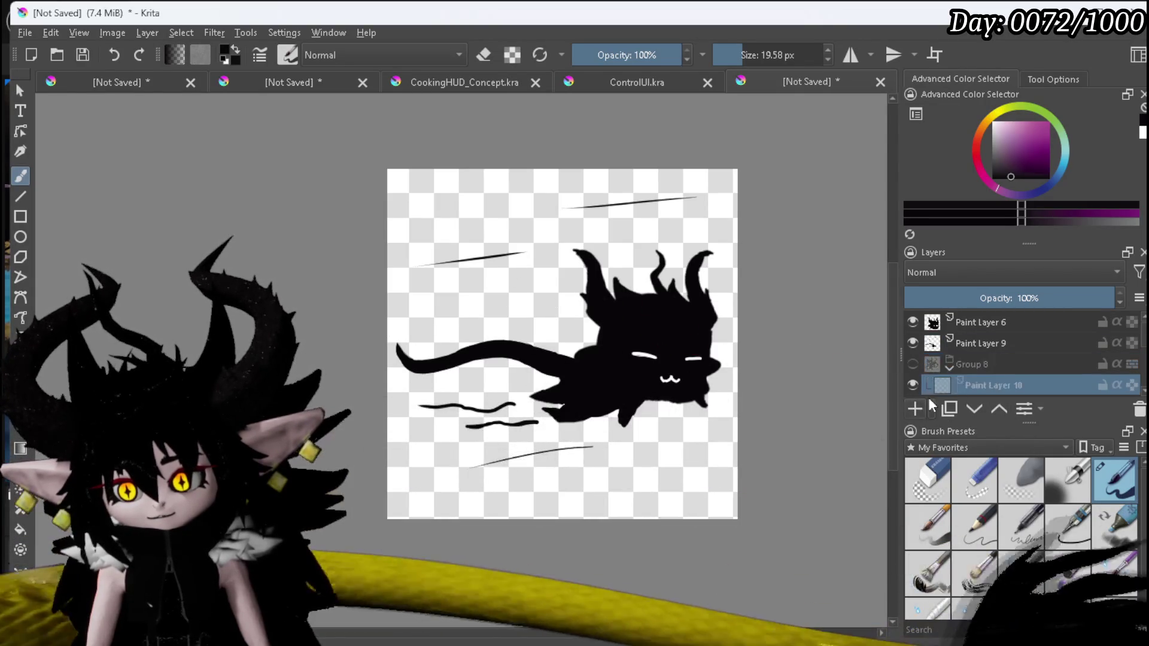
left_click_drag(991, 378, 987, 349)
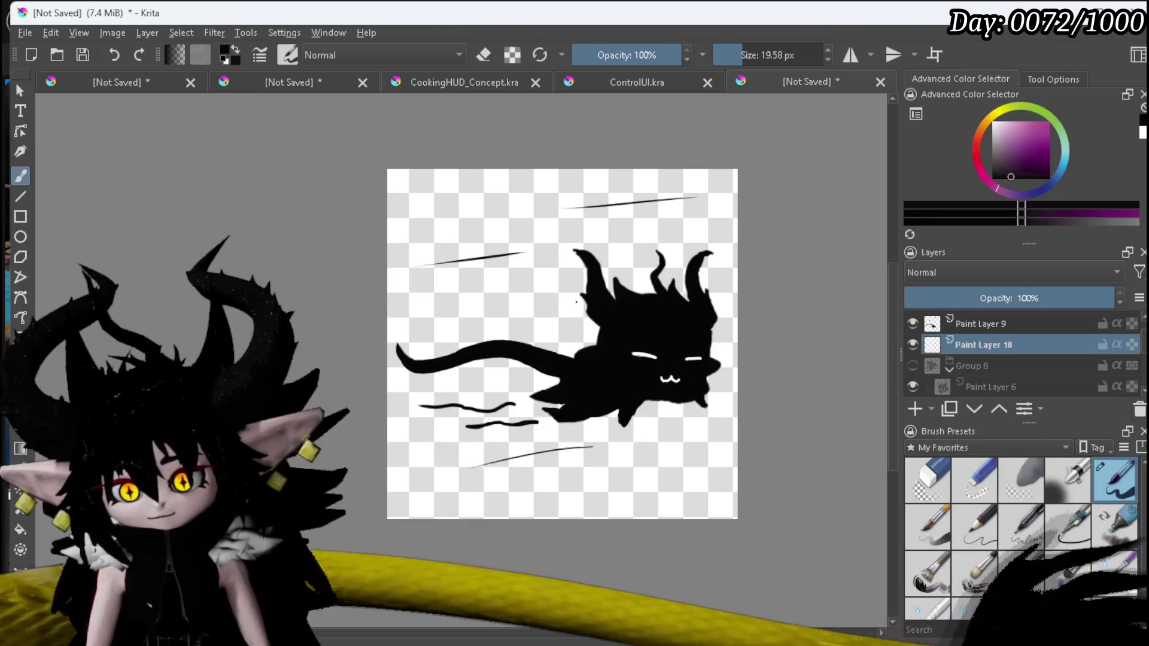
Paint a solid black wavy wing shape behind the creature's head and along its body.
mouse_move(542, 295)
left_mouse_down()
mouse_move(493, 304)
mouse_move(473, 330)
left_mouse_up()
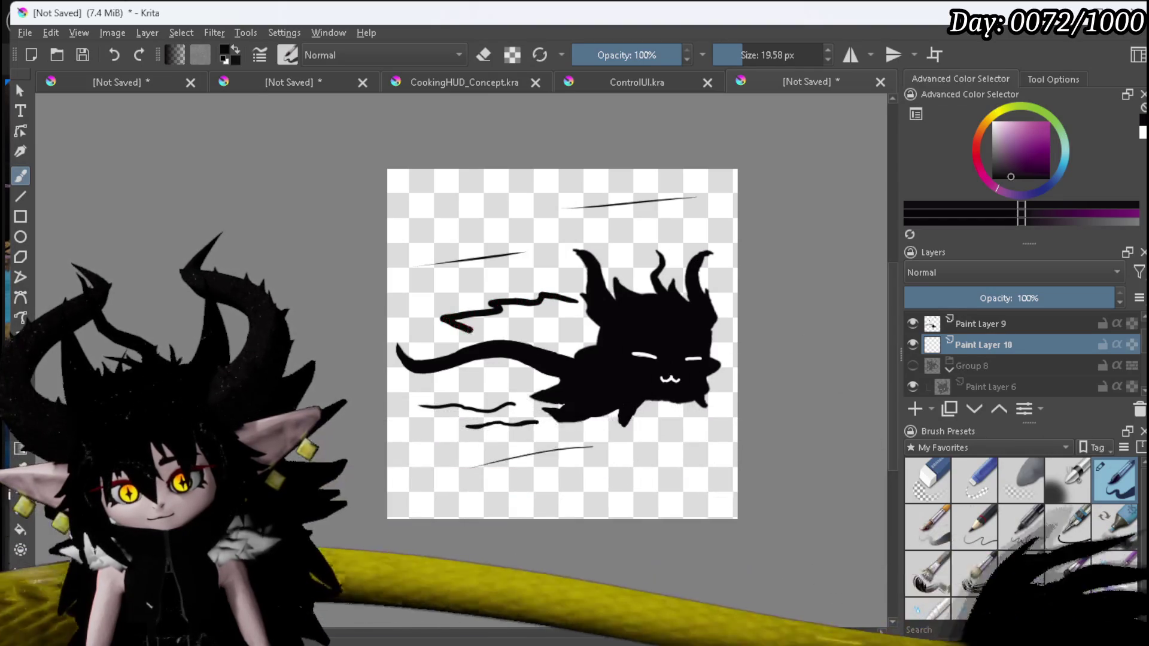
left_click_drag(498, 371, 543, 383)
mouse_move(468, 322)
left_mouse_down()
mouse_move(560, 298)
mouse_move(584, 329)
mouse_move(564, 340)
mouse_move(555, 318)
mouse_move(468, 318)
mouse_move(472, 328)
left_mouse_up()
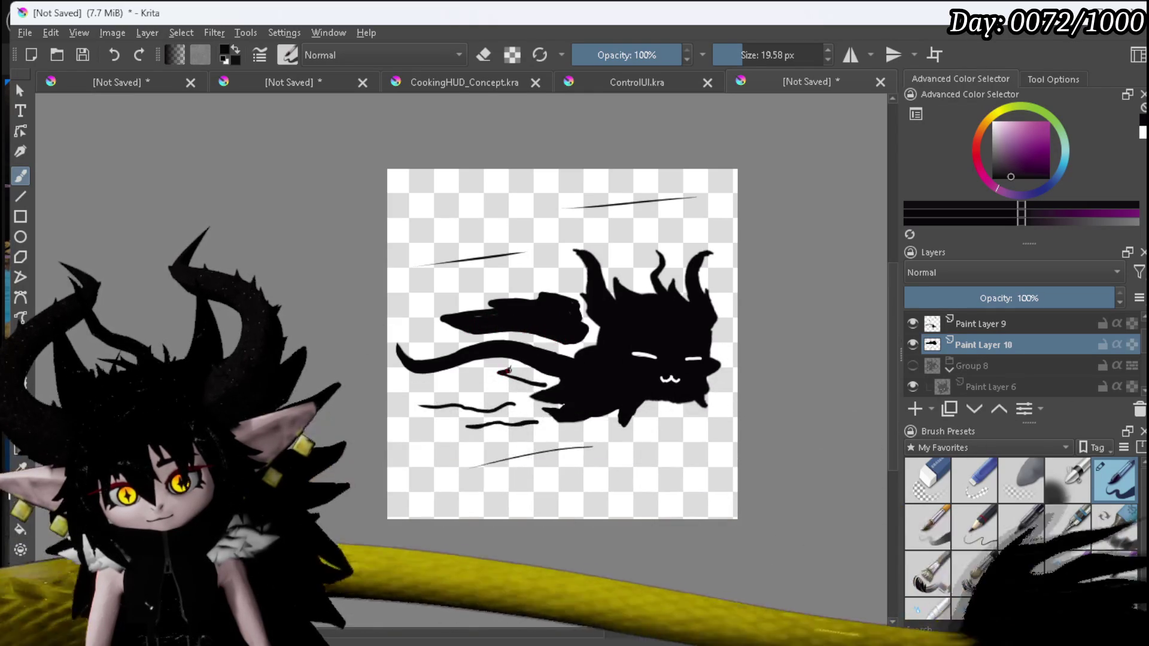
mouse_move(531, 379)
left_mouse_down()
mouse_move(545, 383)
mouse_move(511, 376)
left_mouse_up()
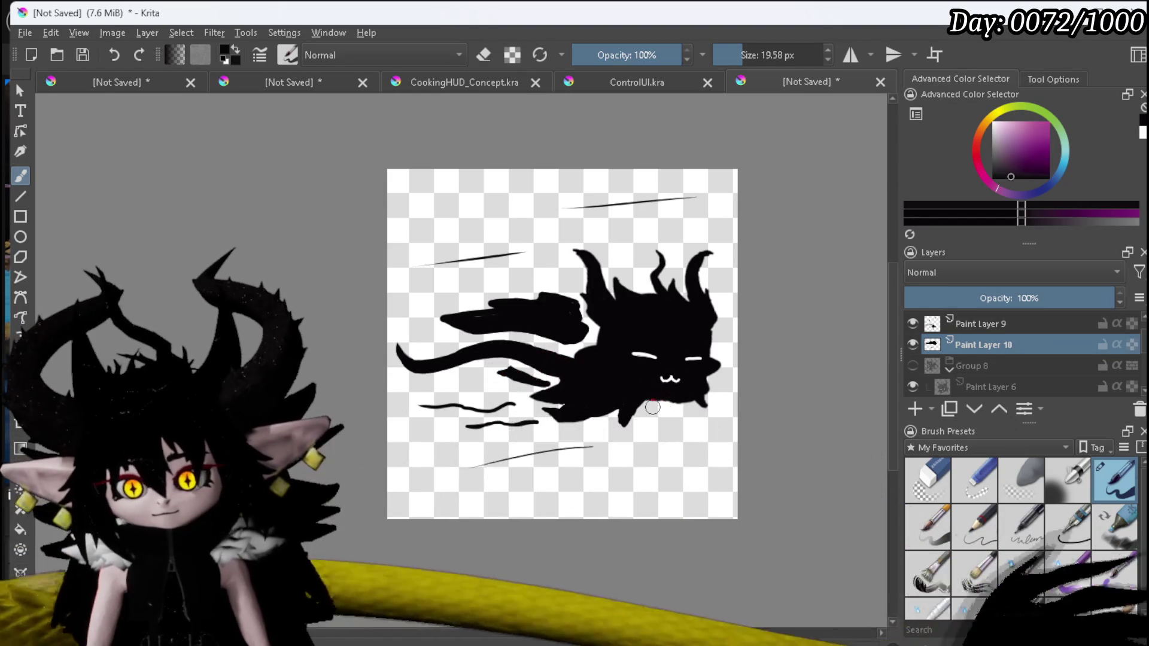
left_click_drag(647, 407, 662, 405)
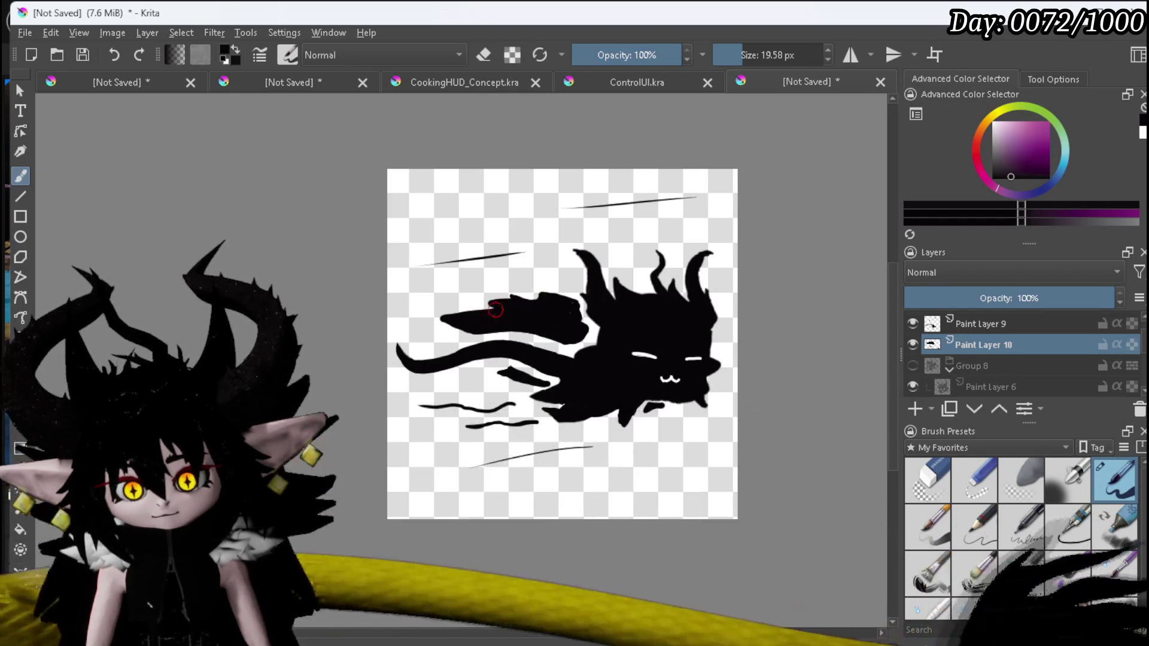
left_click_drag(509, 366, 496, 364)
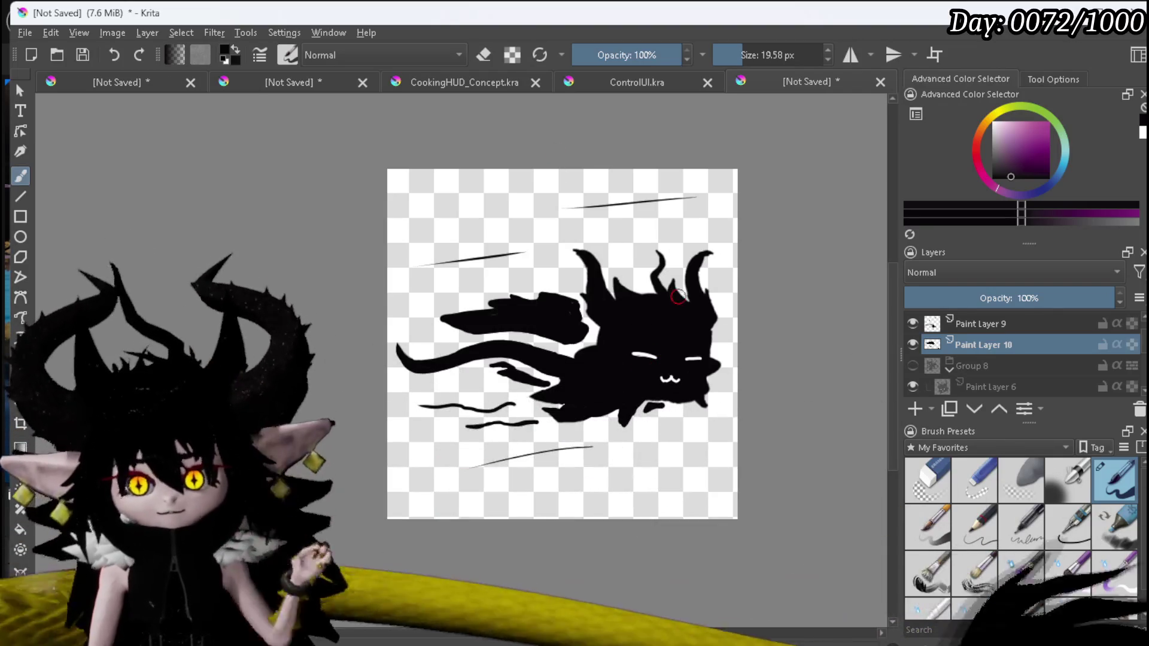
key("ctrl+plus")
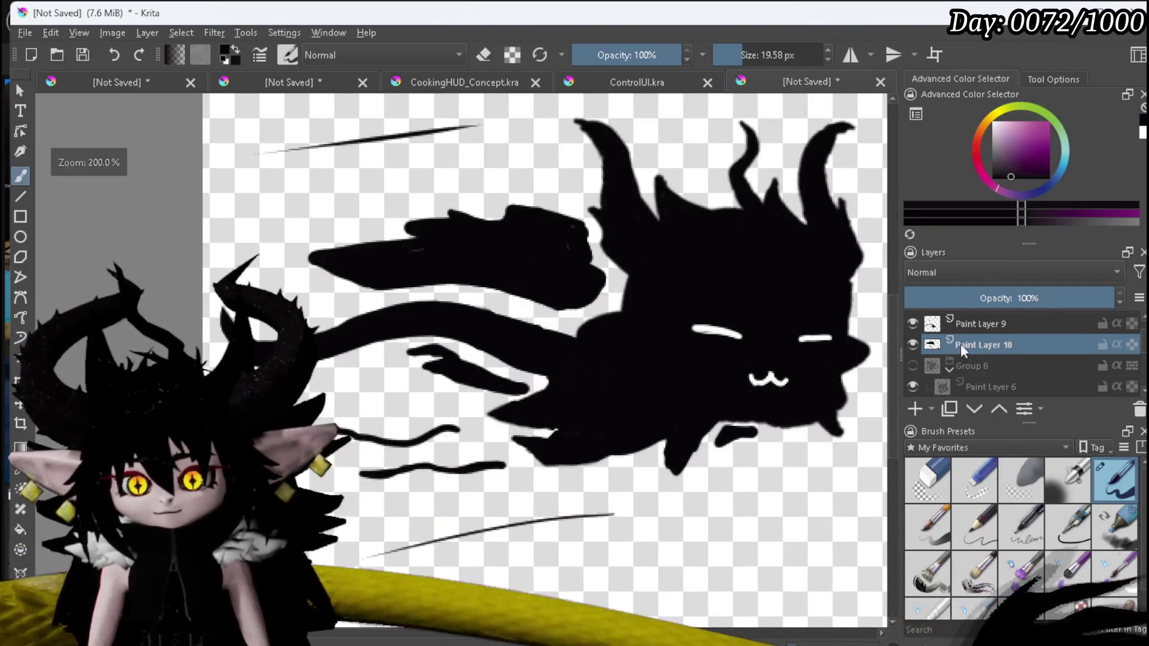
With the Eraser Circle preset on Paint Layer 9, erase the pointed spike below the belly.
left_click(944, 465)
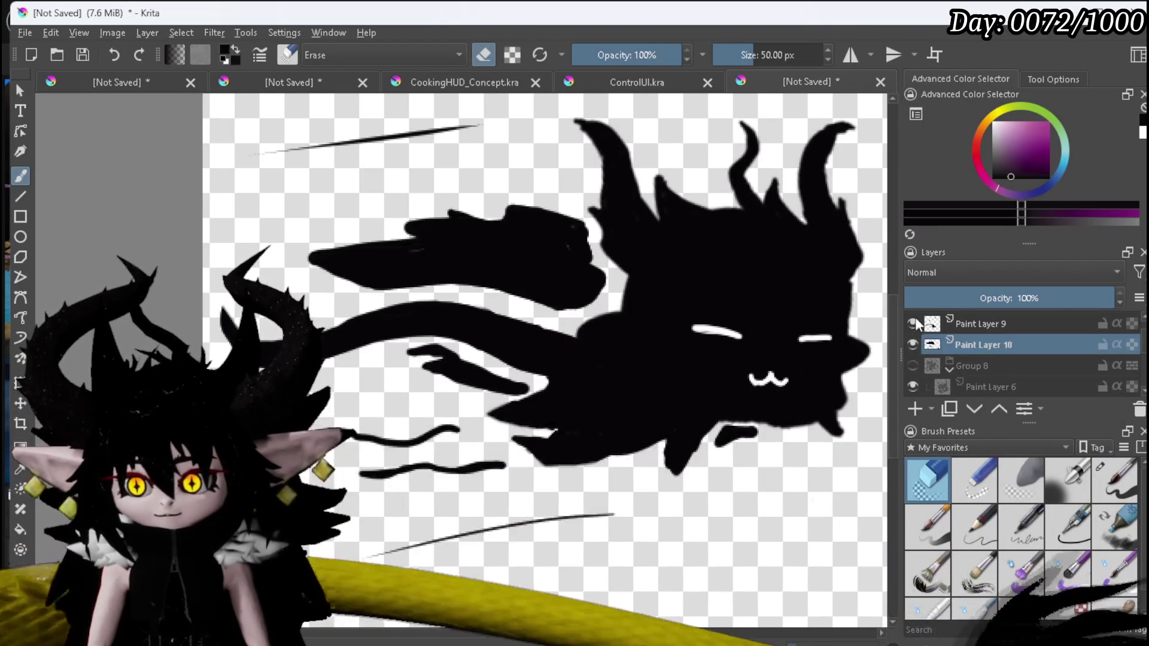
left_click(974, 325)
left_click_drag(628, 351, 578, 344)
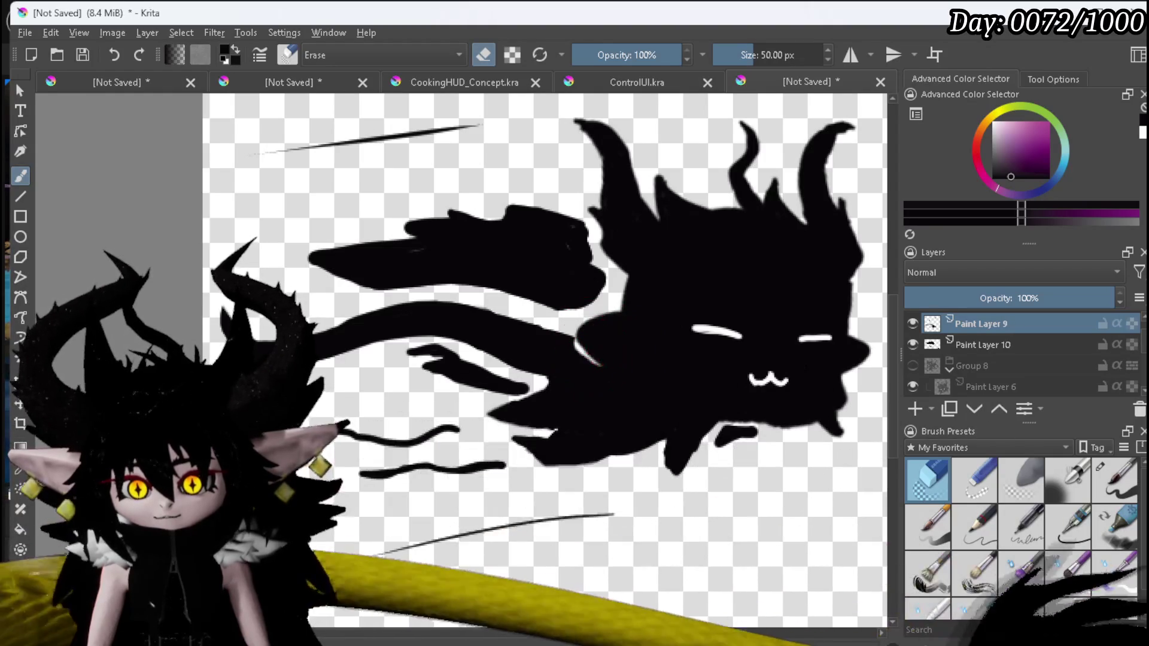
mouse_move(609, 368)
left_mouse_down()
mouse_move(624, 376)
mouse_move(573, 387)
left_mouse_up()
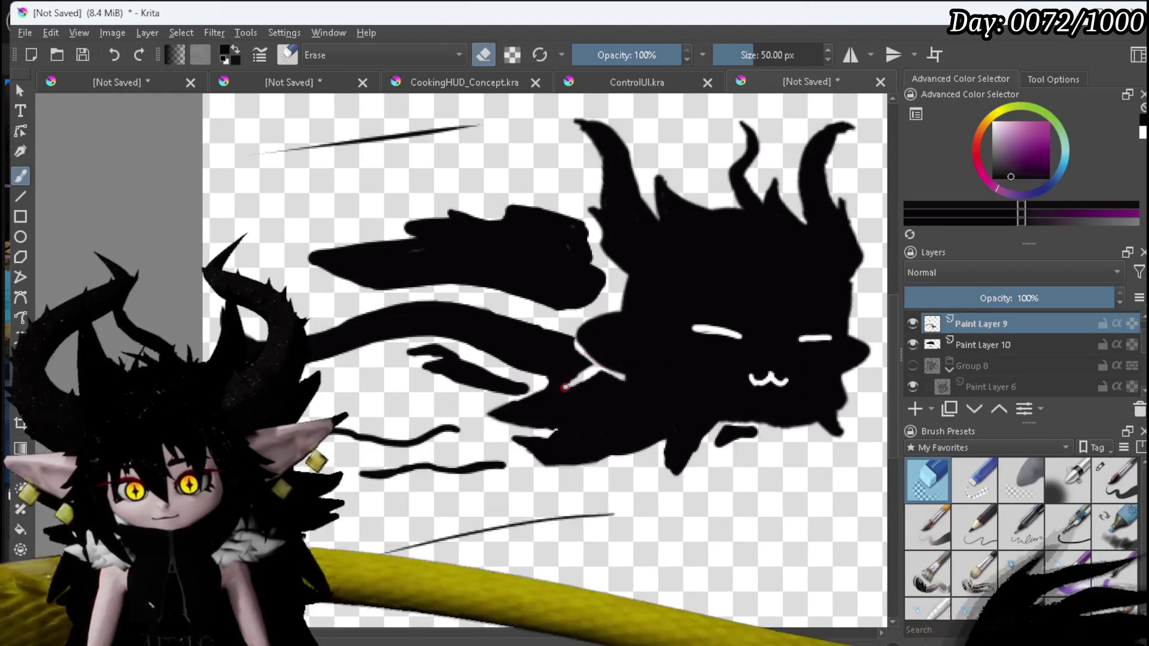
key("ctrl+z")
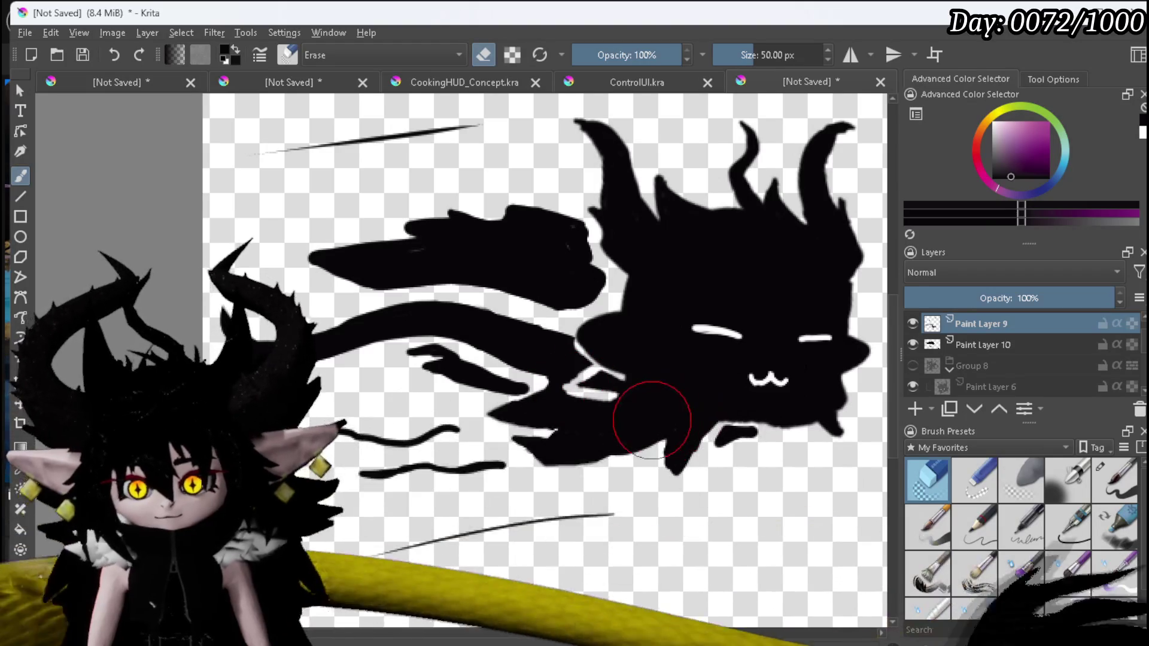
key("ctrl+z")
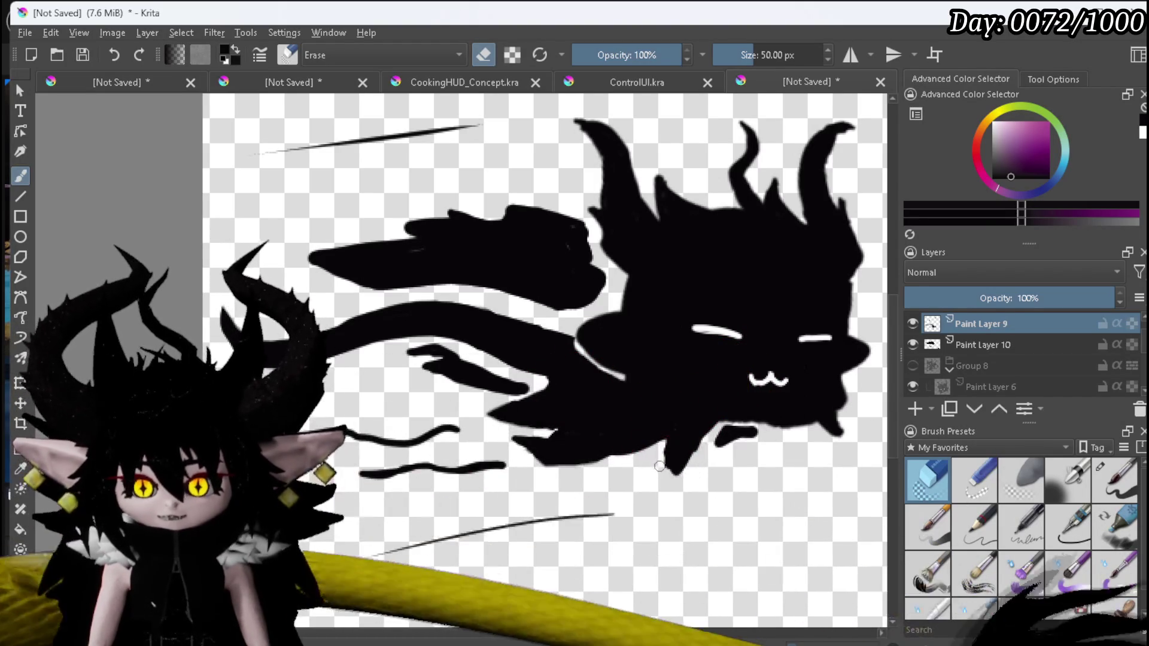
left_click_drag(662, 446, 673, 469)
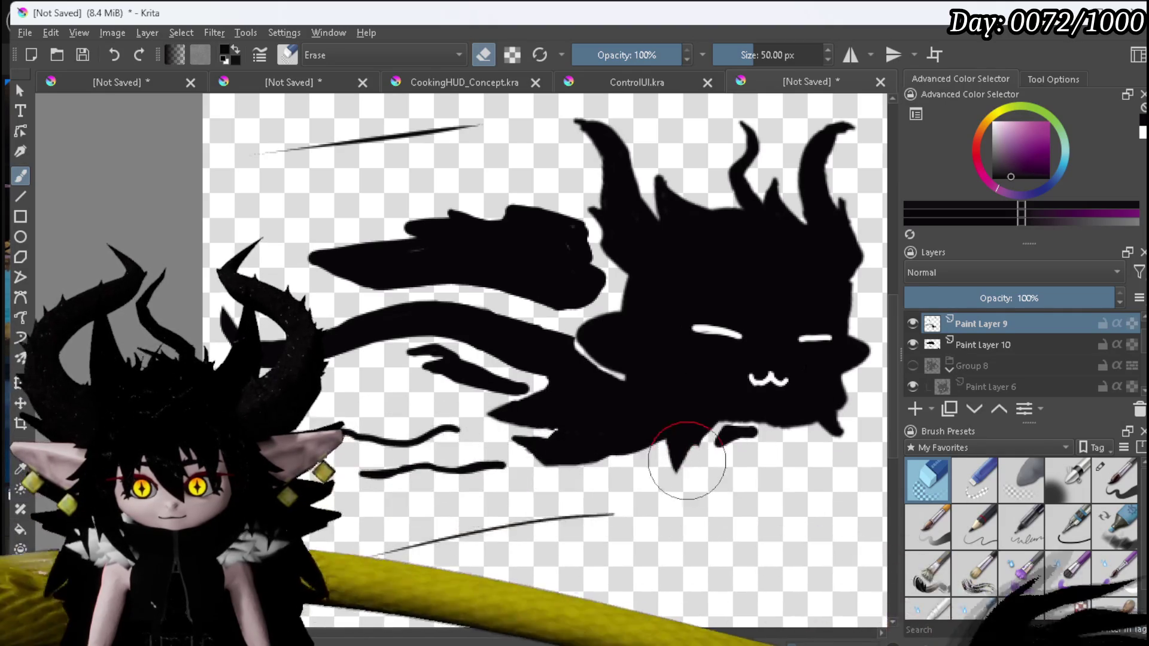
mouse_move(669, 453)
left_mouse_down()
mouse_move(687, 446)
mouse_move(673, 443)
left_mouse_up()
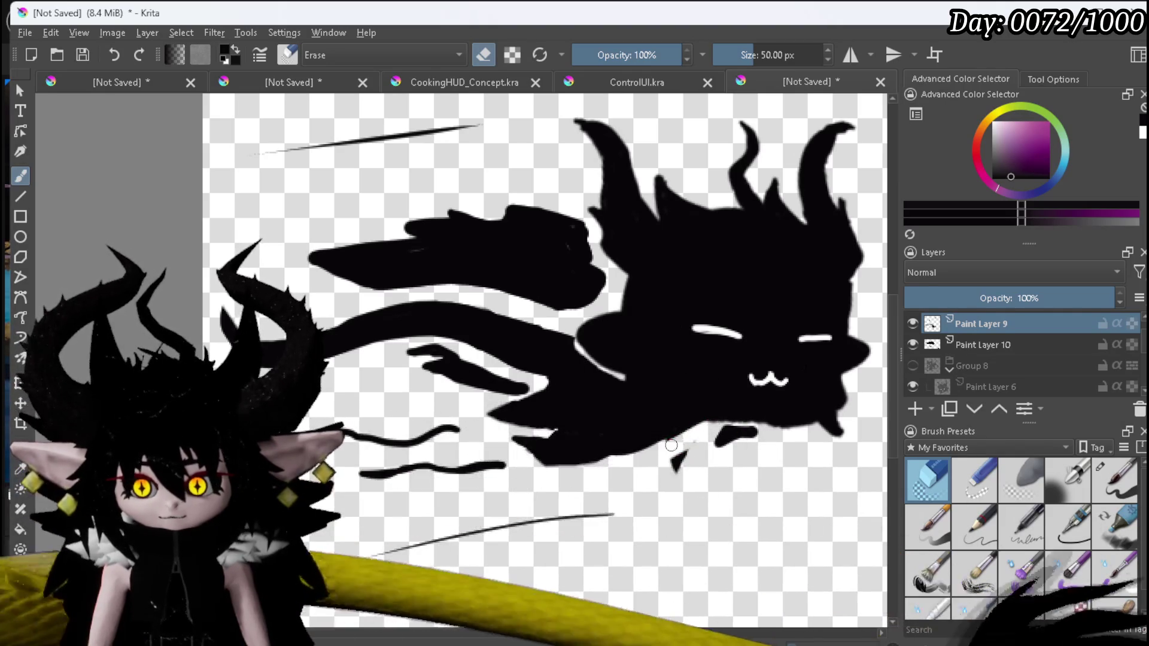
left_click_drag(654, 490, 676, 470)
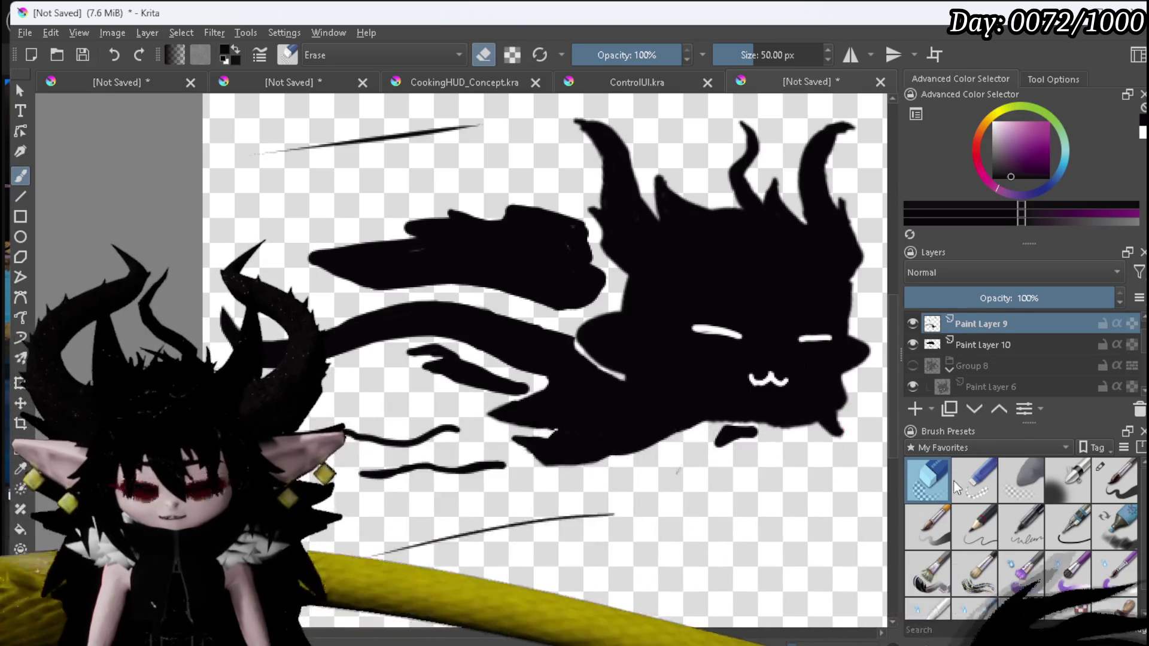
Reshape the wing's edges on Paint Layer 10 with the ink pen, leaving a thin white gap, then view at 100%.
left_click(1114, 478)
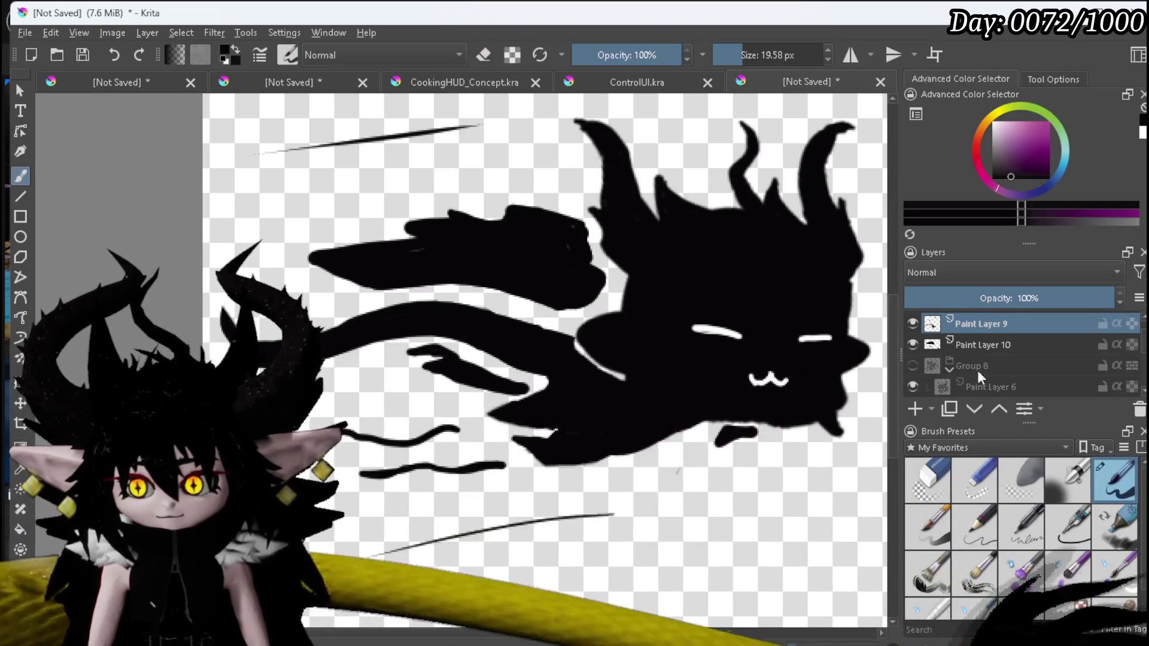
left_click(963, 345)
mouse_move(715, 428)
left_mouse_down()
mouse_move(655, 451)
mouse_move(669, 448)
left_mouse_up()
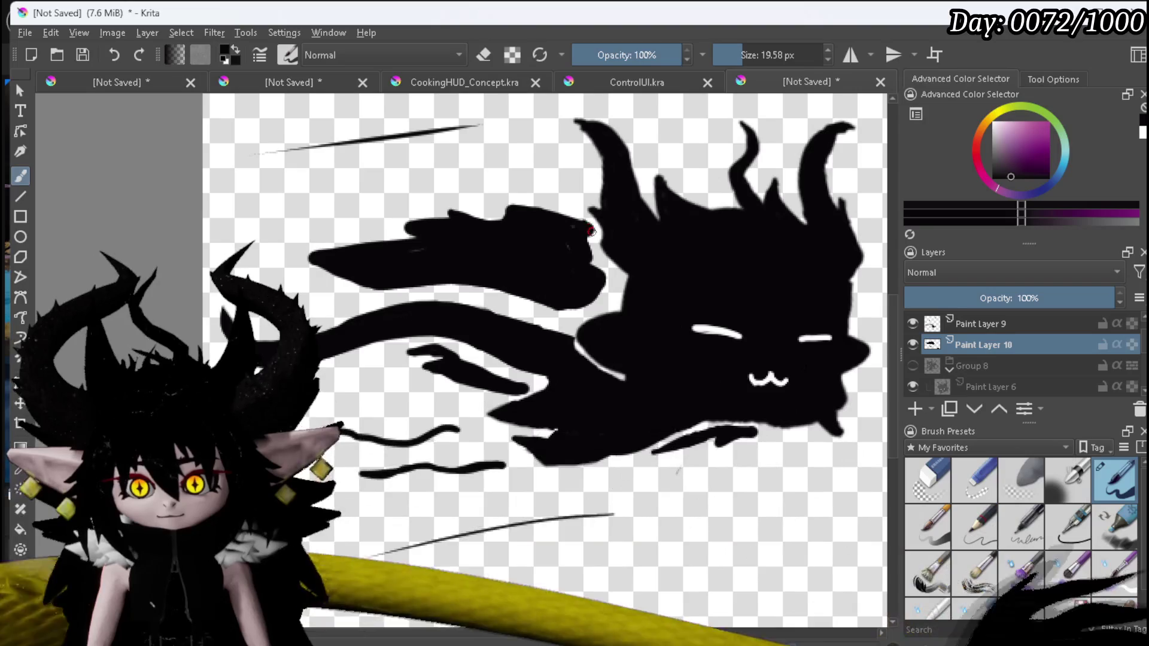
mouse_move(597, 262)
left_mouse_down()
mouse_move(616, 272)
mouse_move(601, 266)
left_mouse_up()
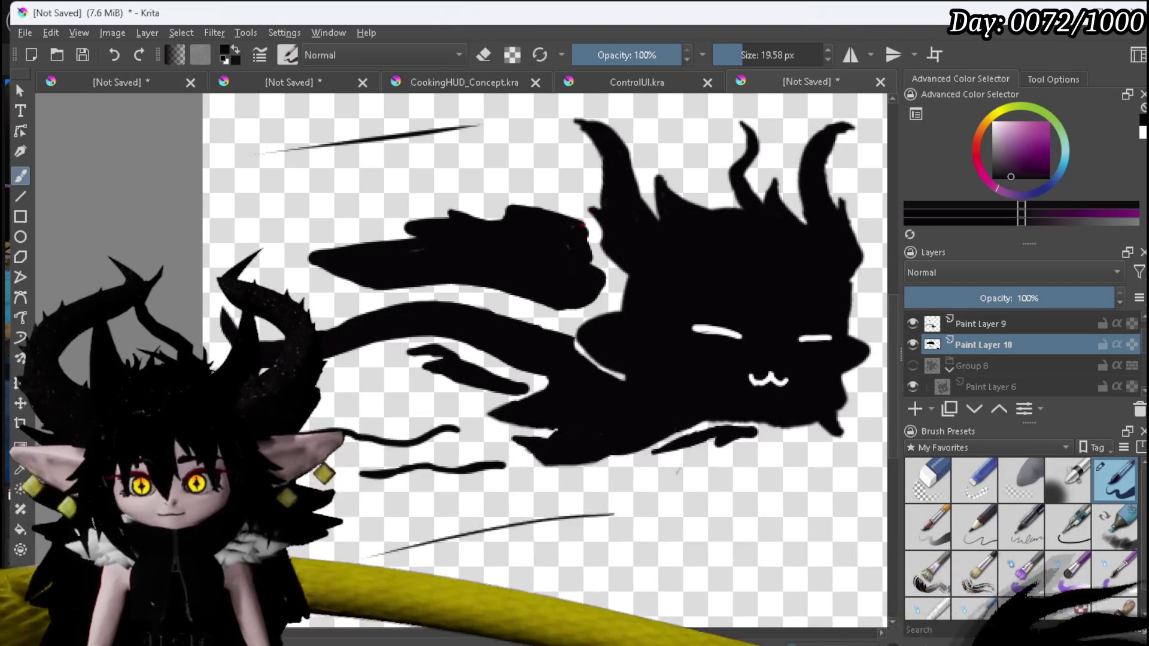
mouse_move(589, 228)
left_mouse_down()
mouse_move(614, 274)
mouse_move(611, 299)
mouse_move(600, 302)
mouse_move(593, 269)
left_mouse_up()
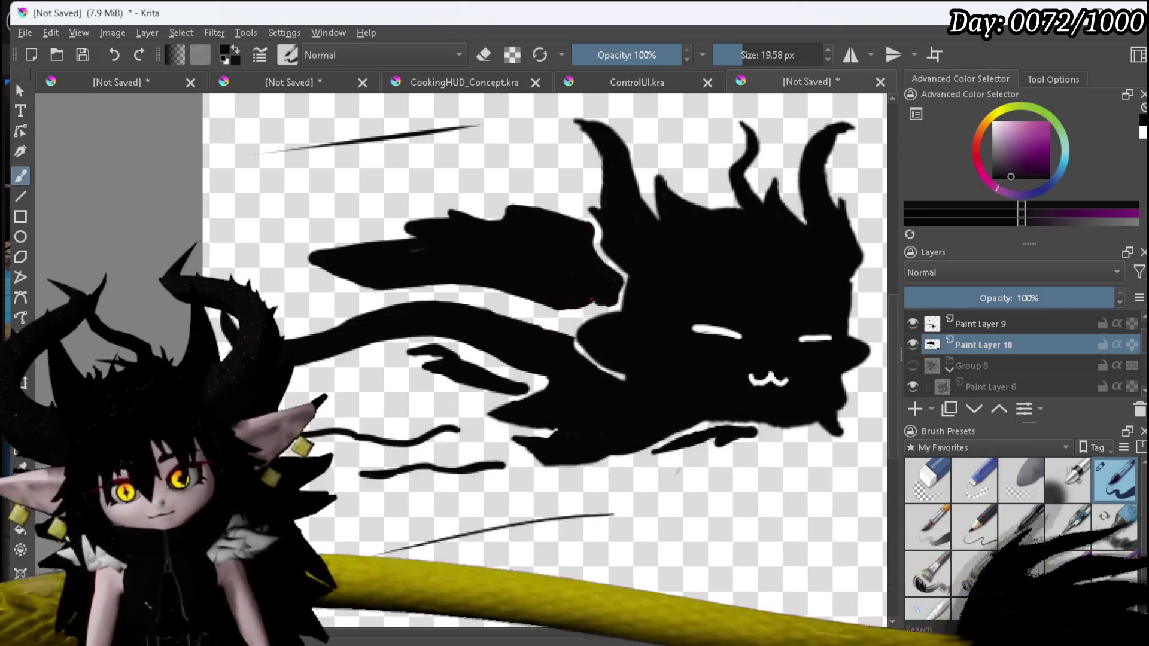
left_click_drag(596, 308, 487, 295)
mouse_move(347, 268)
left_mouse_down()
mouse_move(398, 290)
mouse_move(444, 291)
mouse_move(392, 291)
left_mouse_up()
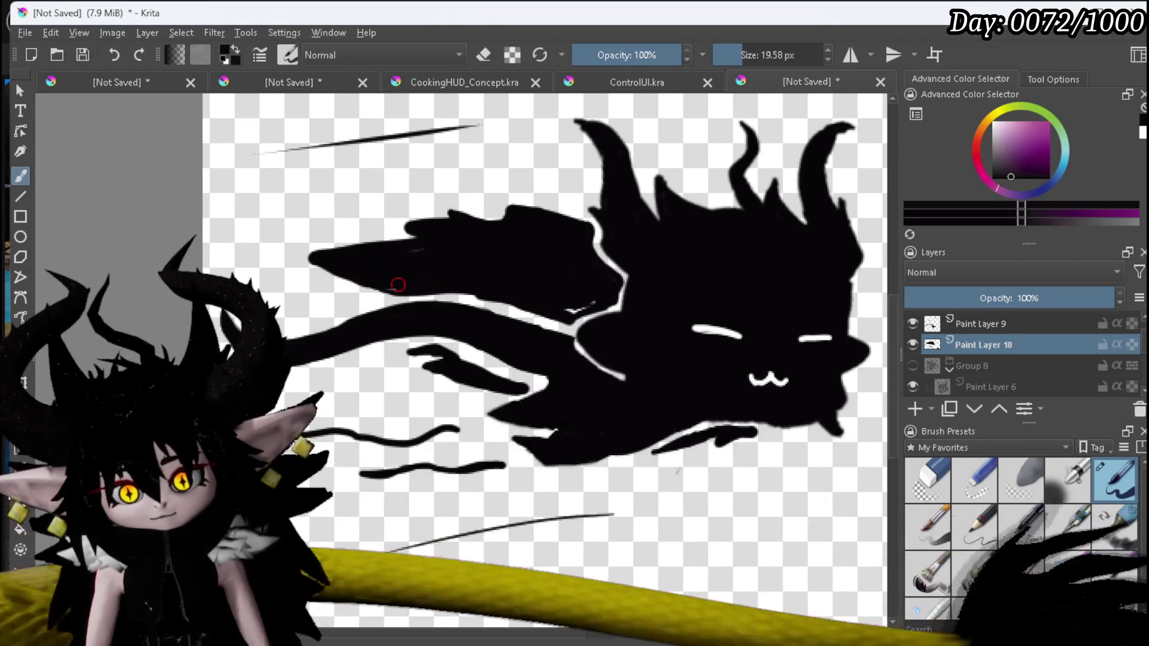
mouse_move(584, 300)
left_mouse_down()
mouse_move(571, 310)
mouse_move(606, 282)
left_mouse_up()
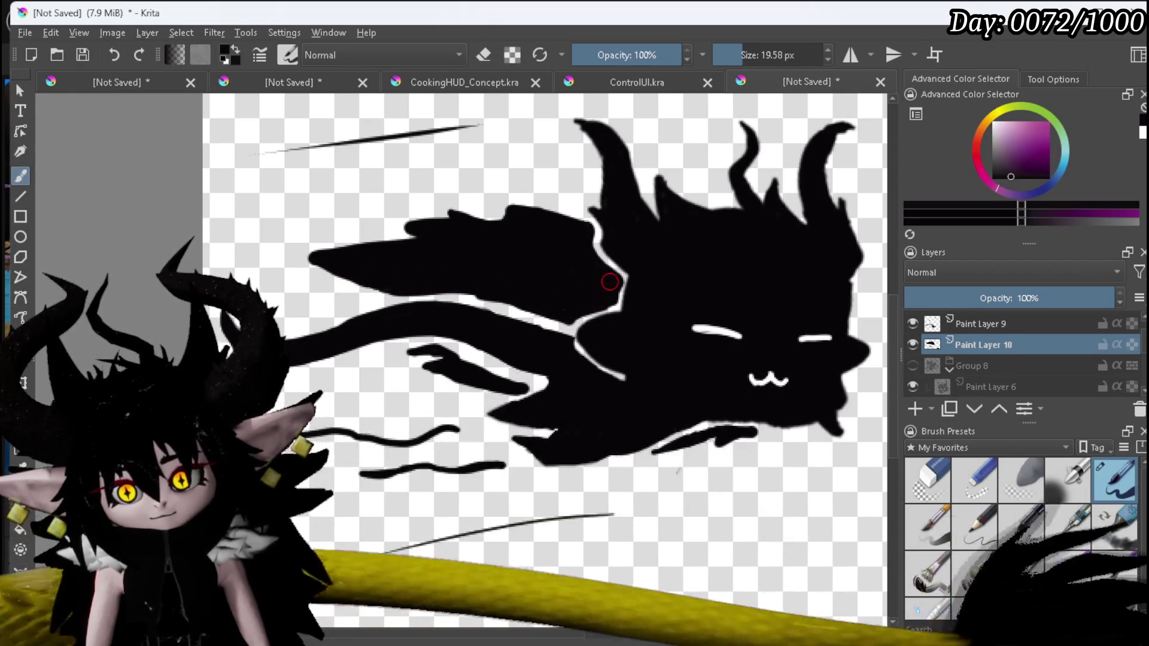
left_click_drag(437, 349, 538, 383)
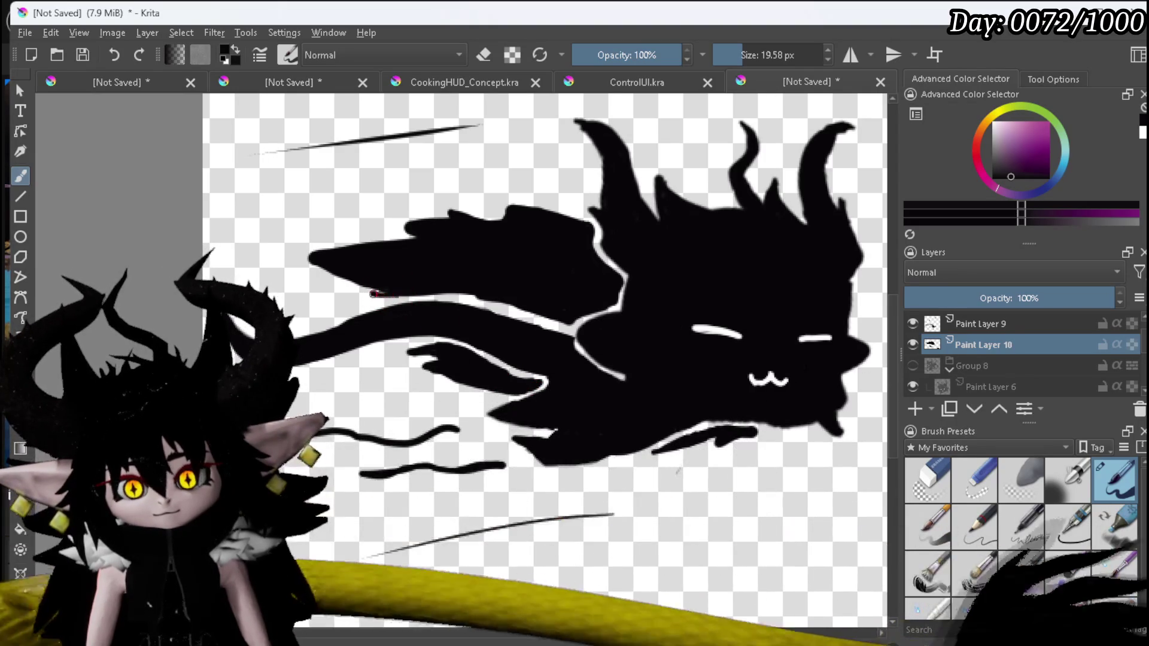
mouse_move(348, 292)
left_mouse_down()
mouse_move(455, 295)
mouse_move(532, 313)
left_mouse_up()
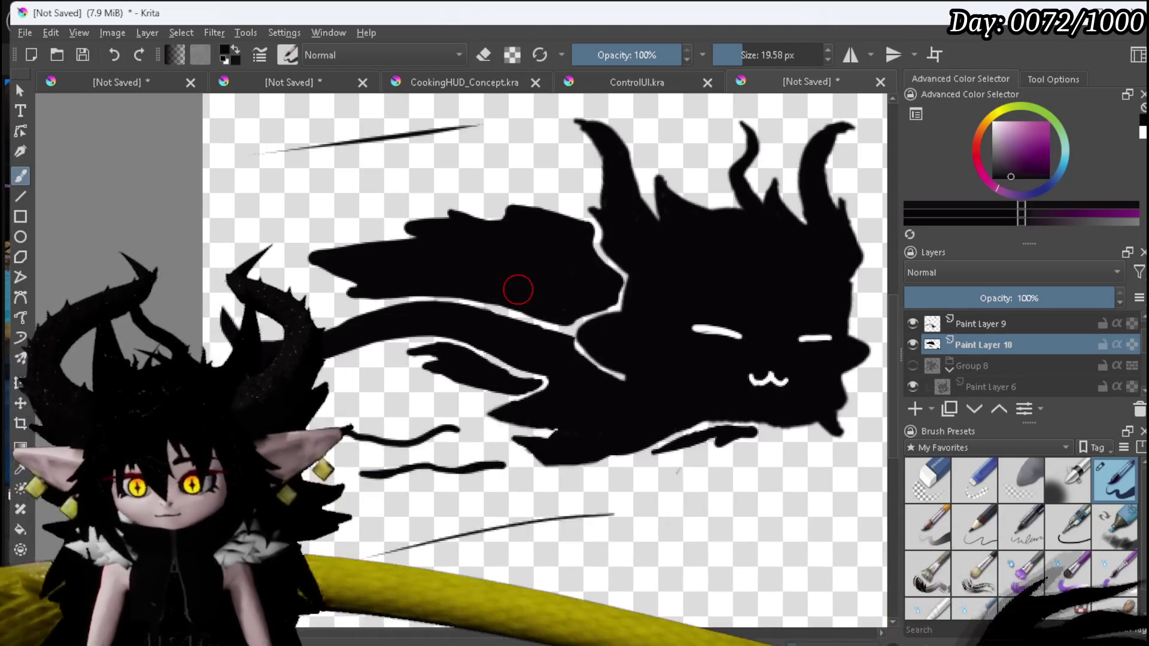
key("1")
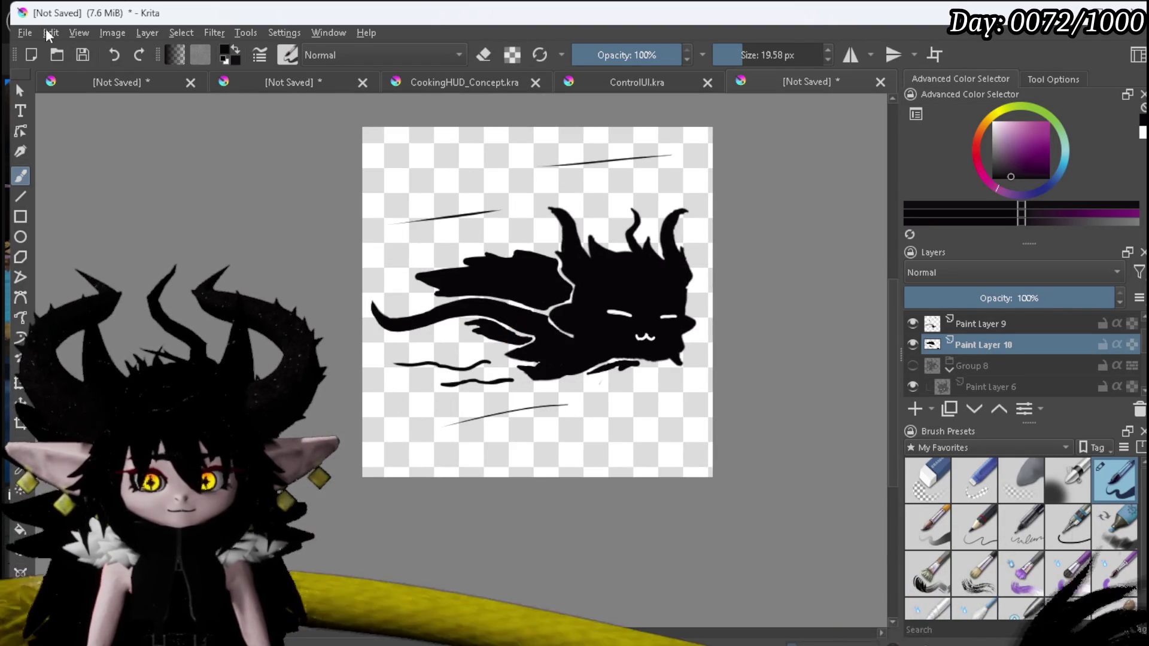
Export the icon as a PNG with the alpha channel stored.
left_click(27, 32)
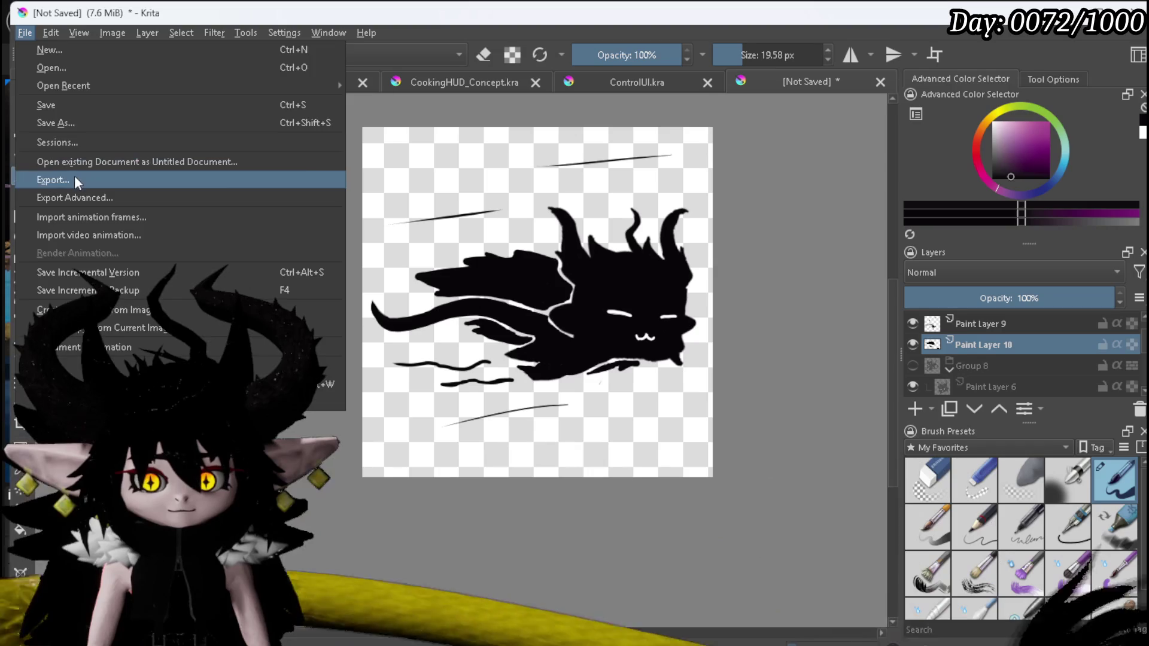
left_click(41, 182)
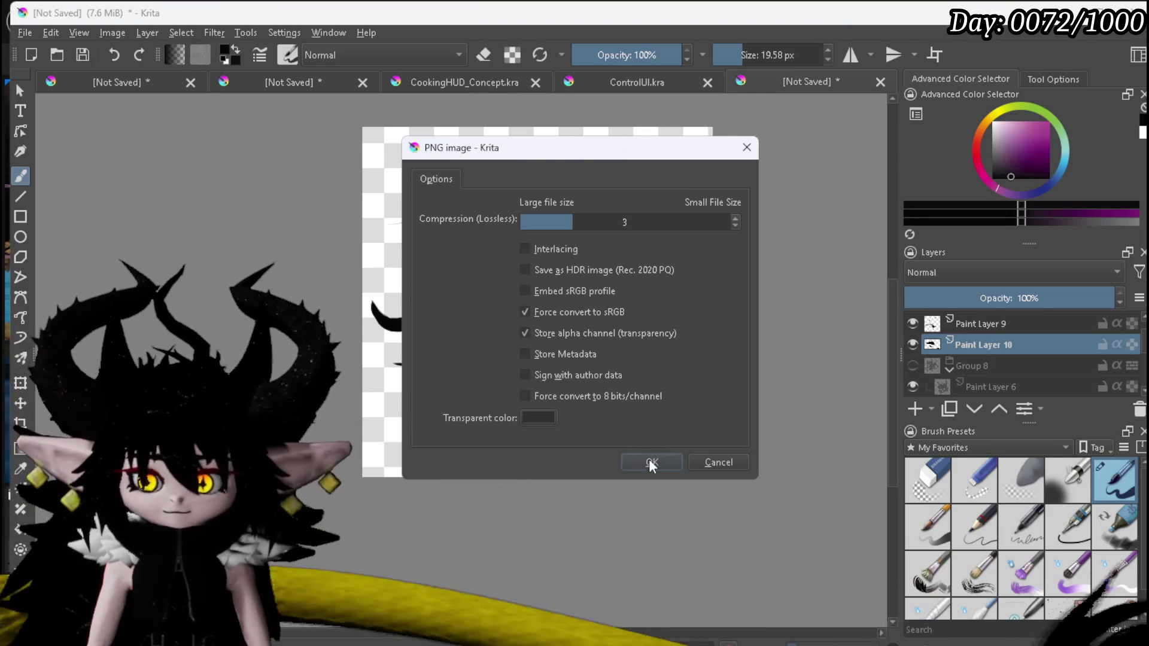
left_click(651, 460)
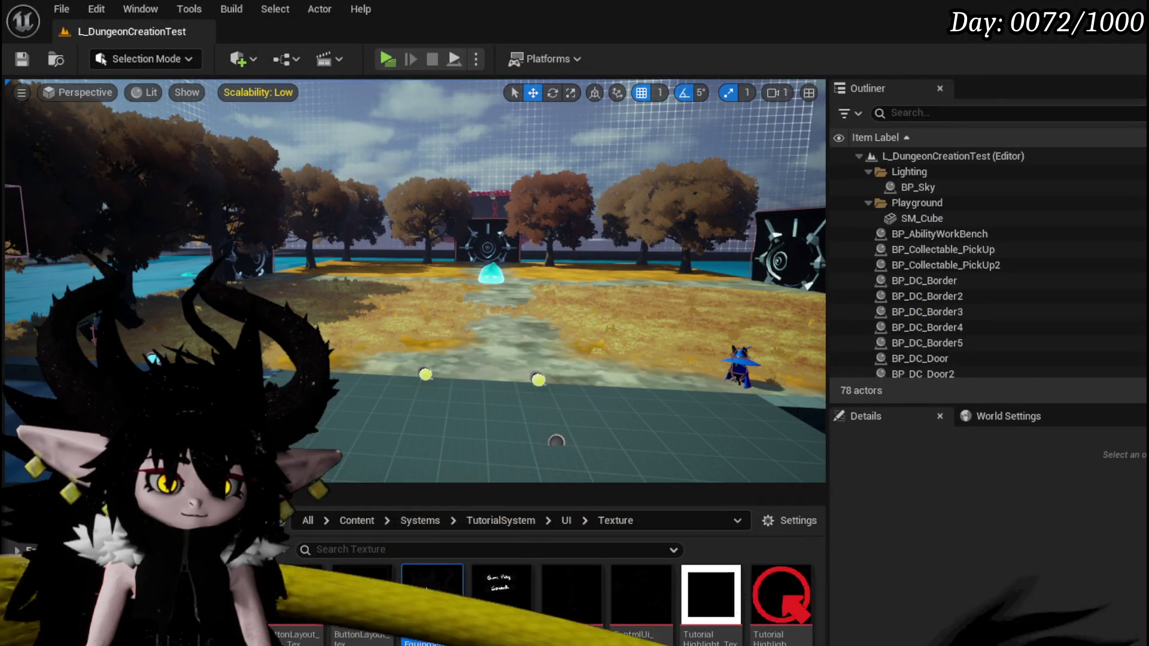
Save all content, then set MW_KeySelectionPart_Dash's Preview Image to Control_Dash_Tex.
key("ctrl+shift+s")
left_click(879, 585)
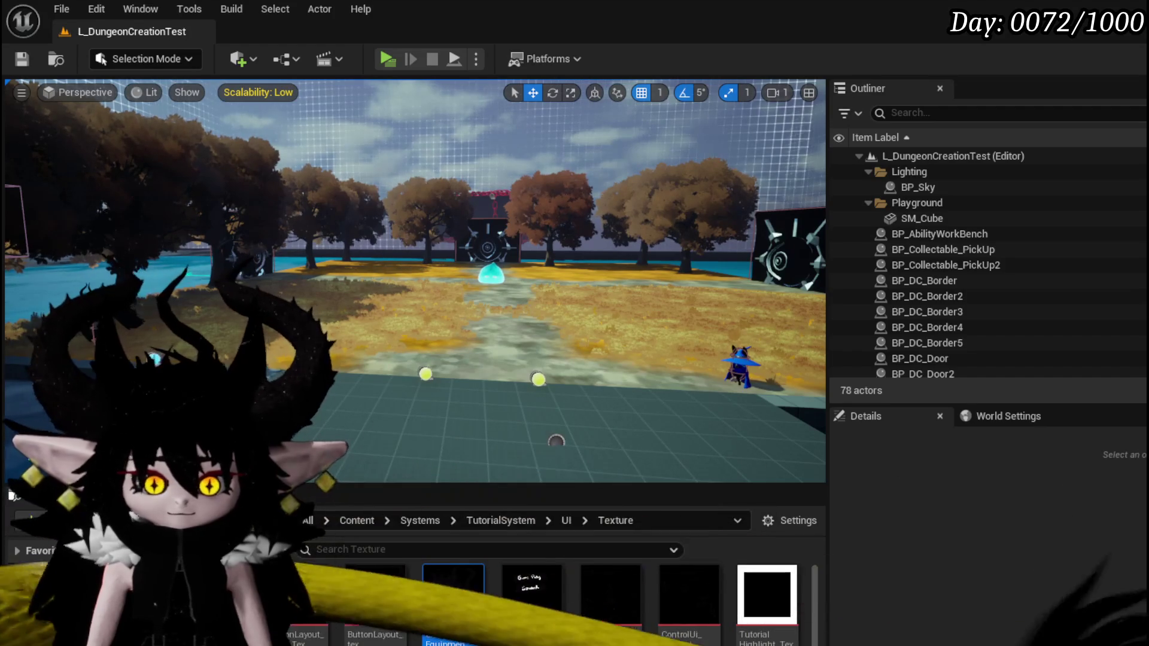
key("alt+Tab")
scroll(572, 335, "down", 2)
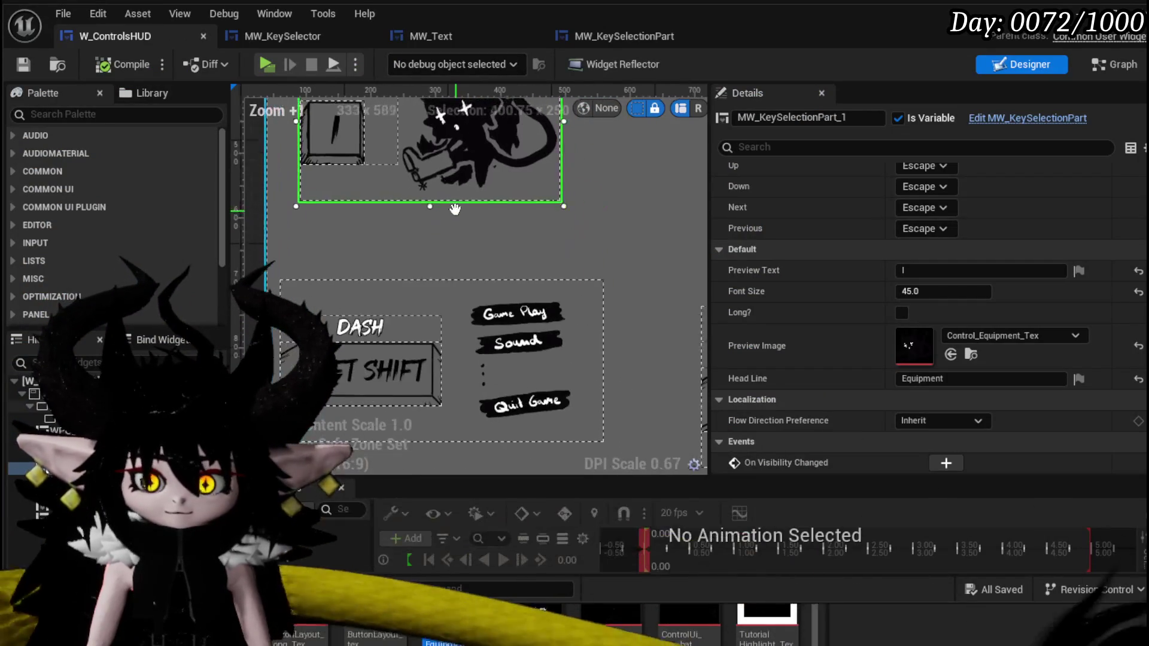
left_click(483, 326)
mouse_move(832, 622)
left_mouse_down()
mouse_move(969, 359)
mouse_move(914, 346)
left_mouse_up()
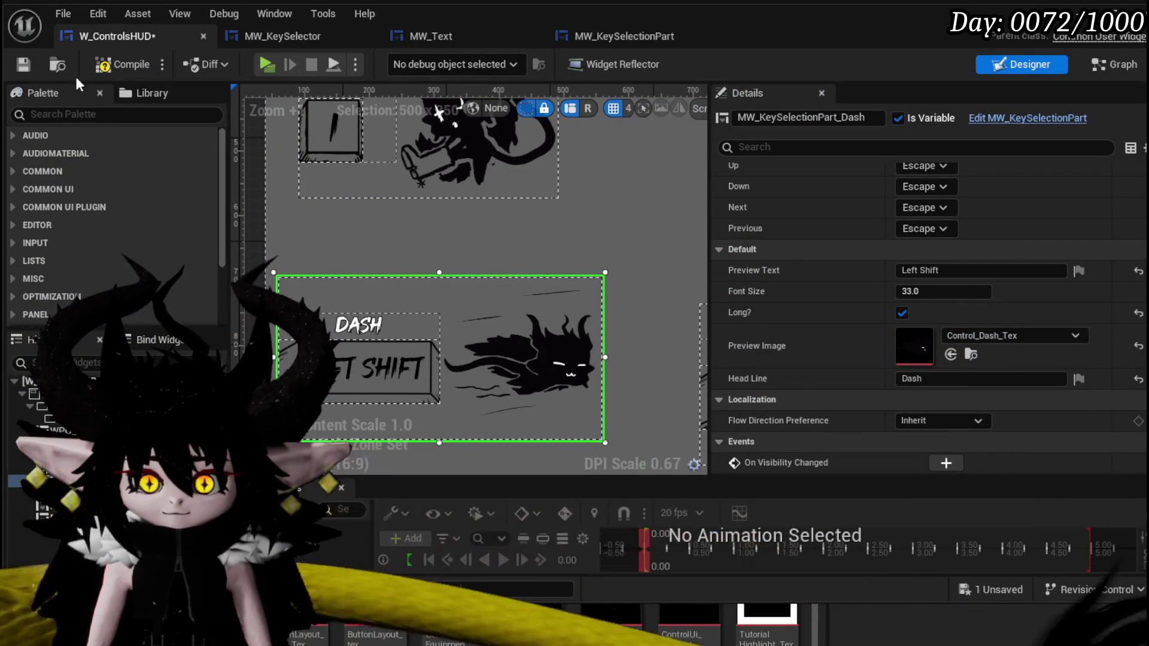
left_click(24, 65)
Reposition the Dash part on the HUD layout, then compile and save W_ControlsHUD.
scroll(397, 221, "down", 3)
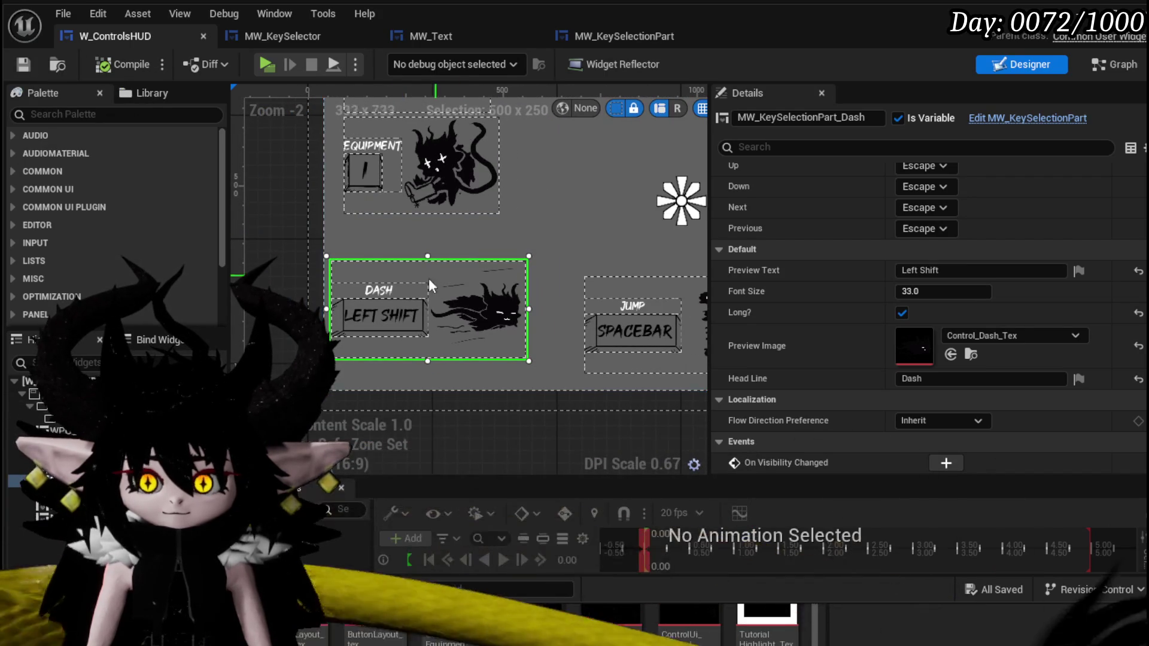
left_click_drag(411, 288, 423, 244)
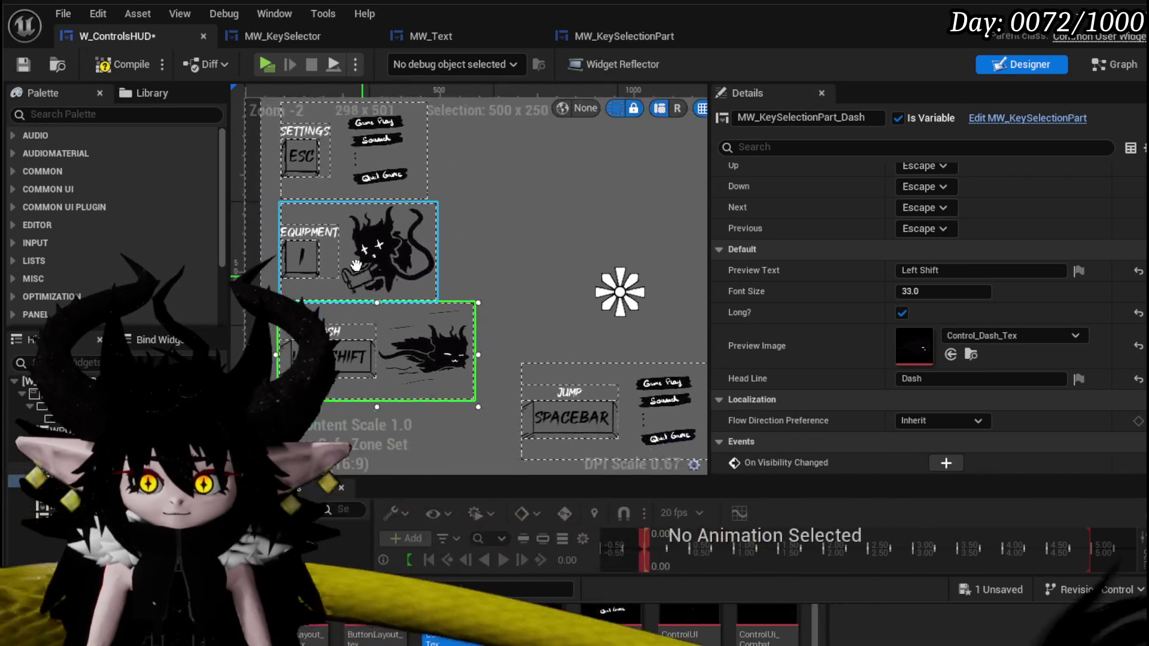
left_click(118, 61)
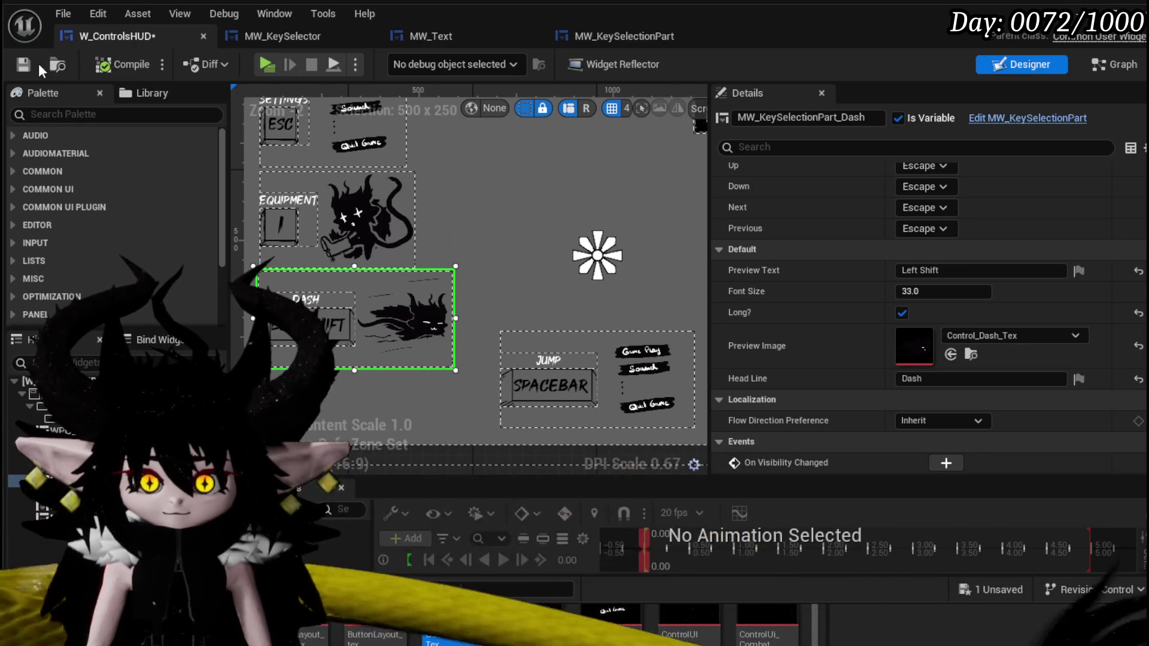
mouse_move(625, 301)
left_mouse_down()
mouse_move(526, 287)
mouse_move(546, 318)
left_mouse_up()
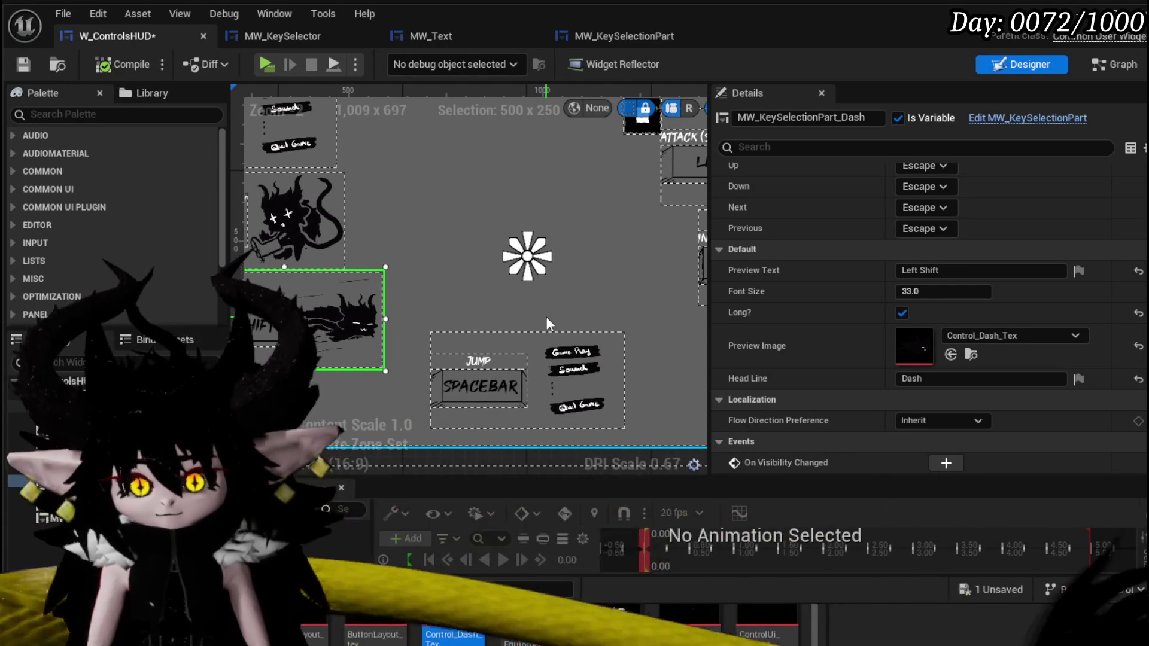
left_click_drag(546, 317, 634, 318)
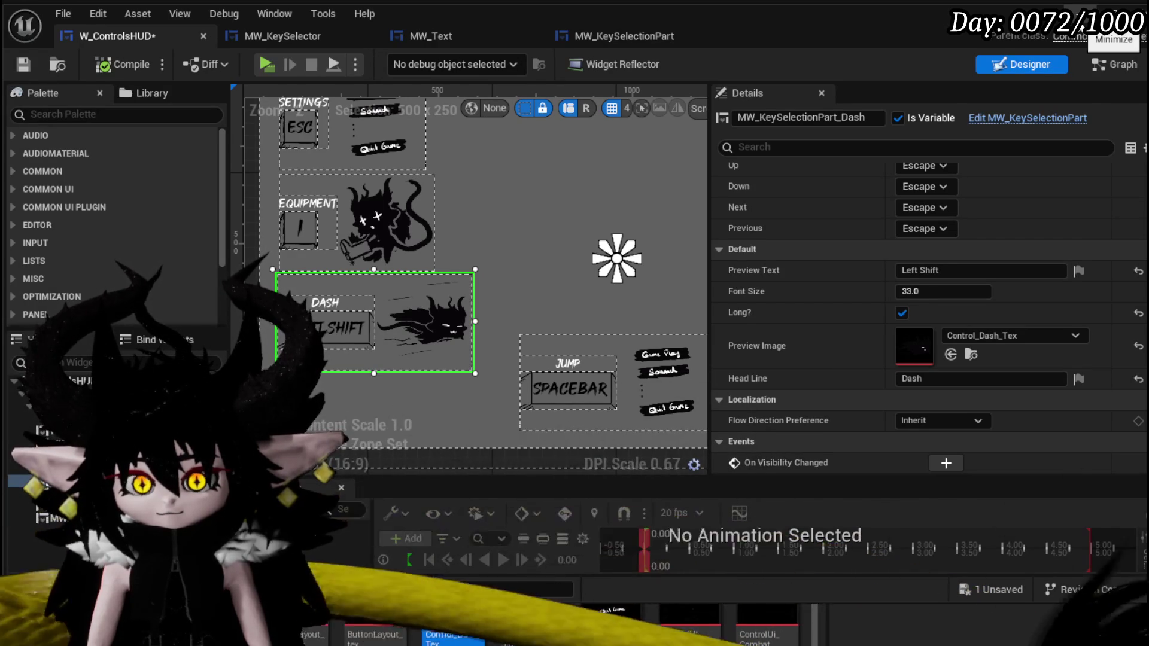
left_click(24, 64)
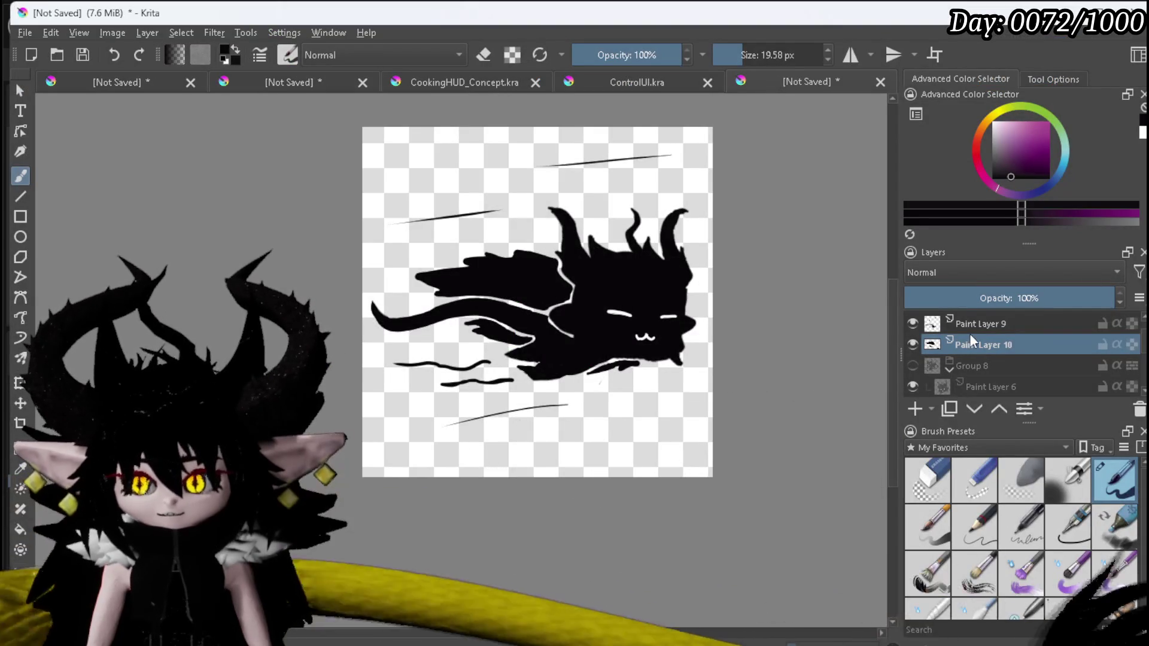
Group Paint Layers 9 and 10, duplicate Paint Layer 6 into Group 11, and hide the group.
right_click(975, 323)
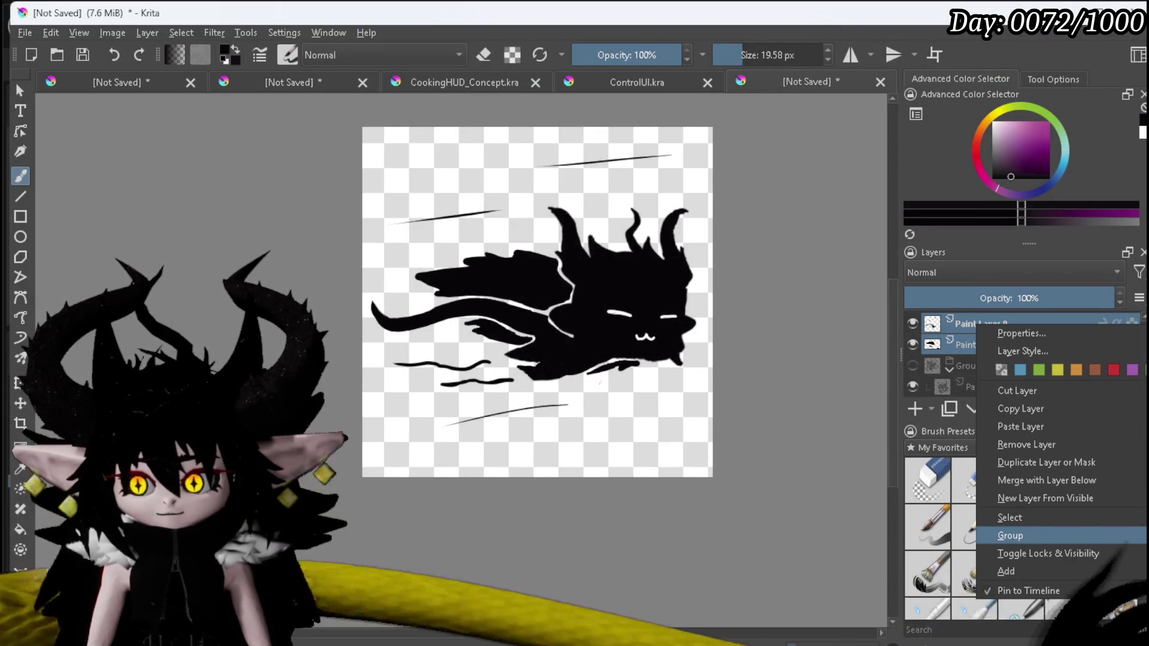
left_click(933, 535)
left_click(974, 340)
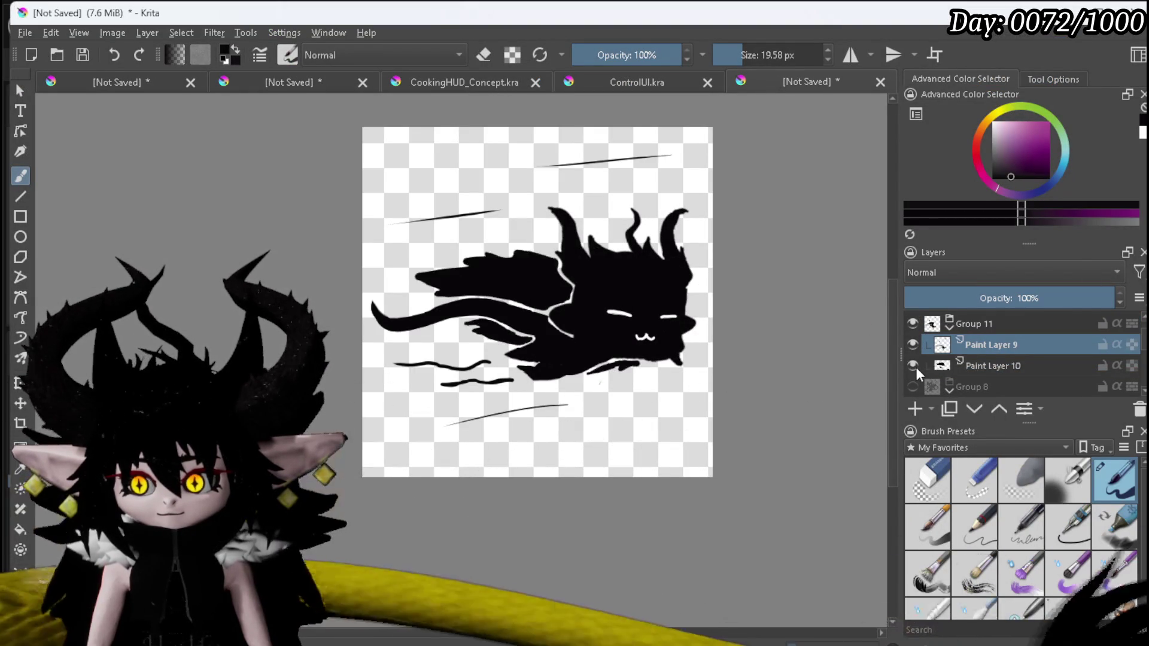
scroll(971, 341, "up", 1)
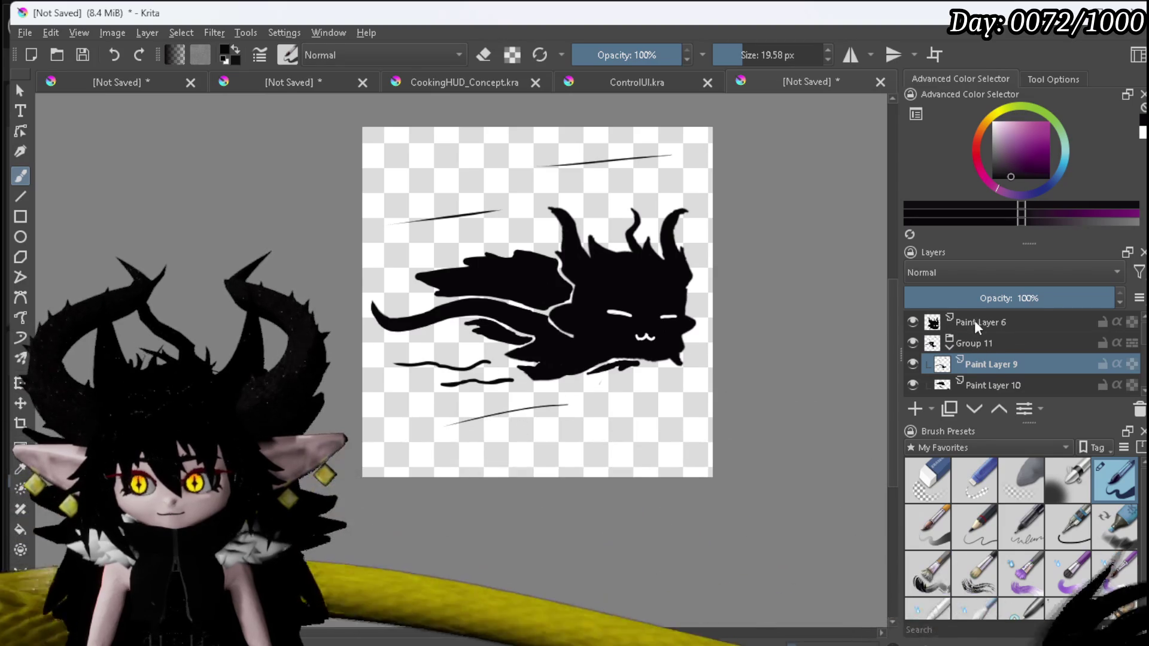
left_click(974, 321)
key("ctrl+j")
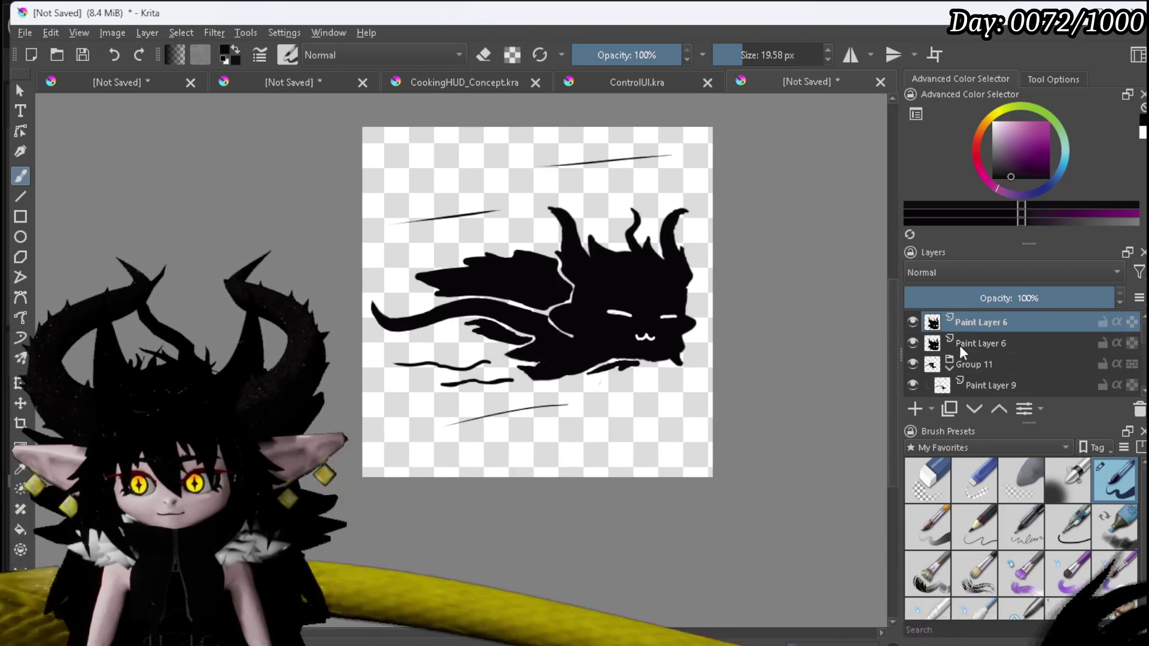
left_click(961, 345)
left_click_drag(972, 341, 996, 368)
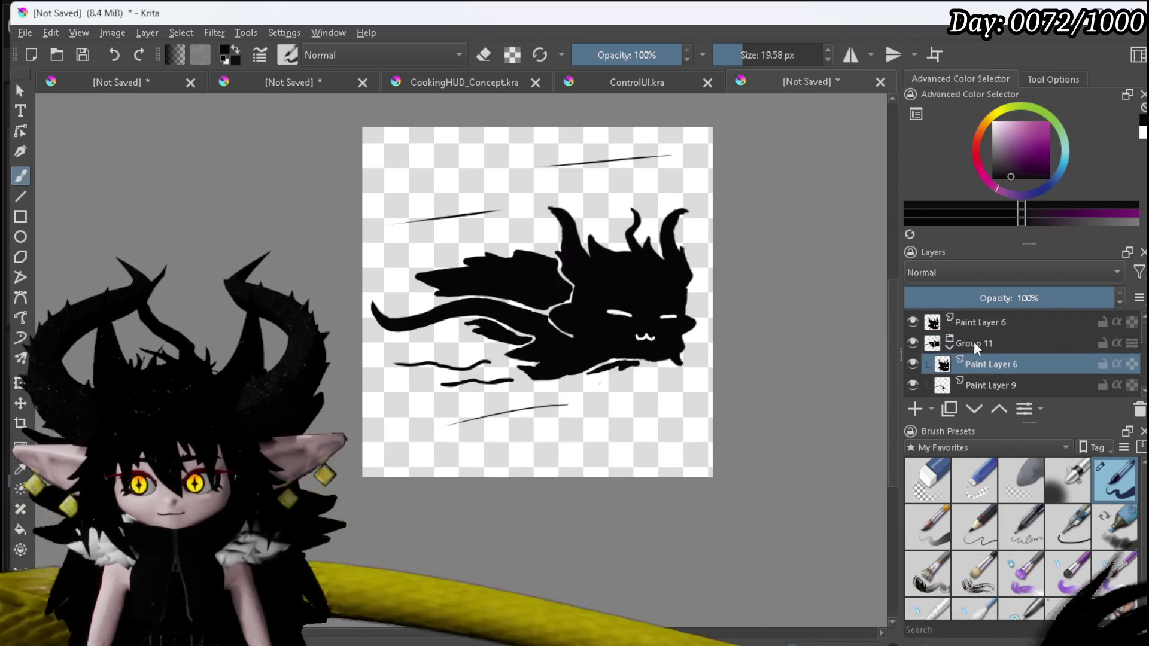
left_click(927, 323)
left_click(912, 343)
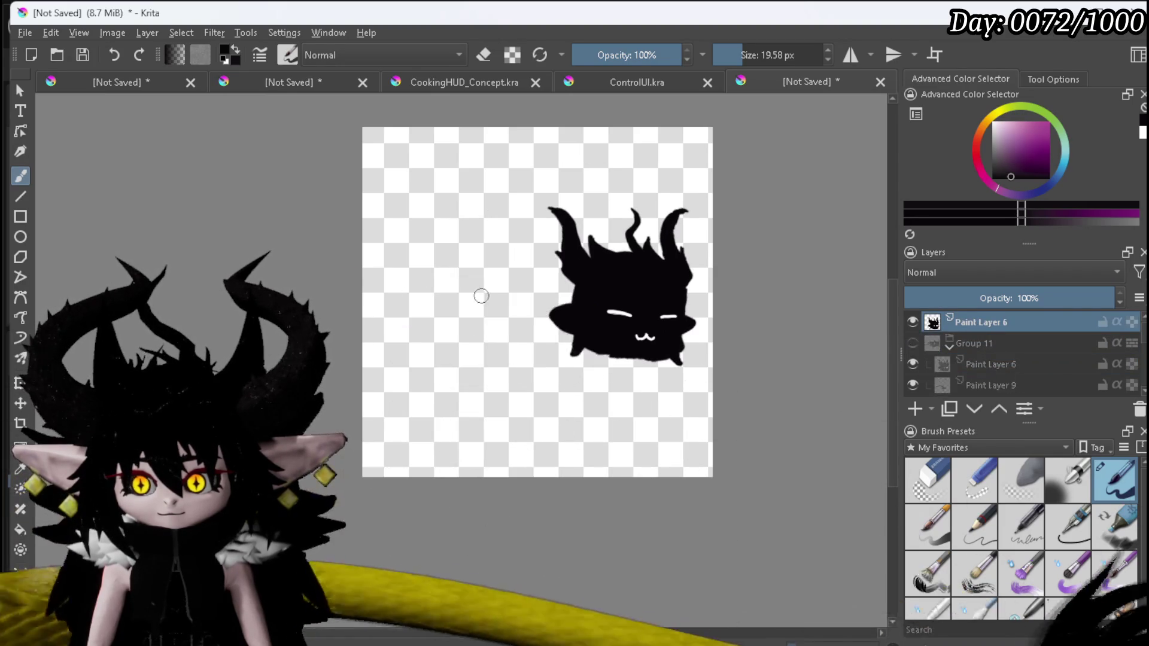
Mirror the head silhouette horizontally and move it to the top of the canvas.
key("ctrl+t")
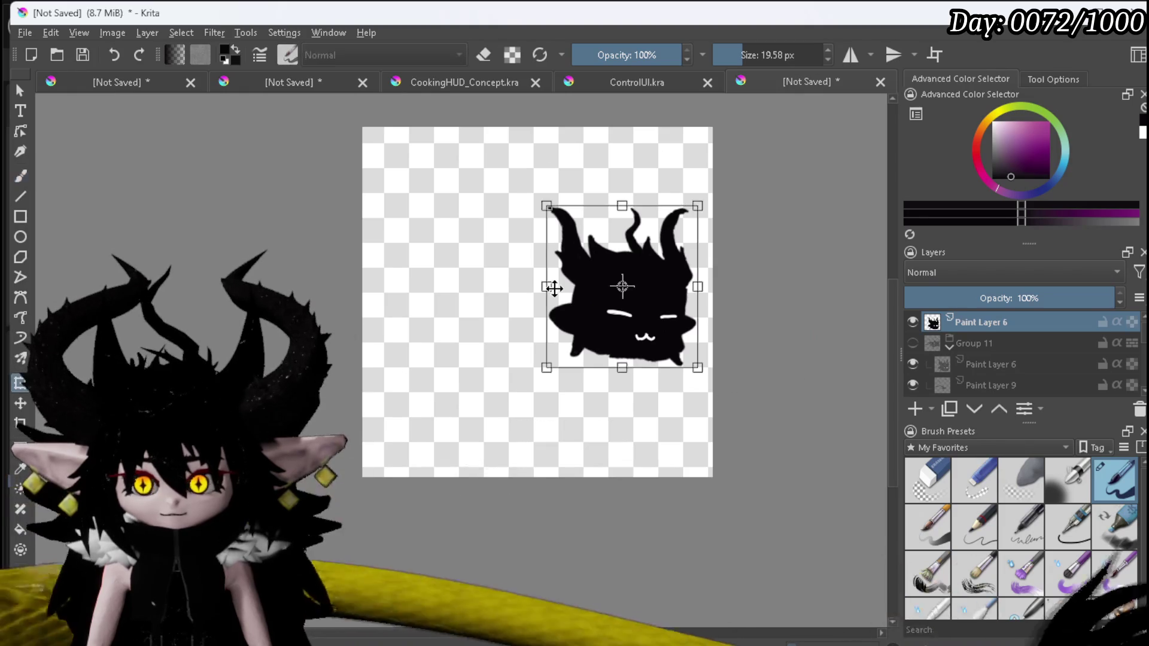
right_click(566, 292)
left_click(644, 424)
mouse_move(634, 335)
left_mouse_down()
mouse_move(548, 271)
mouse_move(560, 269)
mouse_move(549, 259)
left_mouse_up()
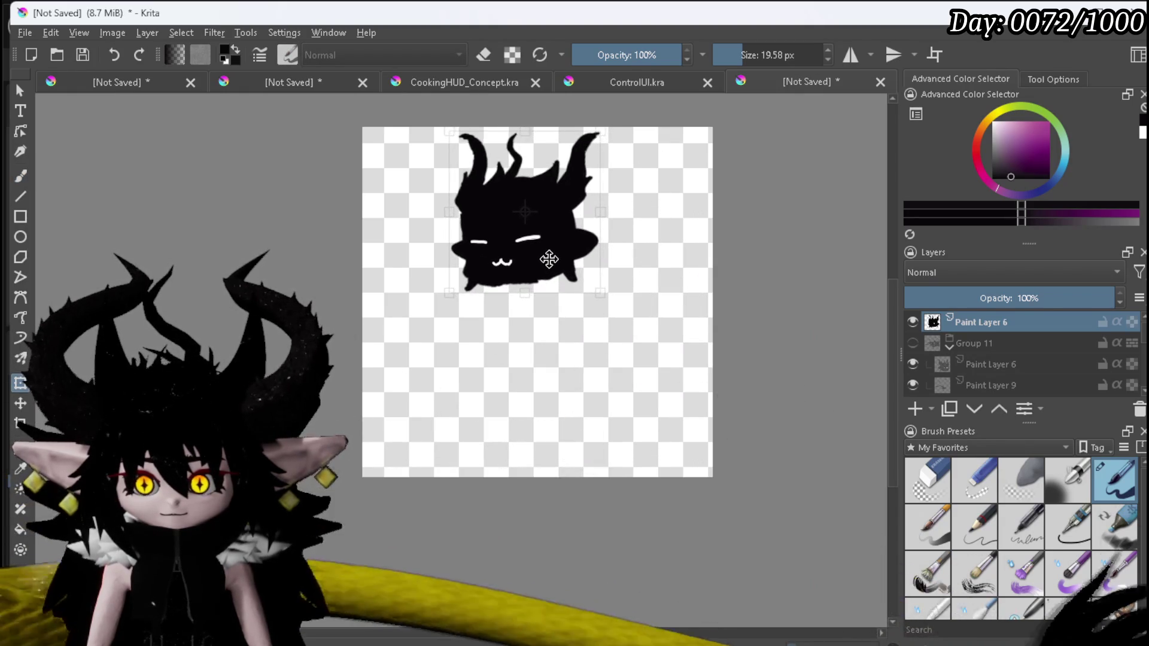
key("Return")
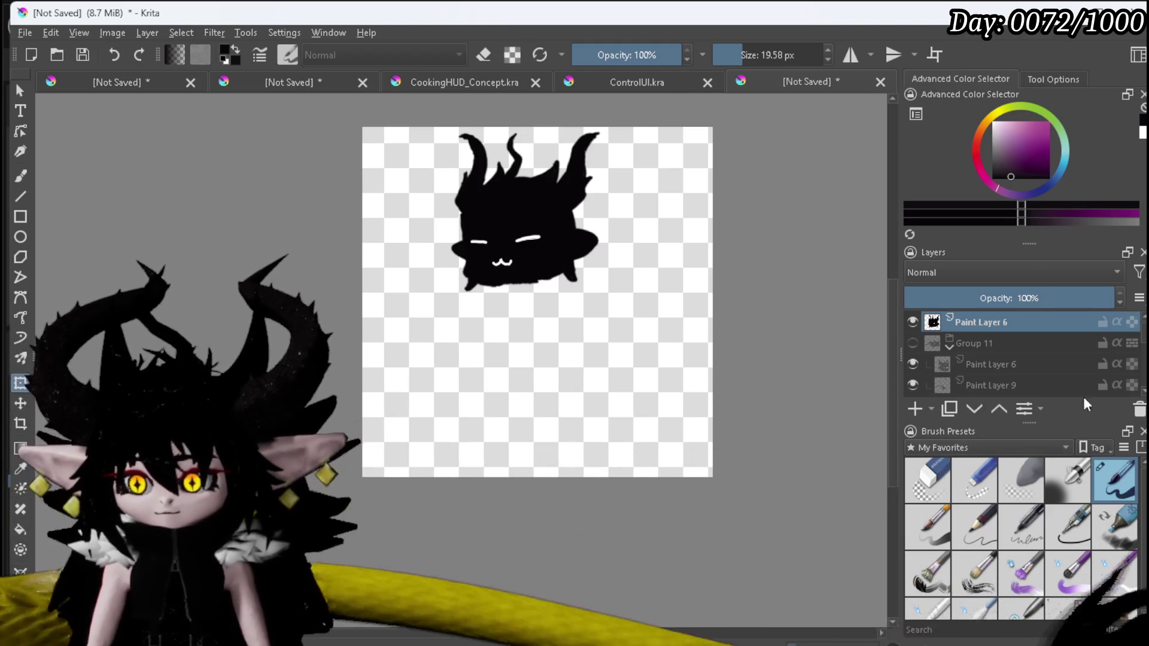
Pick a near-black colour and add a new paint layer above Group 11.
left_click_drag(1015, 164, 970, 207)
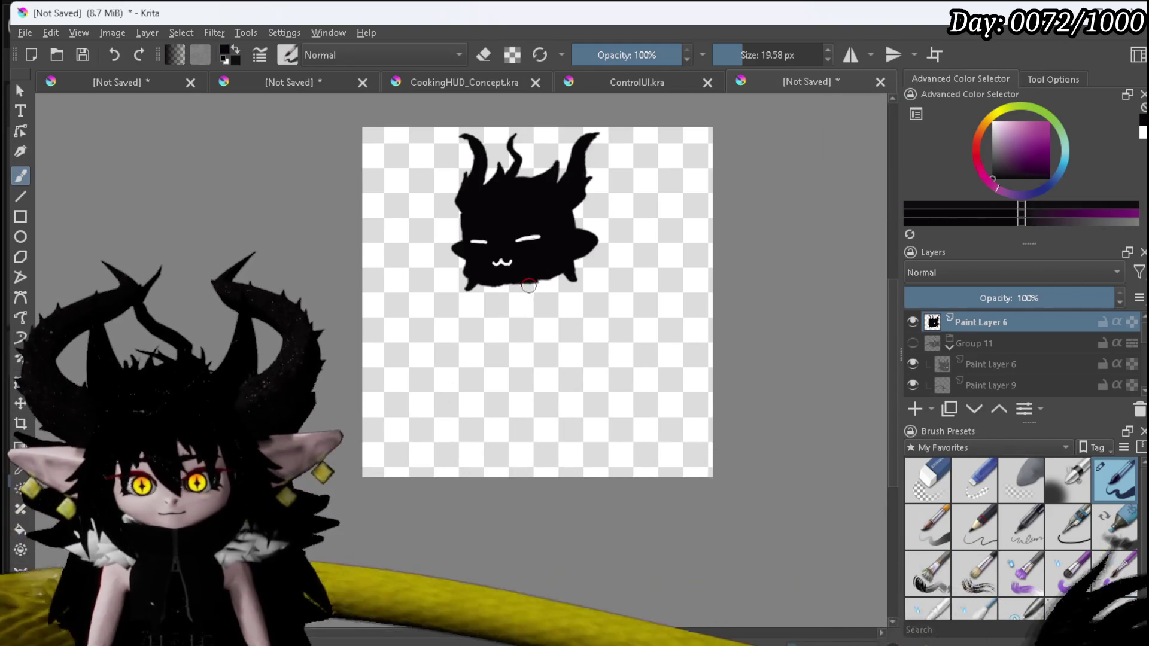
left_click(949, 346)
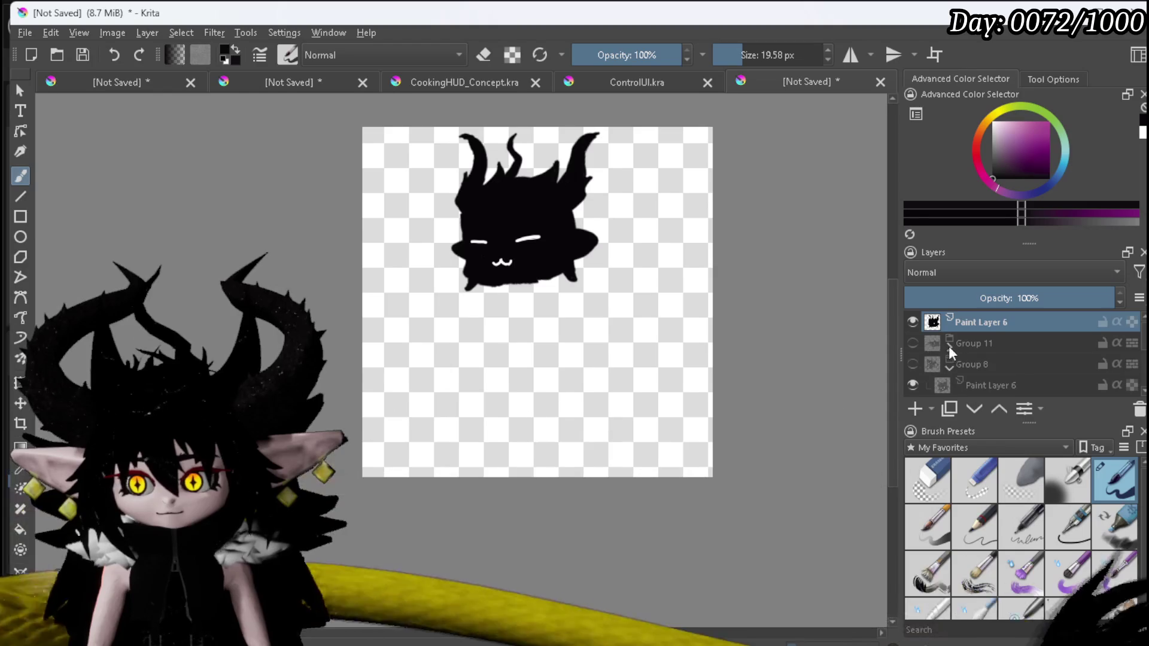
left_click(969, 341)
left_click(914, 408)
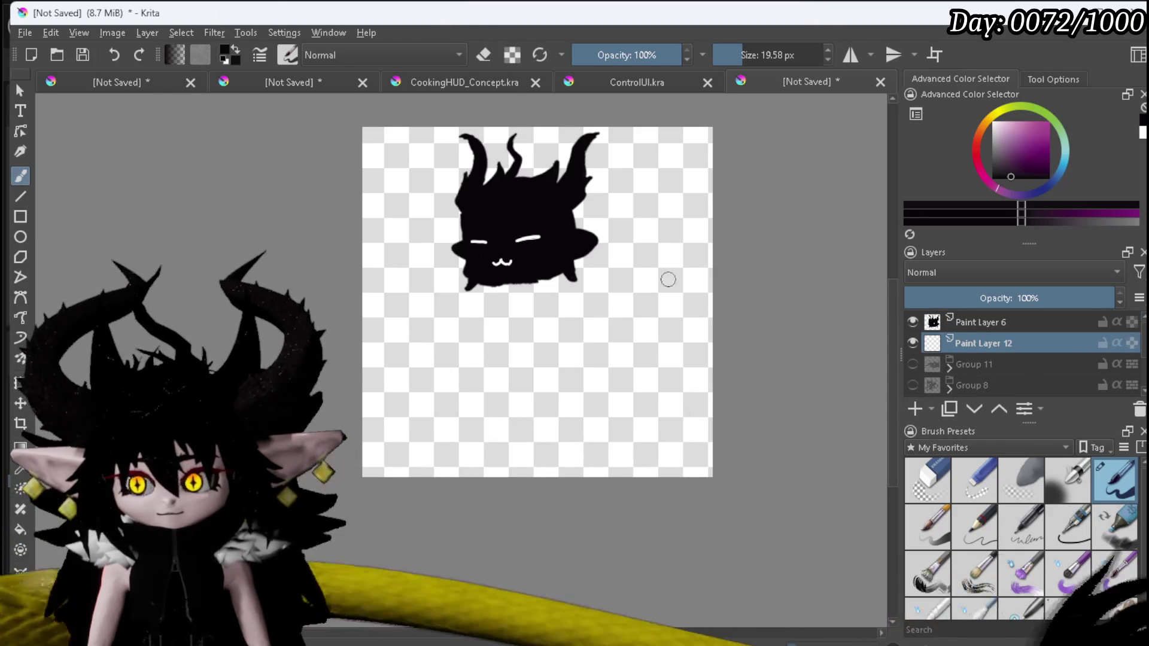
Paint a body and legs on Paint Layer 12, then black out the eyes and mouth on Paint Layer 6.
mouse_move(530, 299)
left_mouse_down()
mouse_move(527, 285)
mouse_move(506, 286)
mouse_move(485, 302)
mouse_move(554, 284)
mouse_move(566, 294)
mouse_move(517, 295)
mouse_move(526, 320)
mouse_move(536, 287)
mouse_move(550, 323)
mouse_move(511, 290)
mouse_move(513, 340)
mouse_move(526, 350)
mouse_move(512, 336)
mouse_move(551, 330)
mouse_move(556, 346)
left_mouse_up()
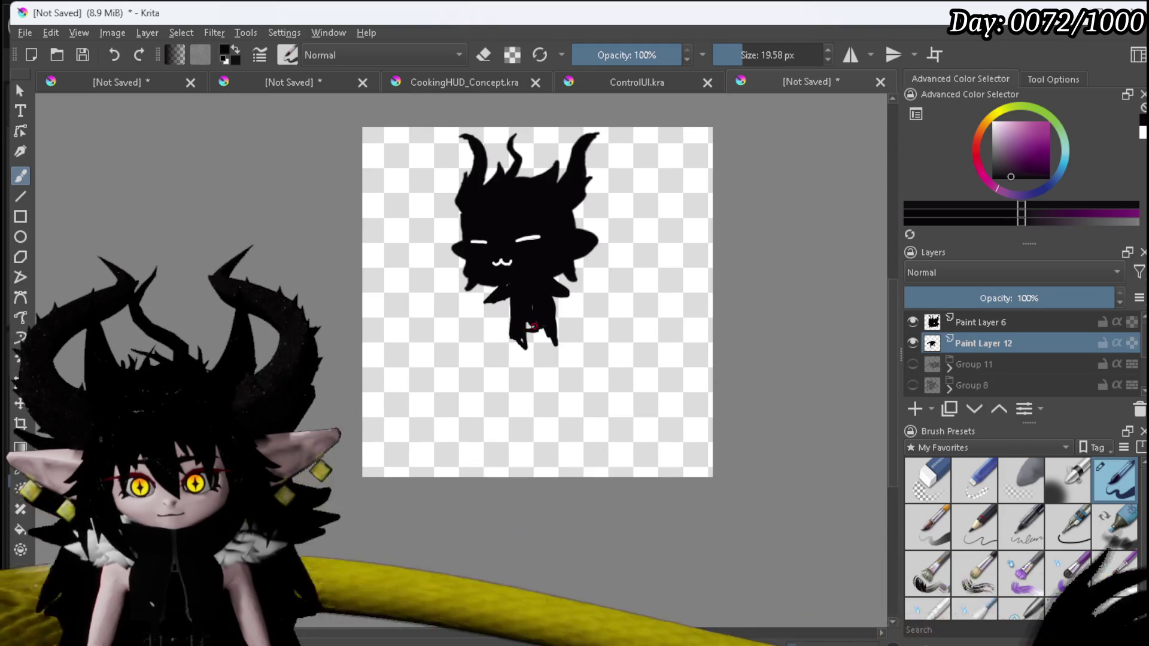
mouse_move(520, 334)
left_mouse_down()
mouse_move(526, 349)
mouse_move(555, 349)
left_mouse_up()
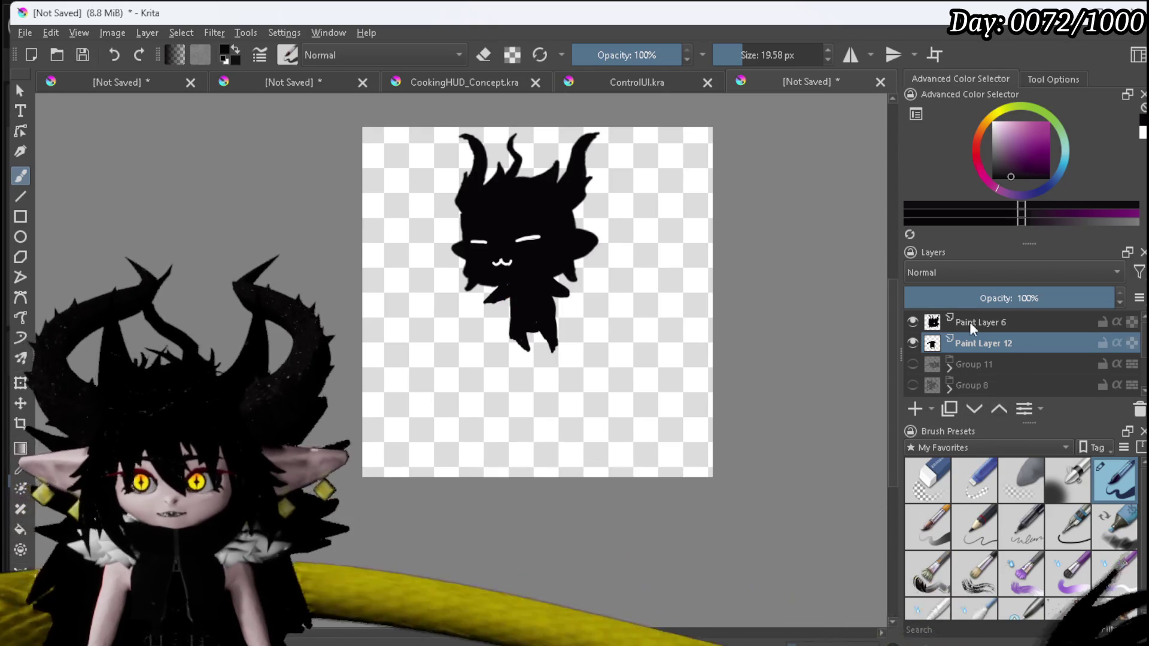
left_click(937, 329)
left_click_drag(525, 230, 528, 239)
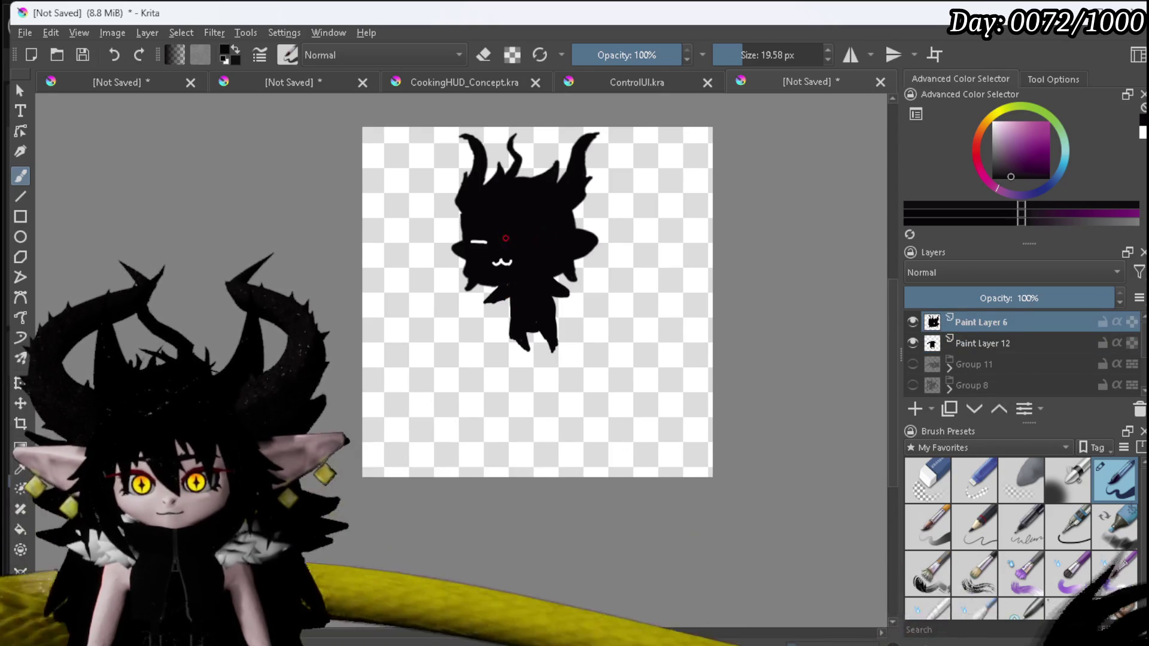
left_click(474, 241)
left_click_drag(495, 261, 508, 259)
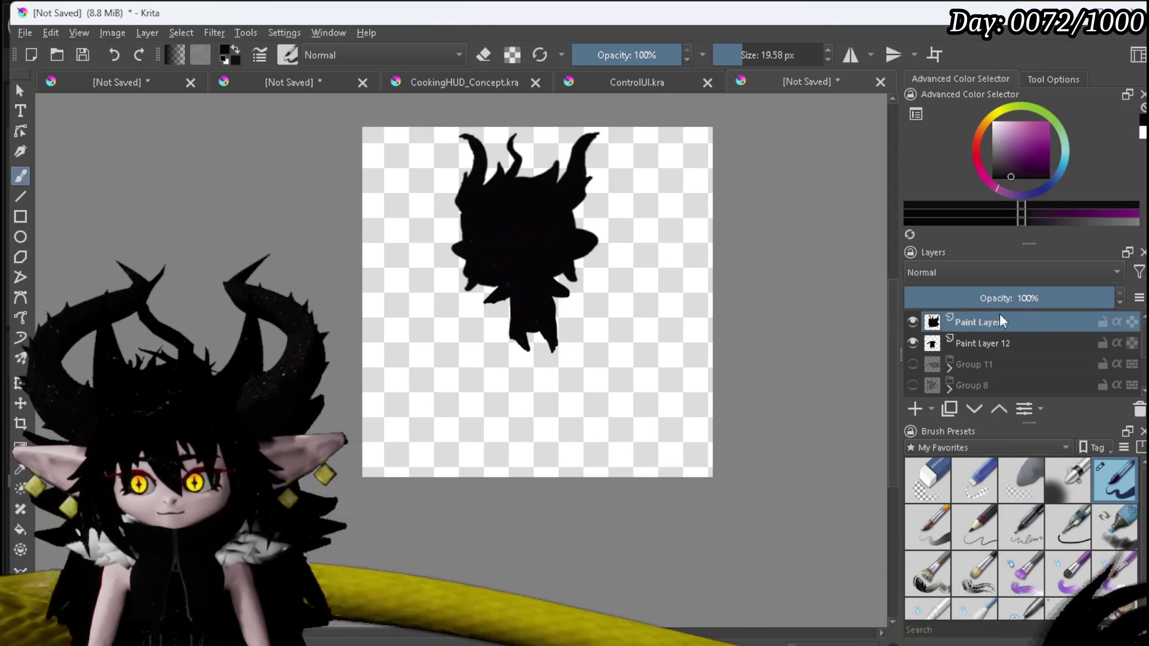
left_click(993, 122)
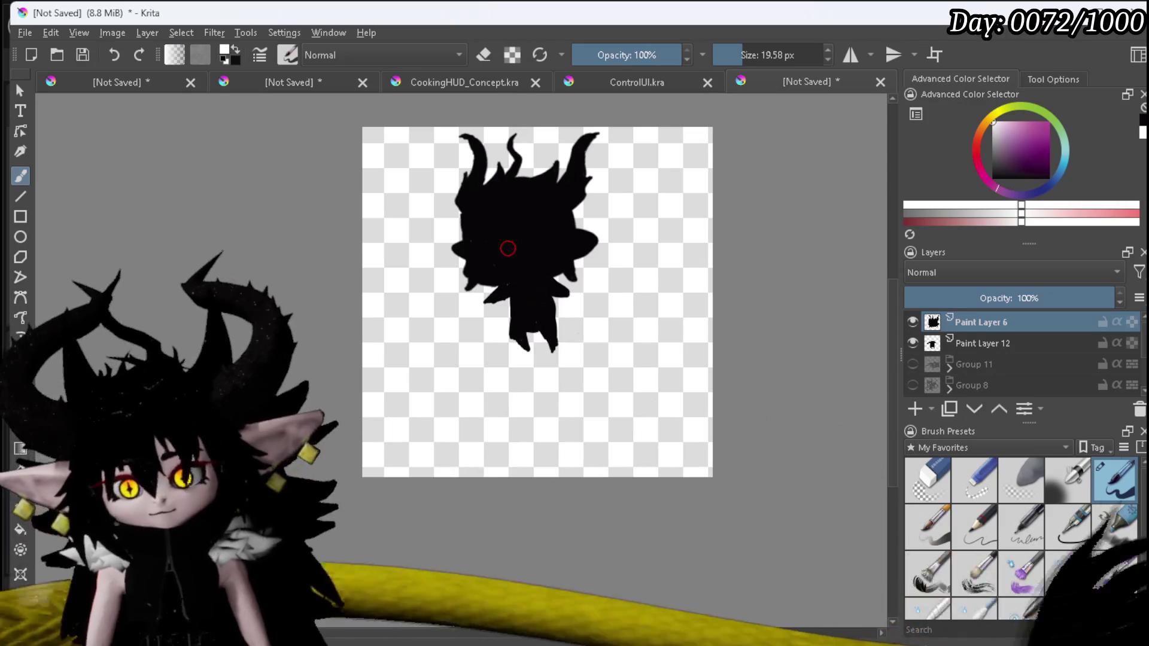
Paint a white wide grin and arched happy eyes on the creature's face.
mouse_move(500, 261)
left_mouse_down()
mouse_move(518, 259)
mouse_move(522, 273)
left_mouse_up()
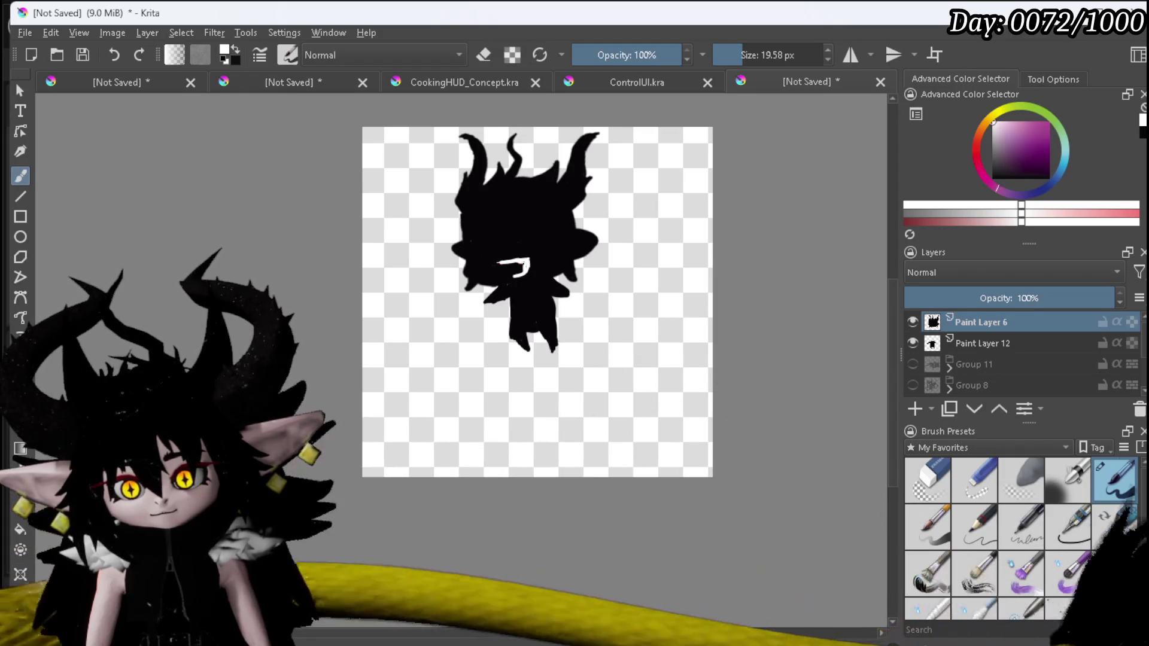
left_click_drag(515, 265, 519, 271)
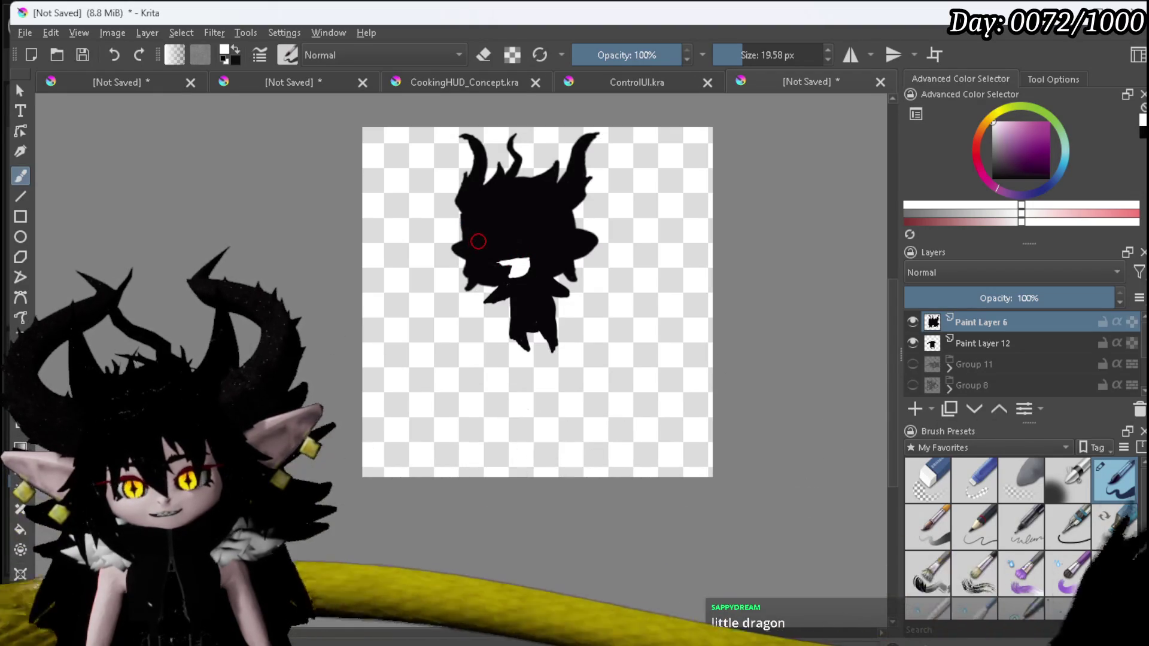
mouse_move(485, 226)
left_mouse_down()
mouse_move(494, 240)
mouse_move(534, 222)
mouse_move(541, 235)
left_mouse_up()
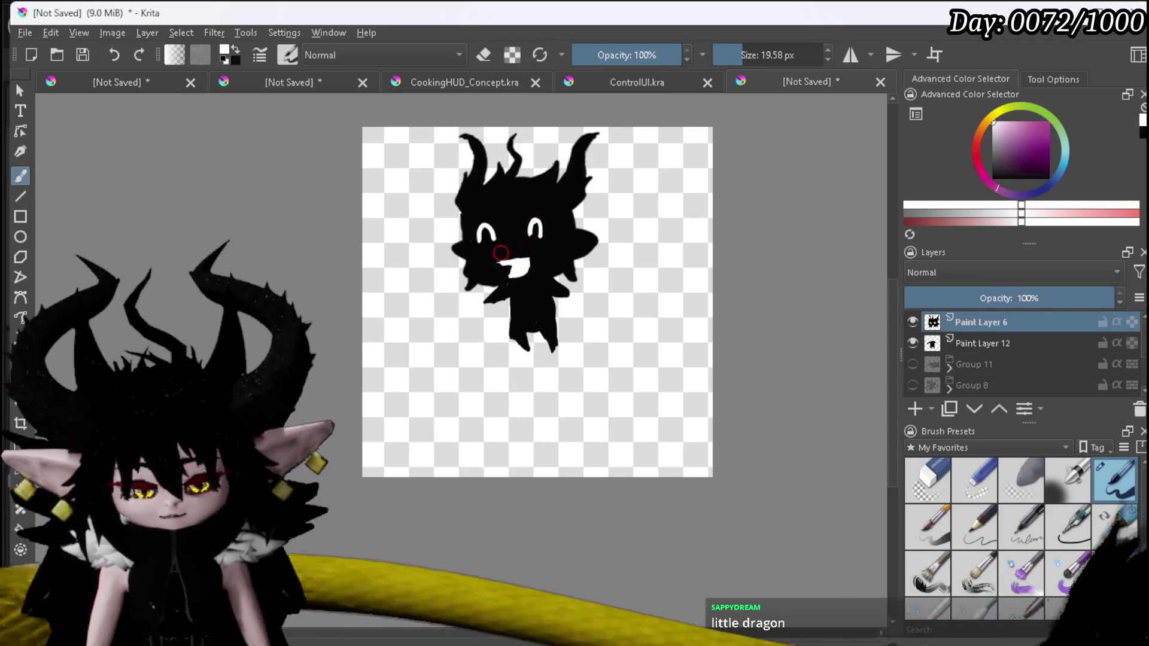
key("ctrl+z")
key("ctrl+z")
key("ctrl+z")
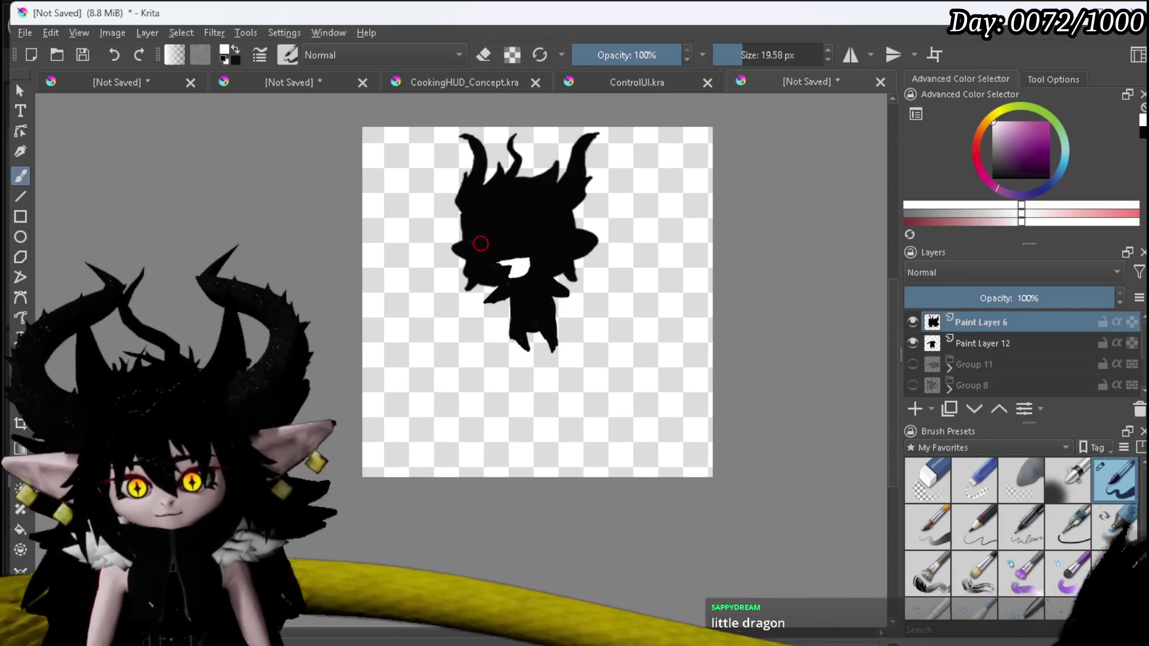
mouse_move(479, 245)
left_mouse_down()
mouse_move(486, 235)
mouse_move(540, 238)
left_mouse_up()
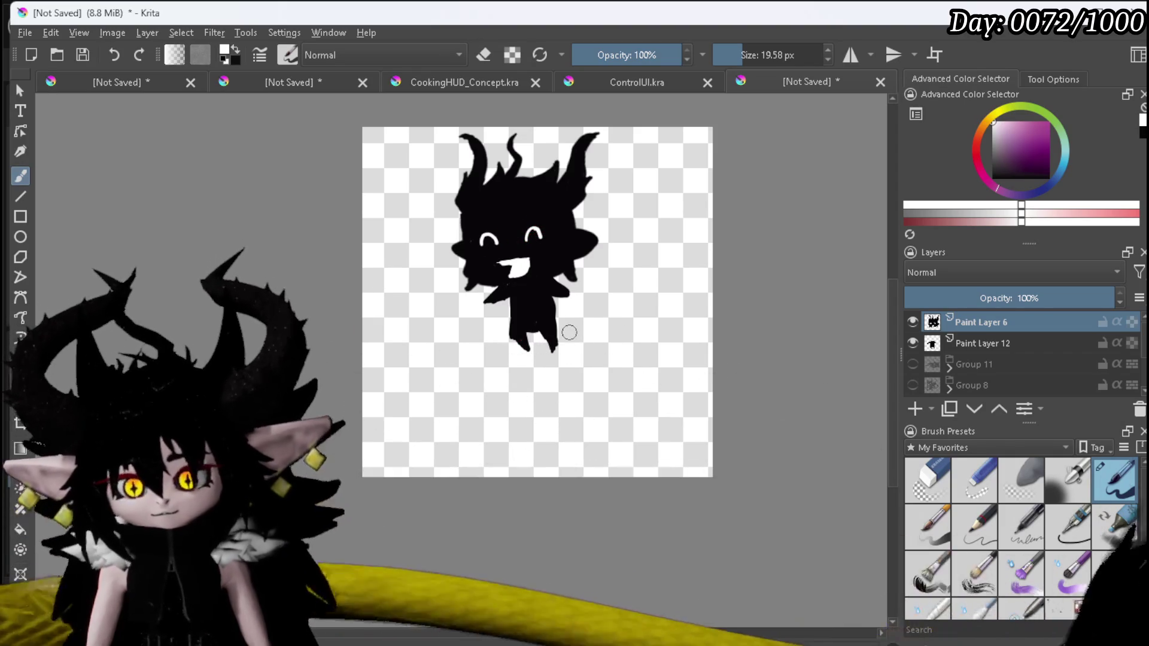
scroll(518, 249, "up", 5)
left_click_drag(552, 351, 410, 359)
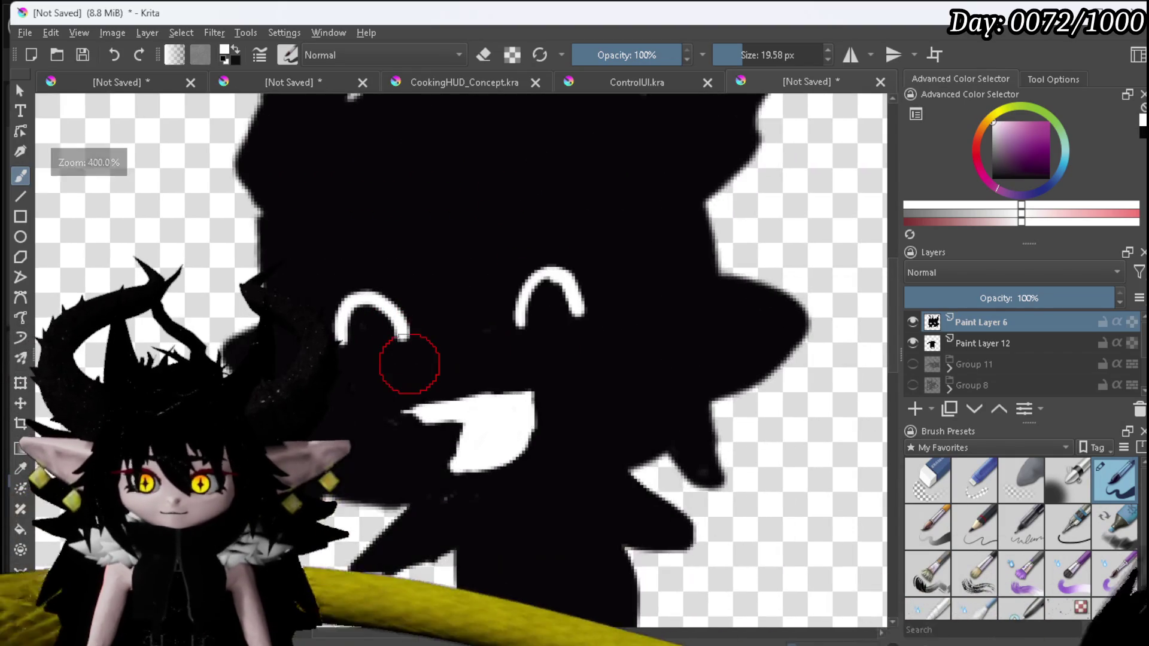
left_click_drag(418, 414, 453, 459)
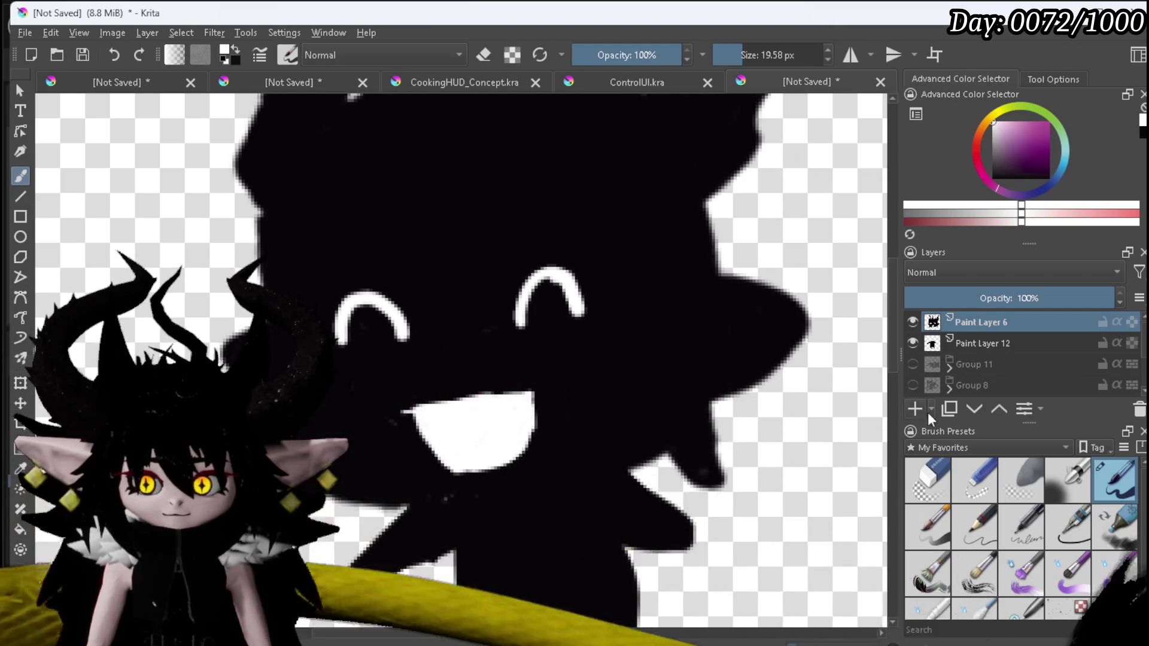
Swap to black and cut a small fang notch into the grin.
key("x")
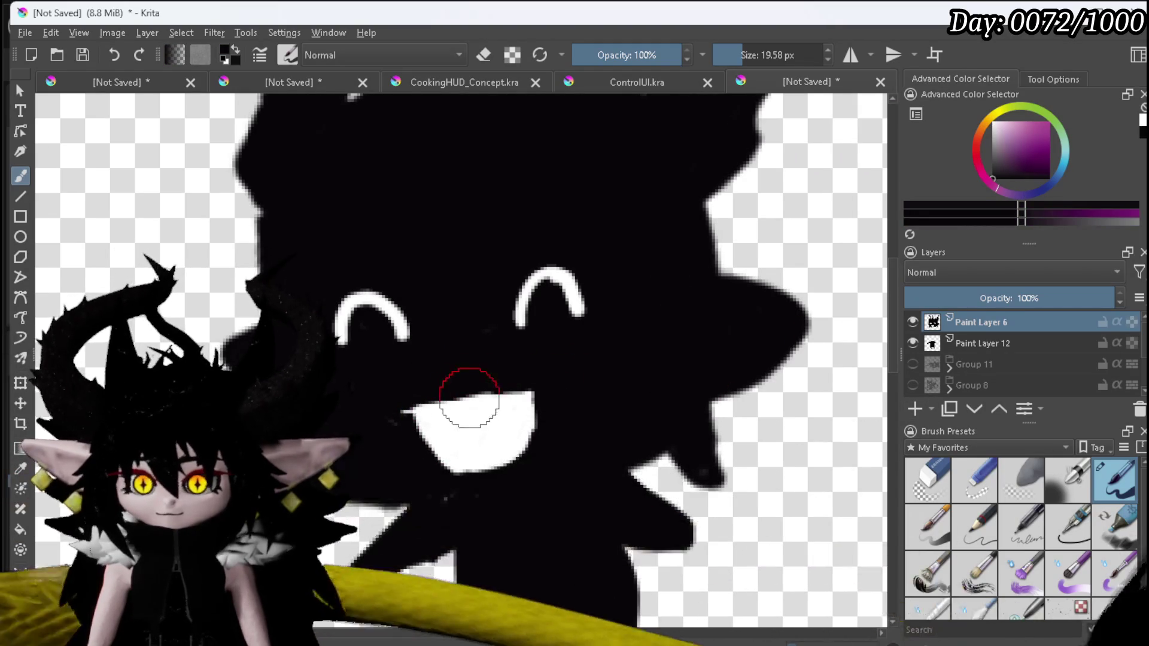
left_click_drag(507, 393, 510, 414)
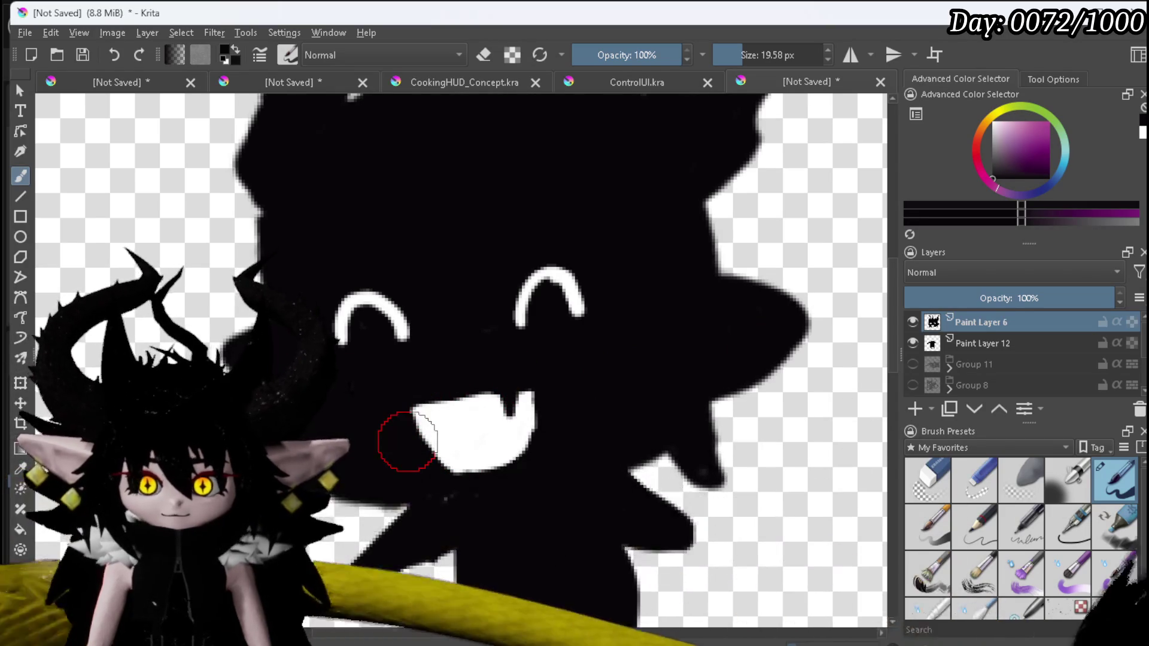
key("minus")
key("minus")
key("minus")
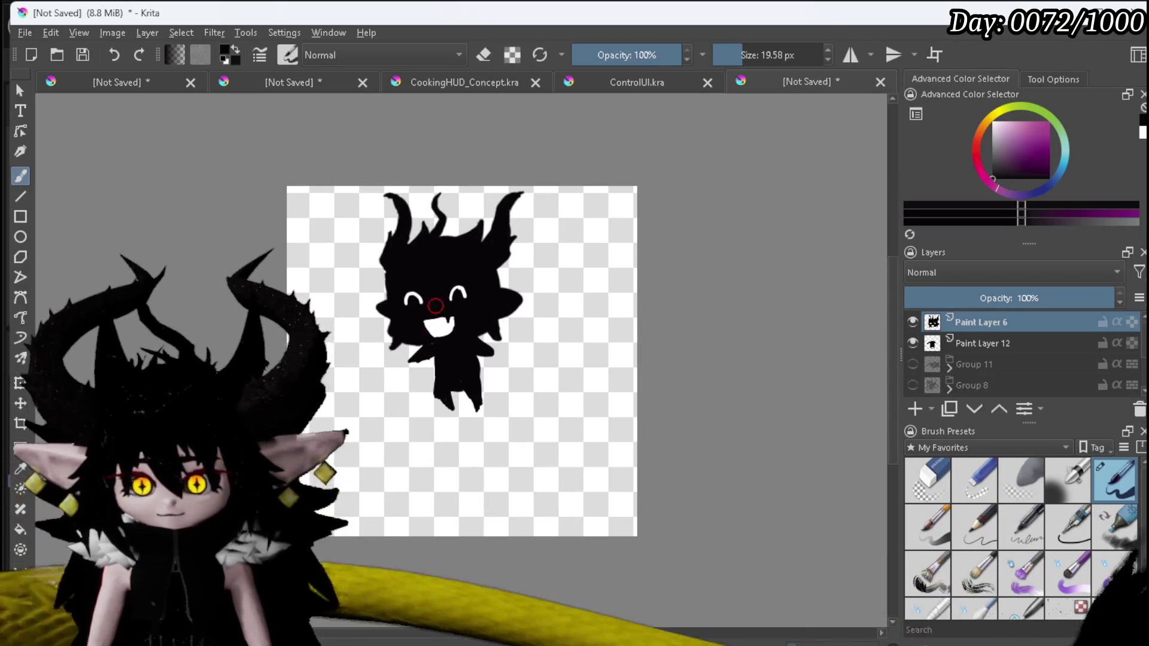
On Paint Layer 12, paint a long curling black tail from the creature's body.
left_click(952, 344)
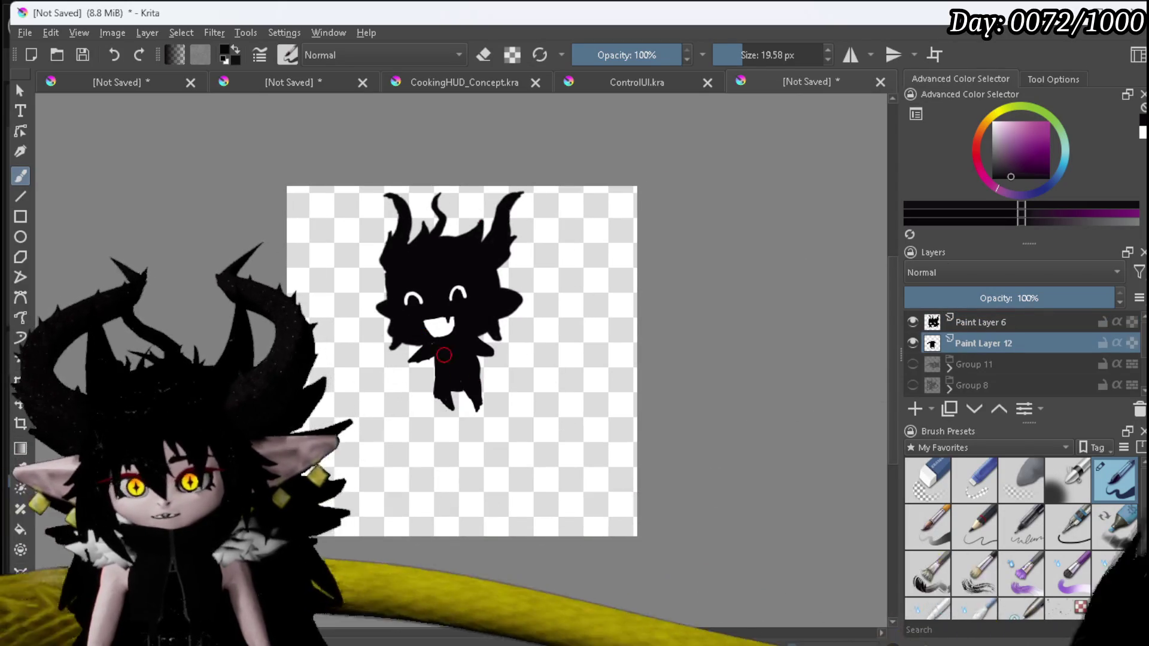
mouse_move(500, 380)
left_mouse_down()
mouse_move(477, 364)
mouse_move(519, 402)
mouse_move(485, 432)
left_mouse_up()
left_click_drag(436, 481, 496, 517)
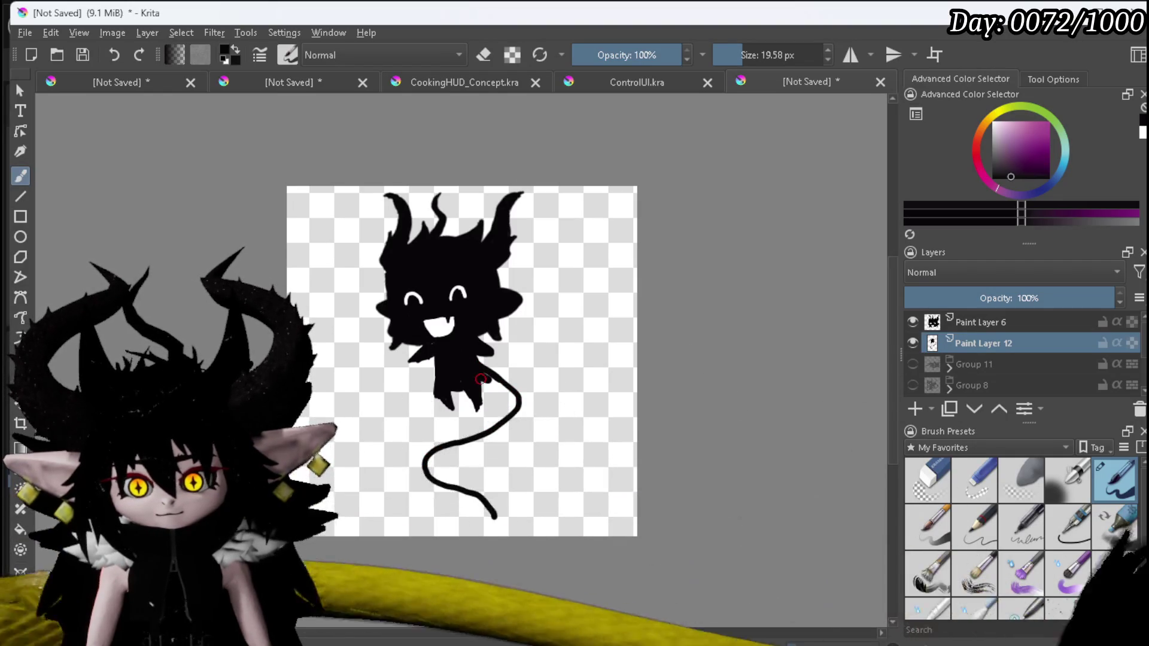
mouse_move(499, 386)
left_mouse_down()
mouse_move(520, 396)
mouse_move(517, 411)
left_mouse_up()
left_click_drag(454, 441, 458, 482)
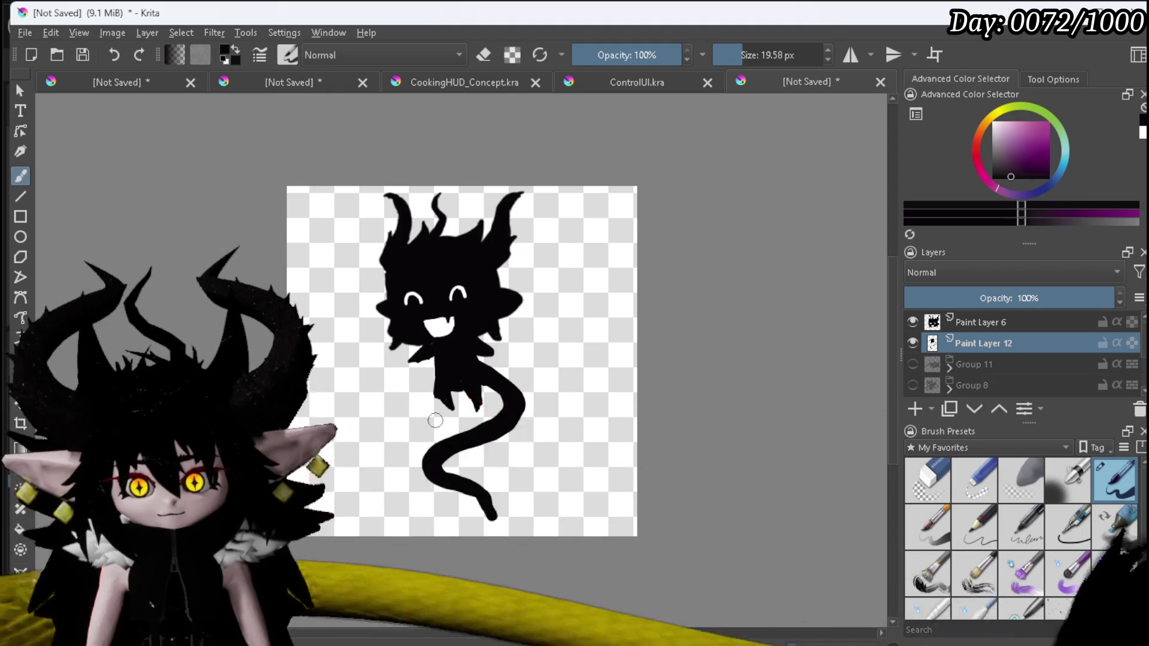
Draw two thin vertical speed lines left of the creature and add a new layer above.
left_click_drag(376, 372, 382, 426)
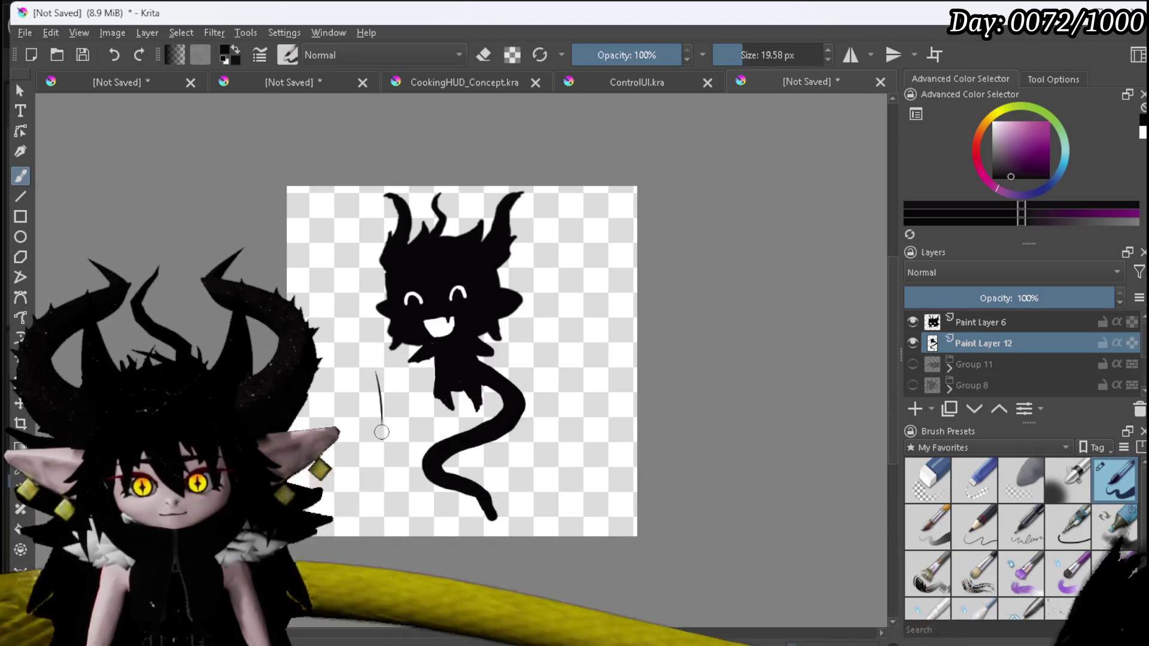
left_click_drag(335, 474, 335, 514)
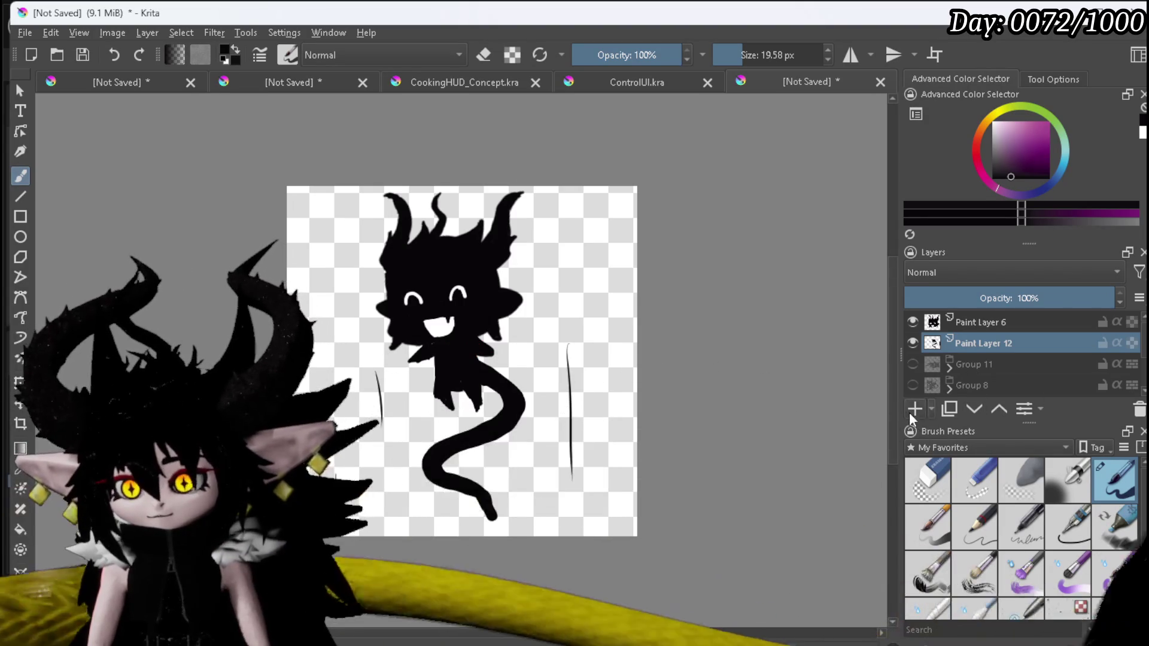
left_click(915, 408)
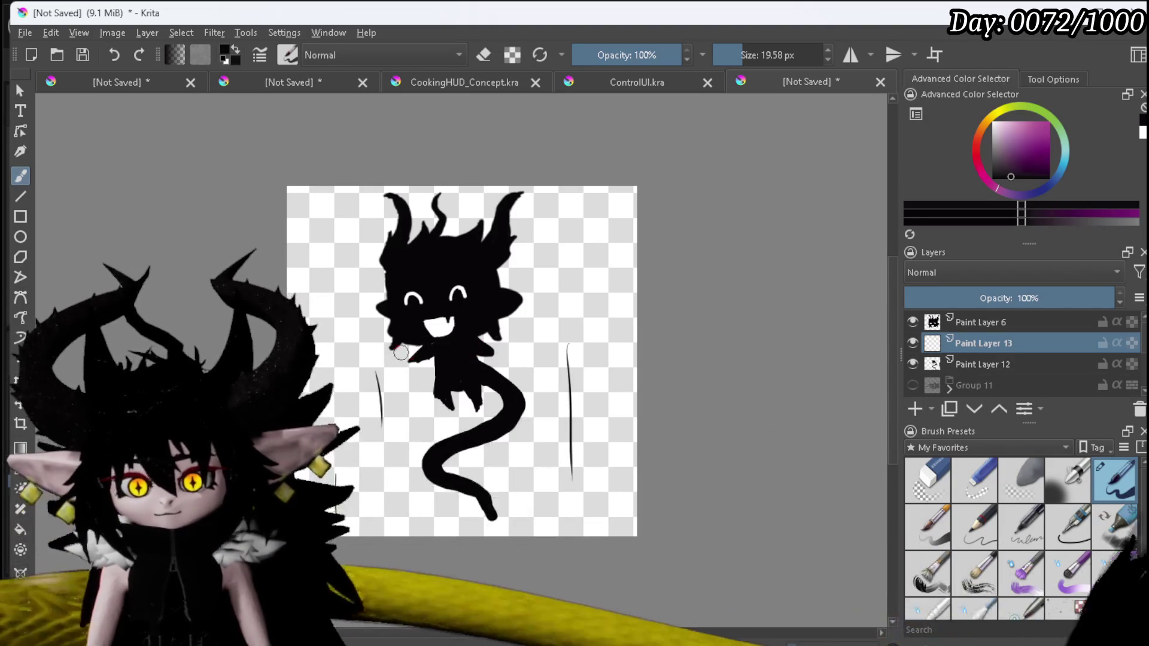
Sketch rough strokes by the arm, tail and right ear on Paint Layer 13.
mouse_move(403, 373)
left_mouse_down()
mouse_move(405, 408)
mouse_move(427, 428)
left_mouse_up()
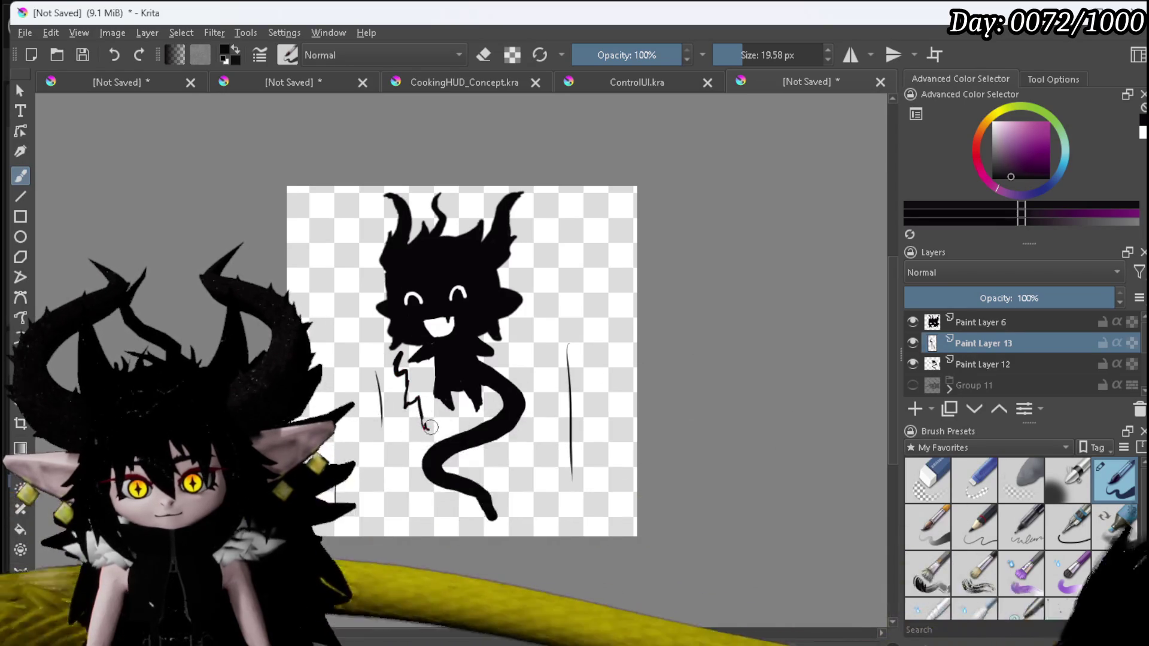
left_click_drag(467, 466, 488, 471)
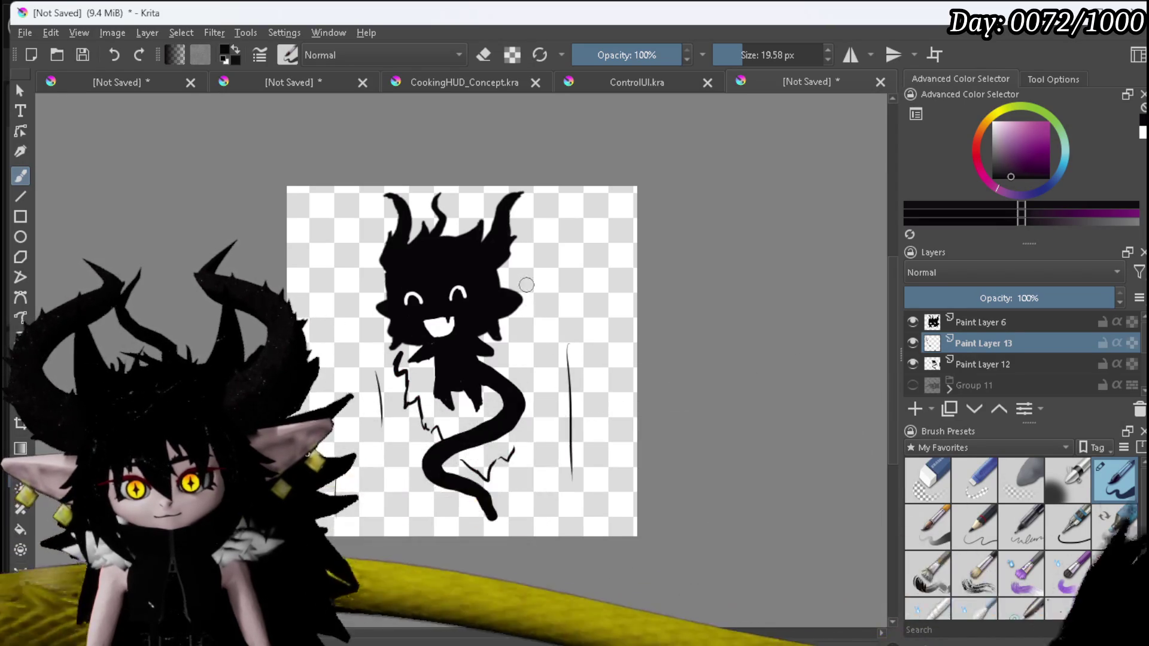
left_click_drag(528, 307, 528, 442)
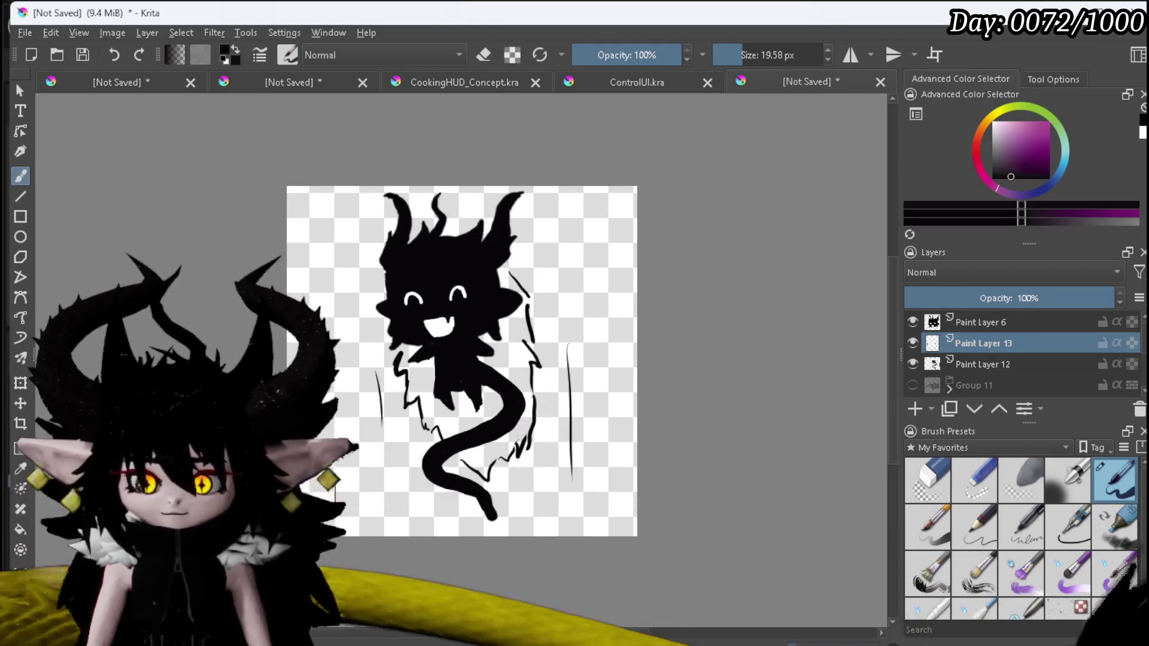
Fill out the creature's right side into a solid black spiky shape.
scroll(535, 311, "up", 2)
left_click_drag(536, 324, 571, 351)
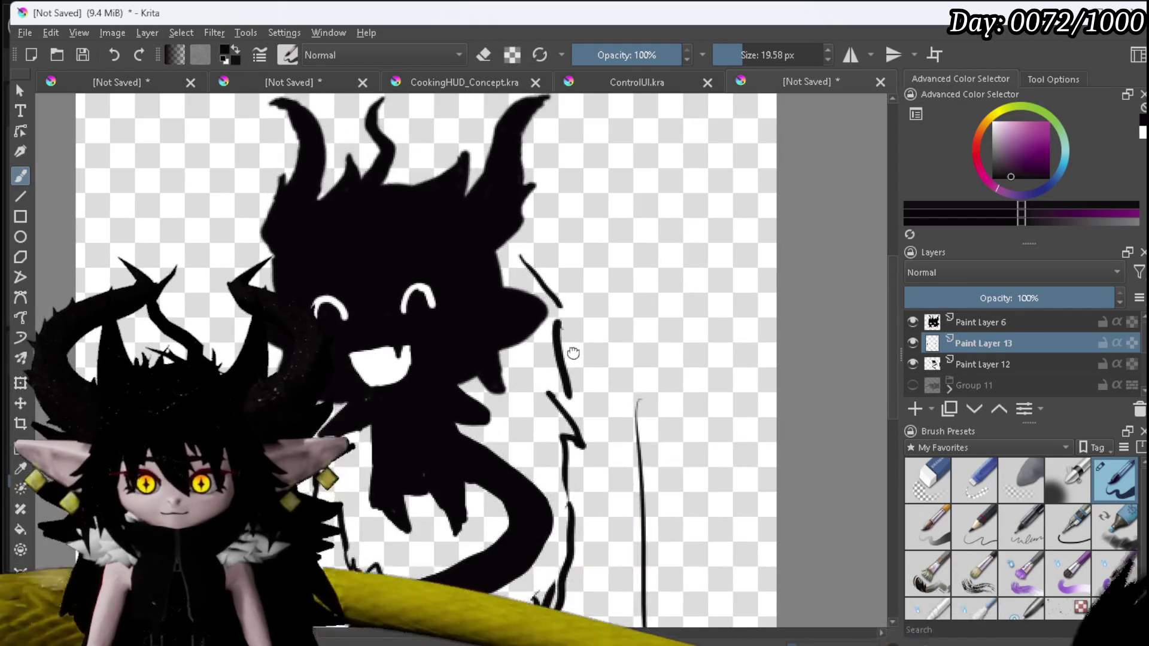
mouse_move(503, 277)
left_mouse_down()
mouse_move(515, 261)
mouse_move(559, 313)
left_mouse_up()
mouse_move(511, 273)
left_mouse_down()
mouse_move(555, 323)
mouse_move(510, 362)
mouse_move(546, 355)
mouse_move(574, 437)
mouse_move(556, 389)
mouse_move(515, 366)
mouse_move(520, 407)
mouse_move(488, 435)
left_mouse_up()
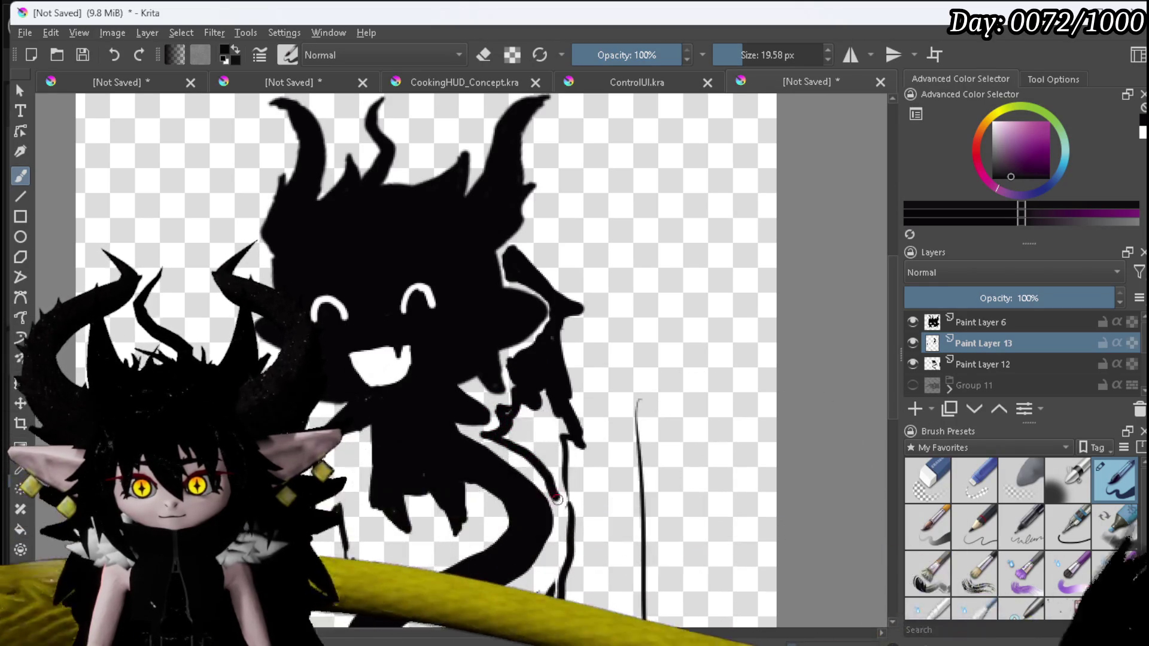
mouse_move(551, 458)
left_mouse_down()
mouse_move(546, 432)
mouse_move(541, 445)
mouse_move(527, 411)
mouse_move(521, 422)
mouse_move(557, 440)
mouse_move(567, 428)
mouse_move(543, 350)
mouse_move(508, 362)
left_mouse_up()
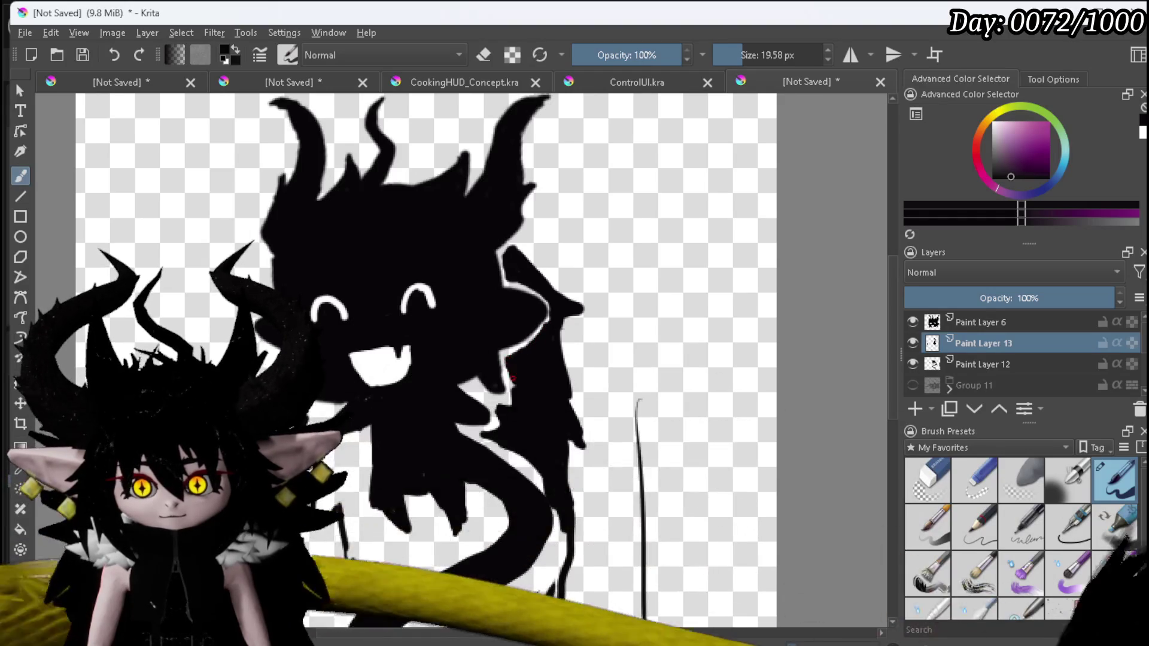
left_click_drag(502, 405, 510, 397)
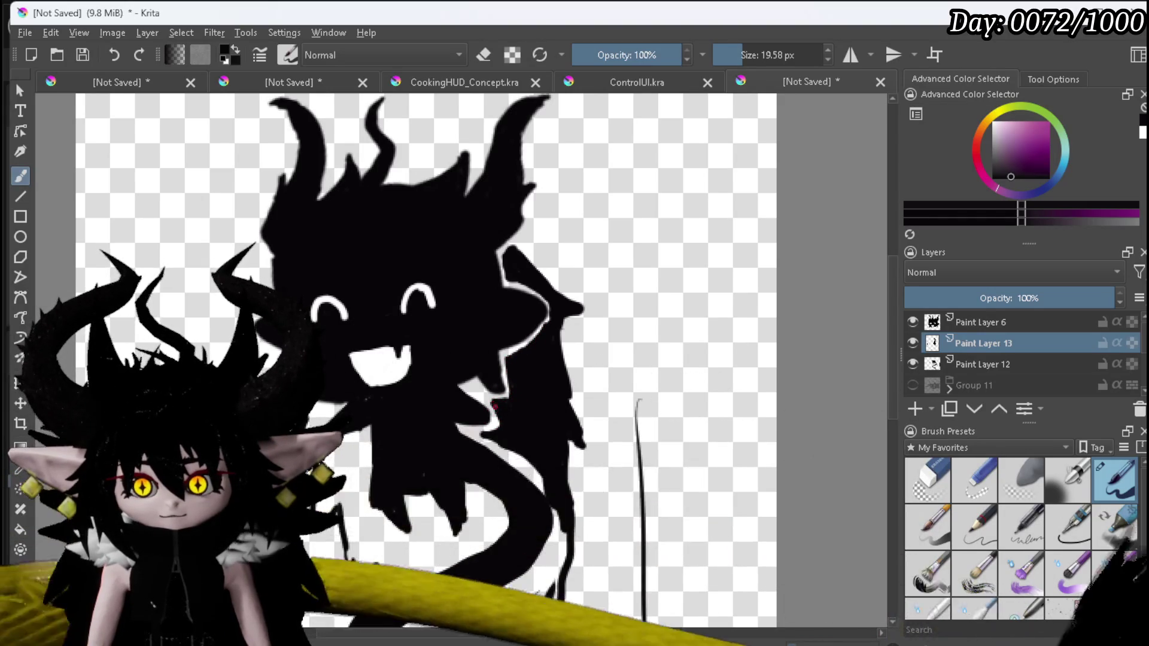
left_click_drag(499, 441, 513, 453)
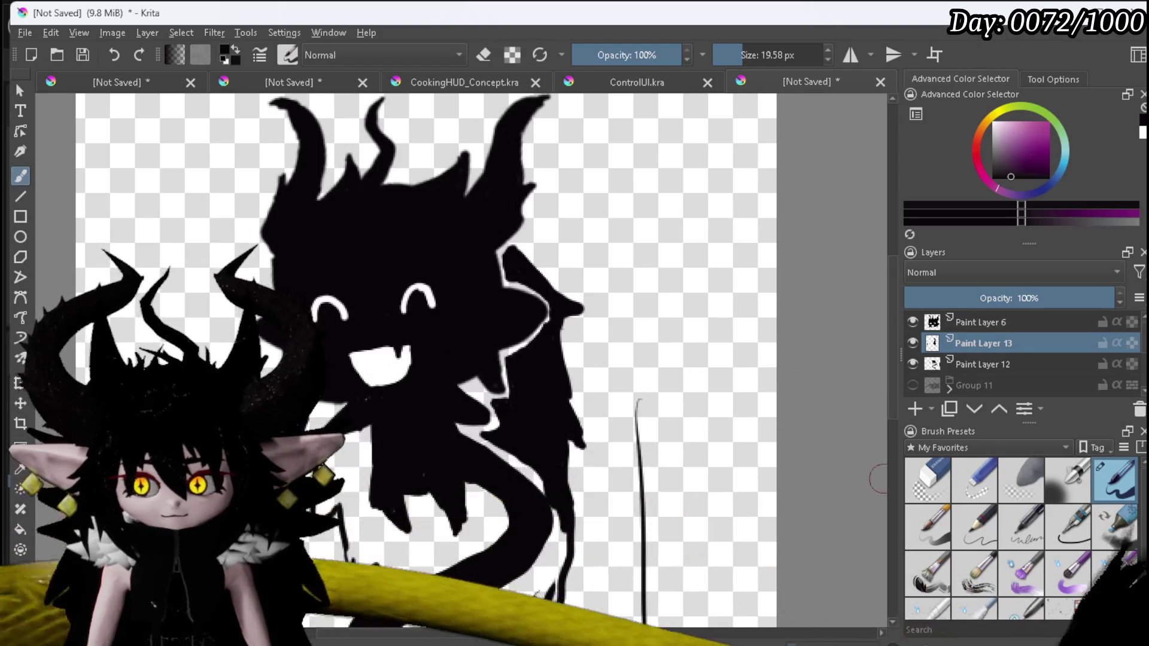
left_click(926, 479)
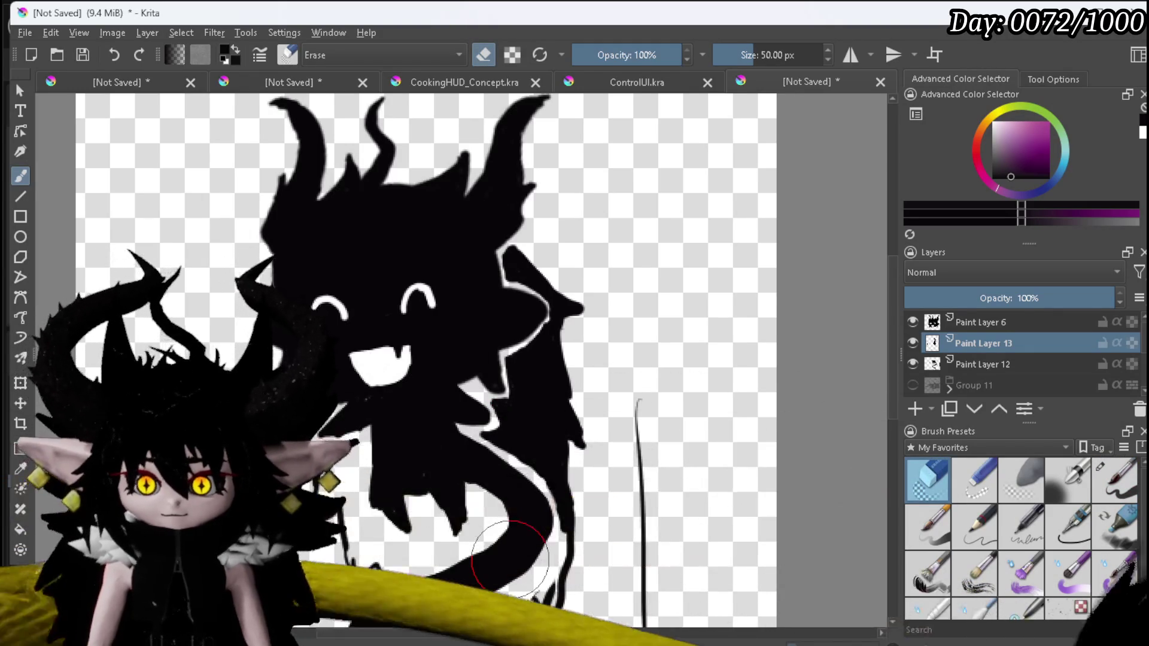
Paint the tail and legs solid black, thickening the leg's right edge.
key("1")
scroll(508, 332, "up", 2)
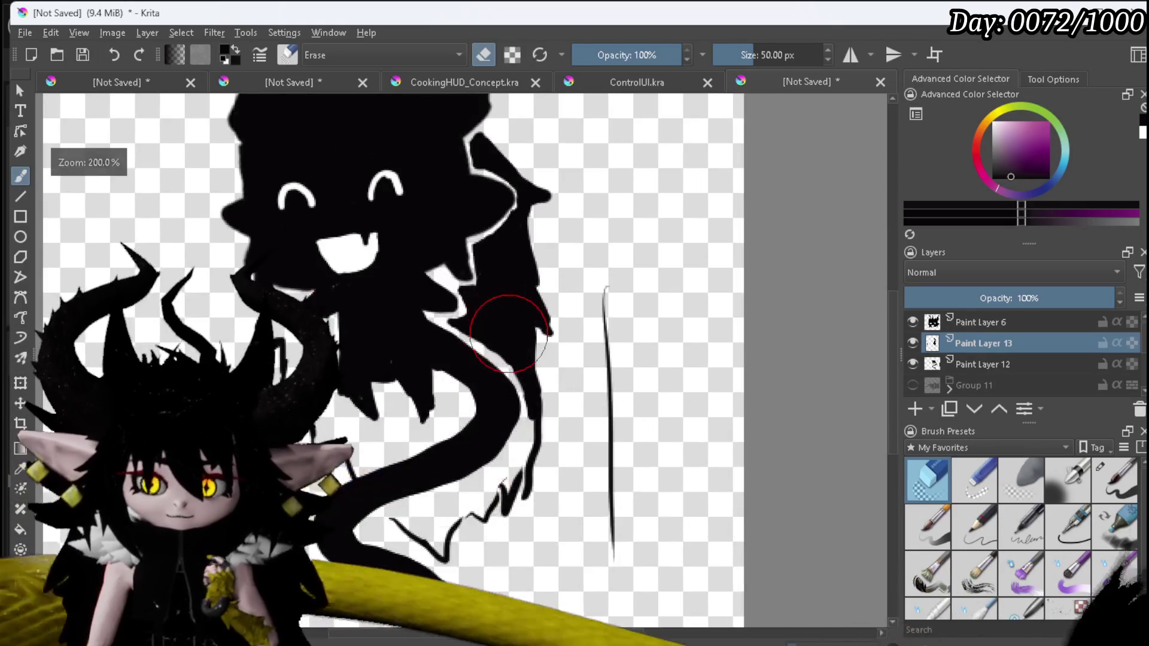
left_click(1114, 478)
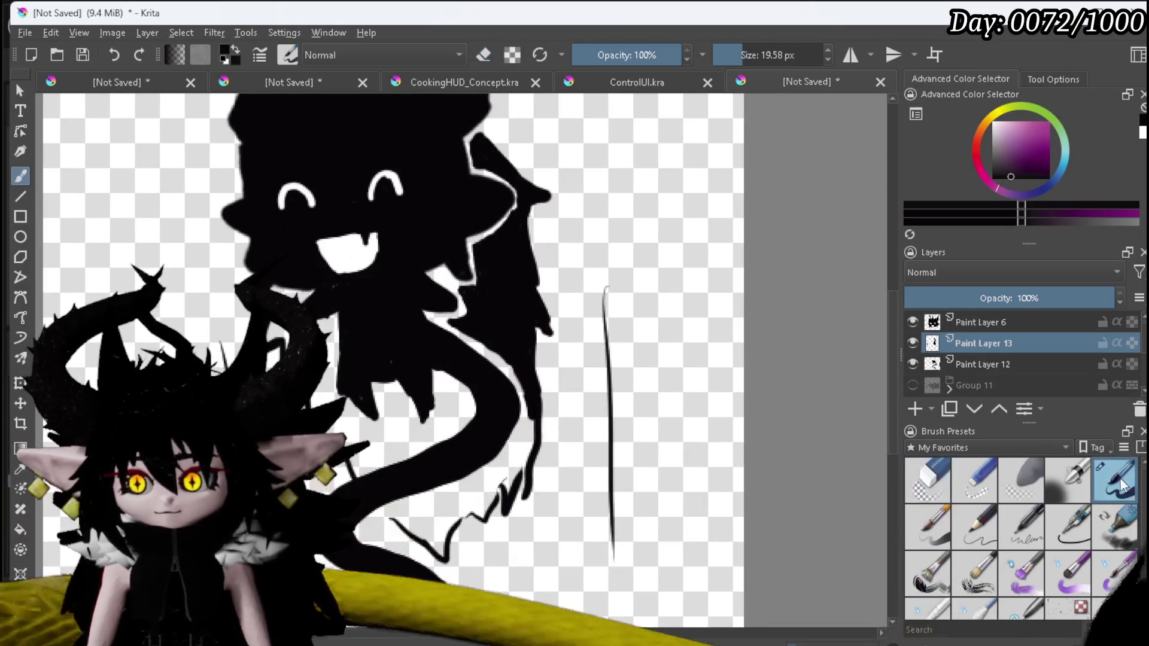
left_click_drag(525, 434, 514, 454)
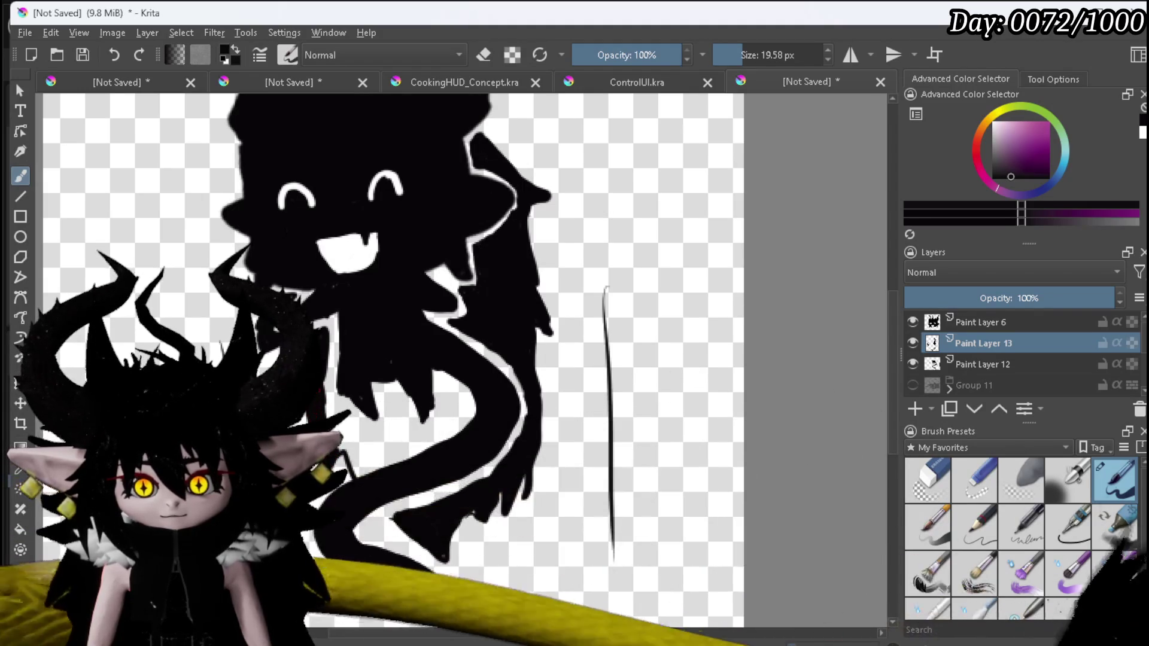
left_click_drag(350, 421, 367, 456)
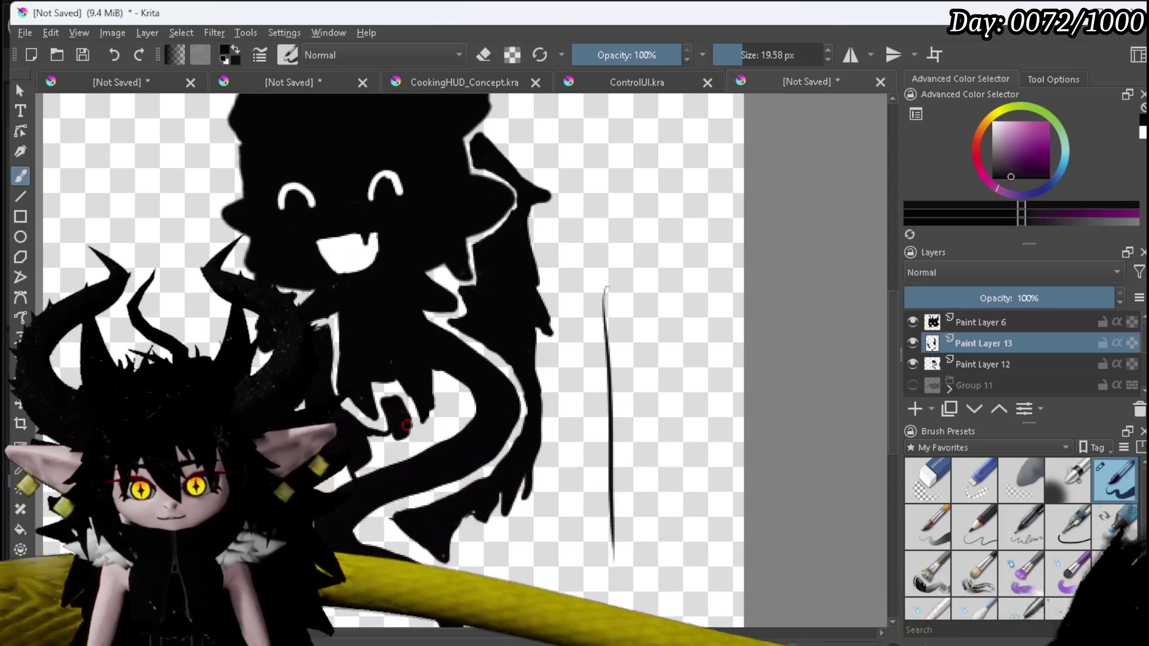
mouse_move(442, 423)
left_mouse_down()
mouse_move(451, 396)
mouse_move(445, 424)
mouse_move(389, 439)
left_mouse_up()
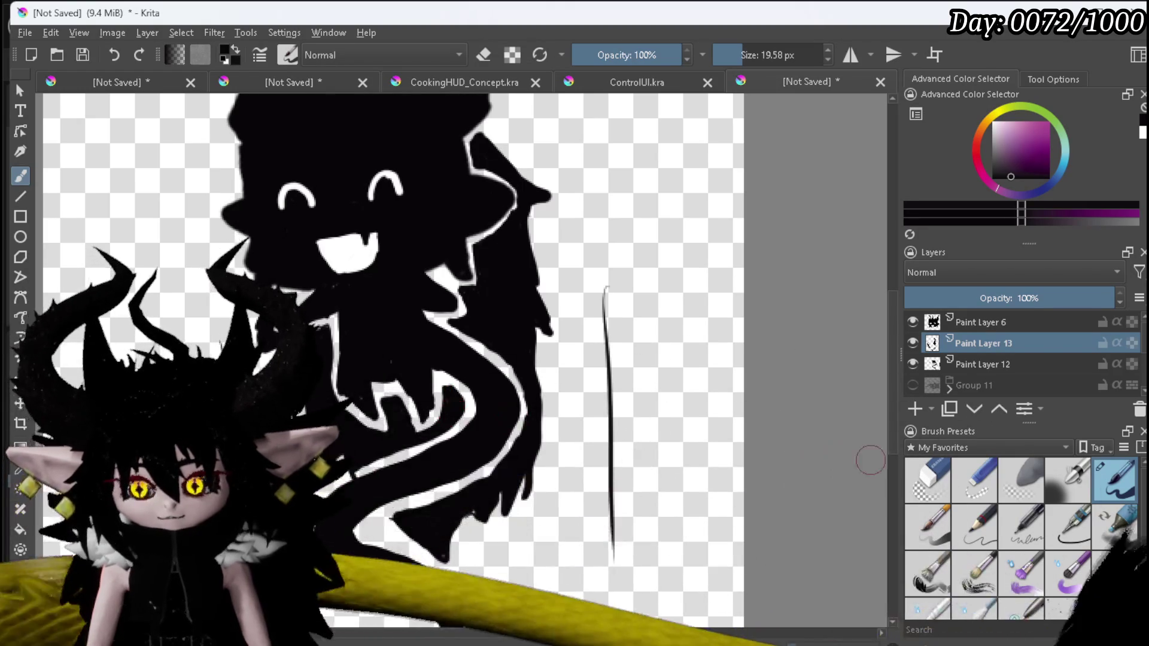
Touch up with the eraser and pen, then check the File menu's export options without choosing anything.
left_click(924, 483)
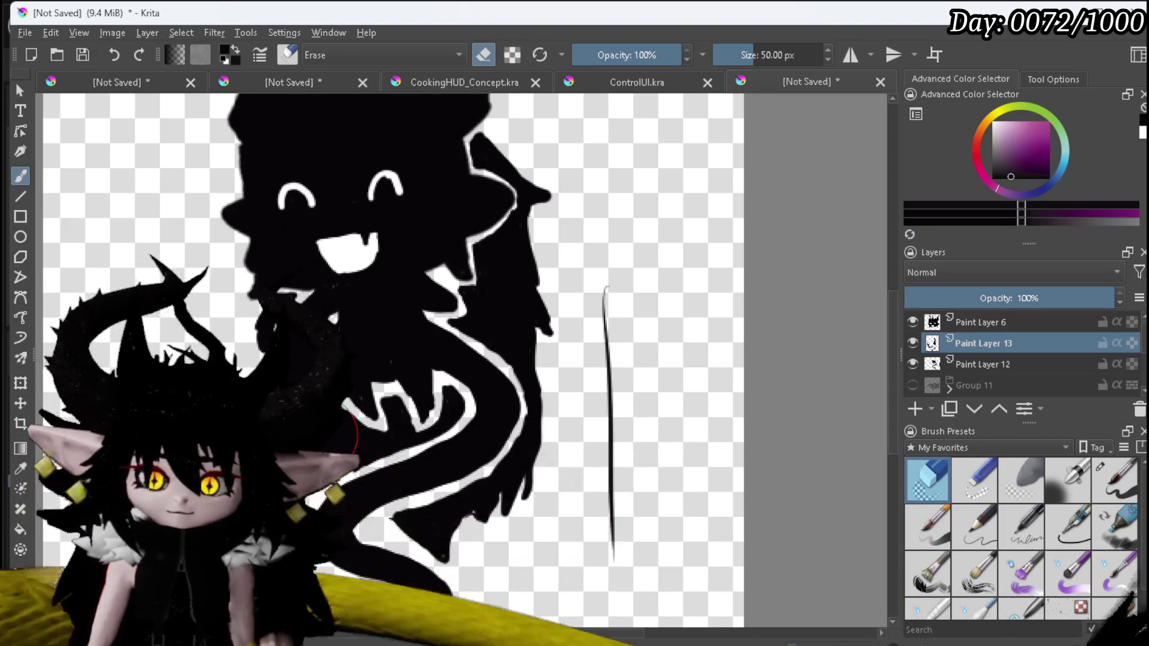
scroll(464, 362, "down", 3)
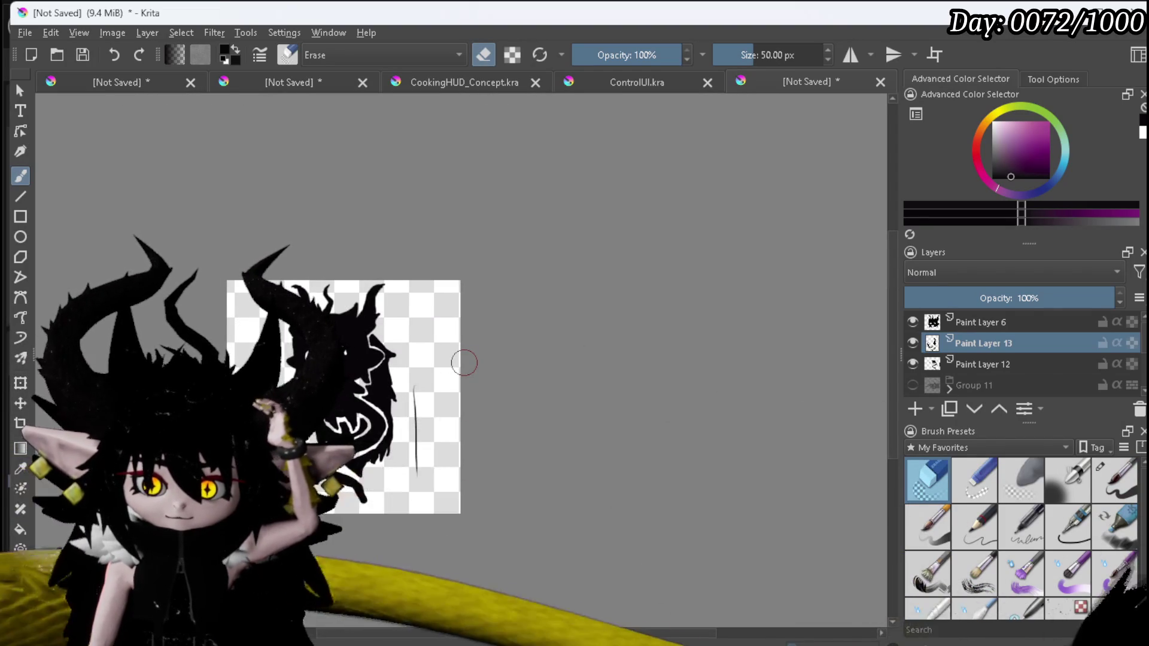
scroll(464, 362, "up", 3)
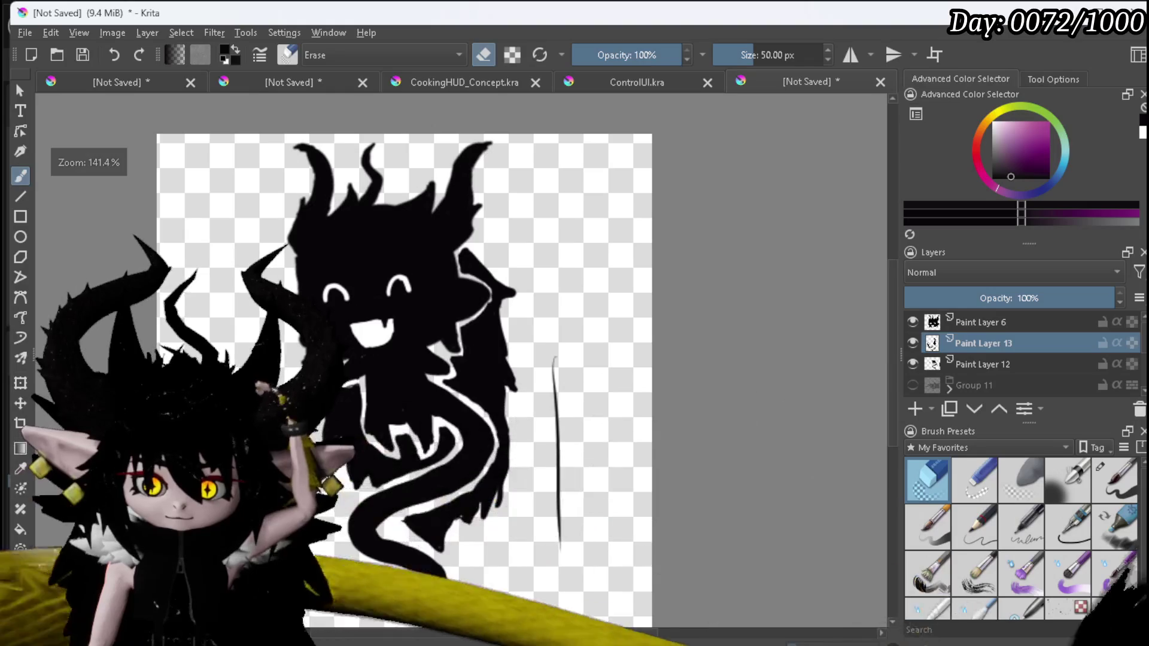
left_click(1114, 478)
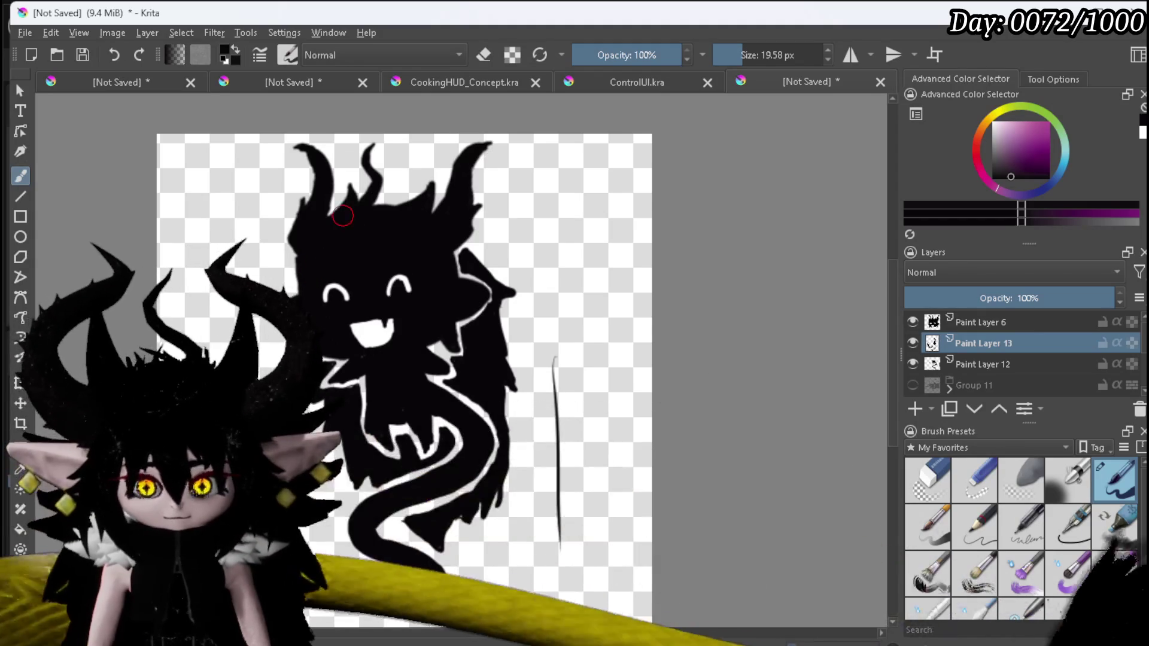
scroll(367, 204, "down", 1)
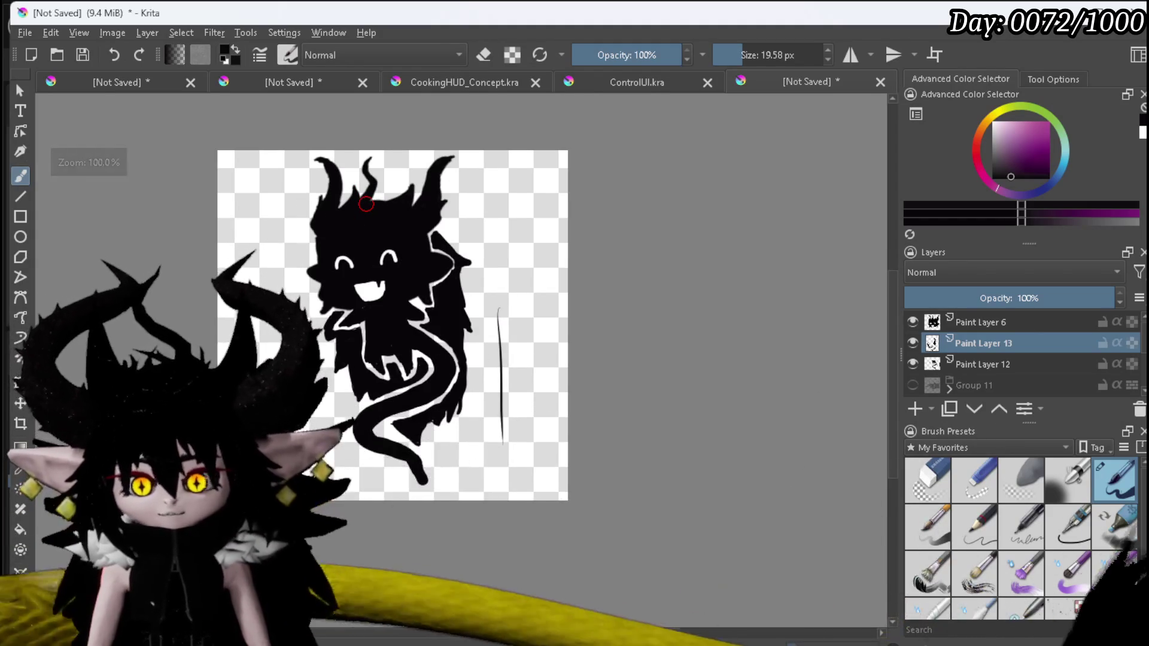
left_click(25, 33)
left_click(101, 180)
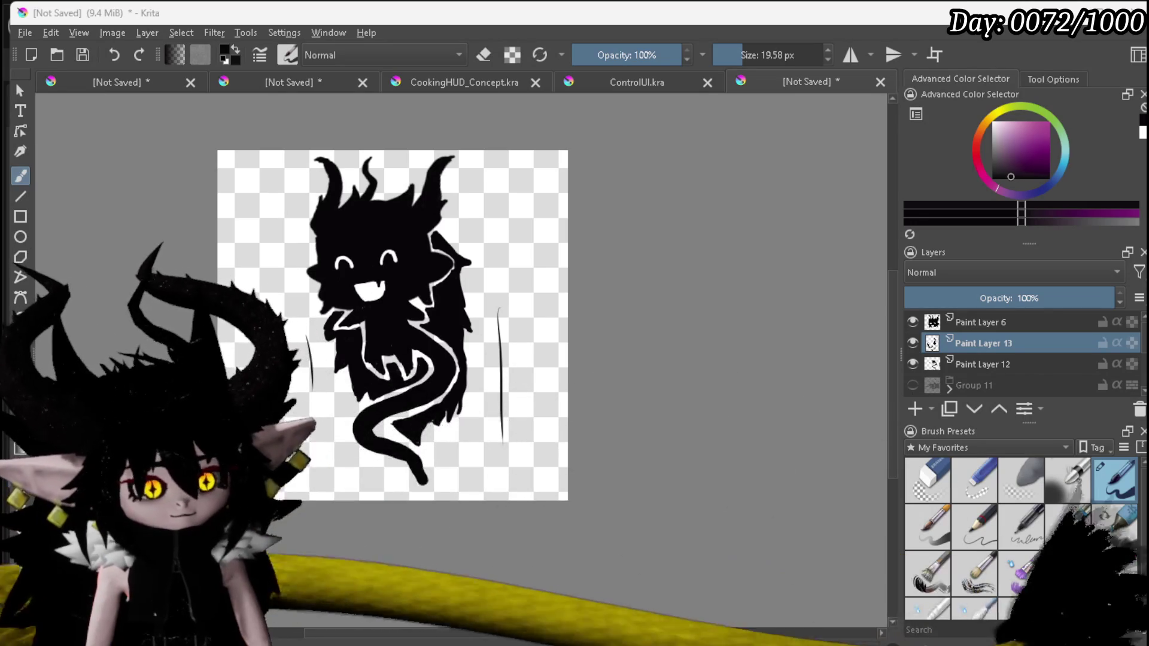
Export the creature silhouette as a PNG with 'Store alpha channel' kept checked.
key("Return")
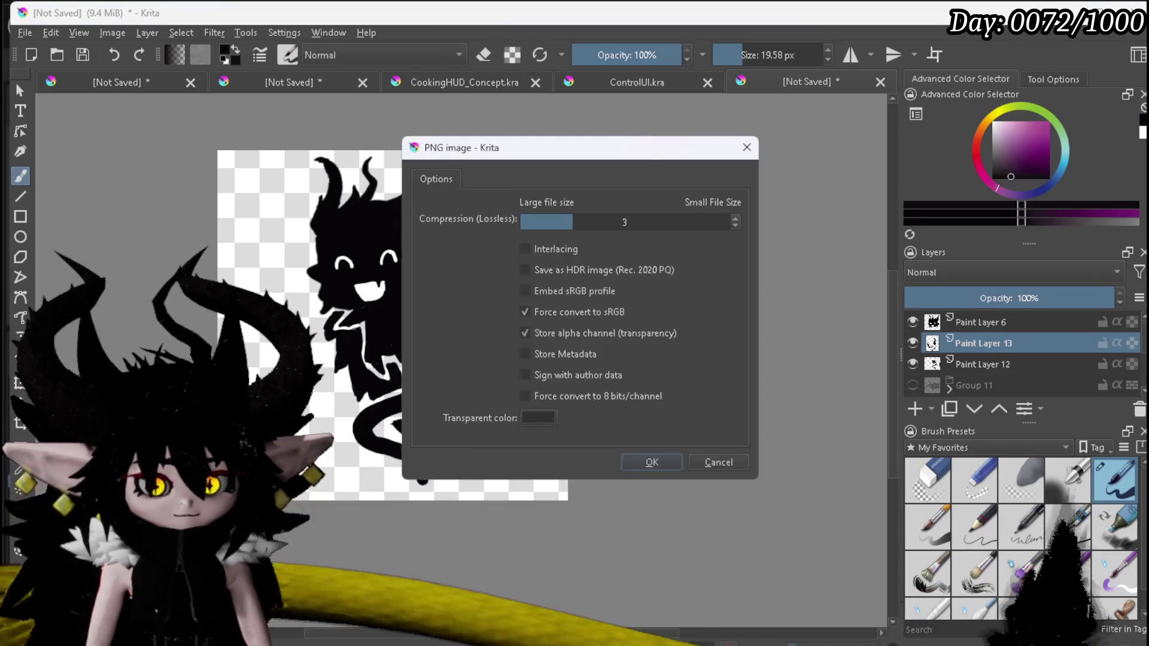
left_click(649, 462)
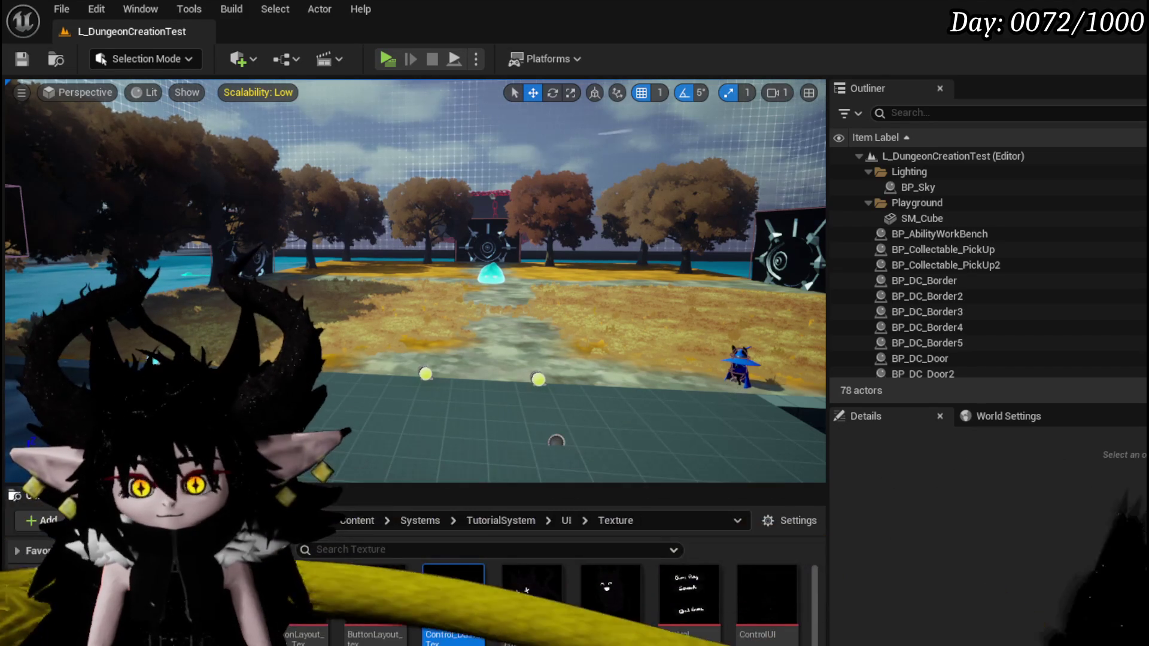
Save Control_Jump_Tex and set it as the JUMP widget's preview image.
key("ctrl+shift+s")
left_click(852, 589)
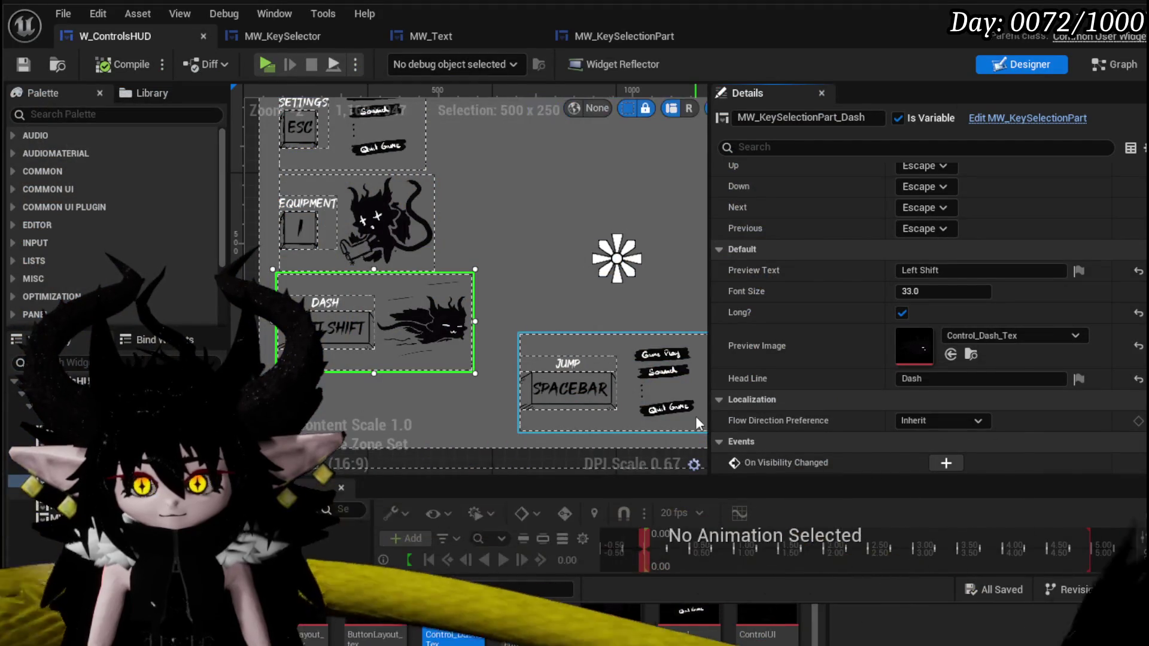
left_click(634, 386)
mouse_move(610, 619)
left_mouse_down()
mouse_move(1041, 457)
mouse_move(970, 354)
left_mouse_up()
Compile and save W_ControlsHUD, then view the whole layout and select the ATTACK widget.
left_click_drag(598, 269, 444, 224)
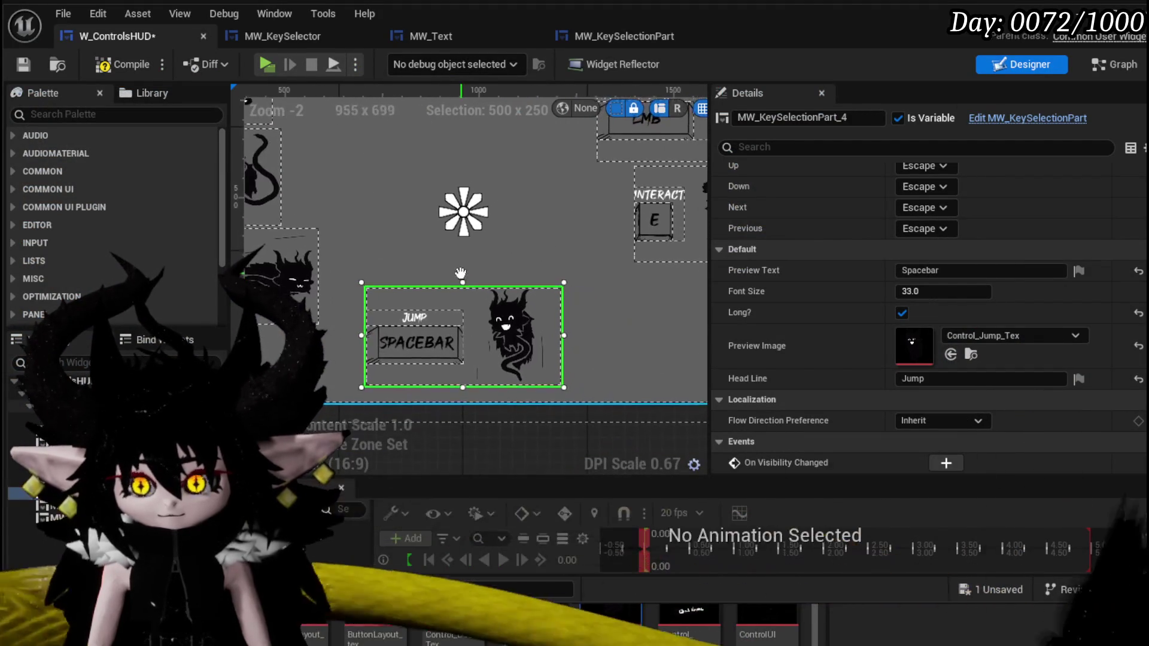
left_click(116, 64)
left_click(25, 65)
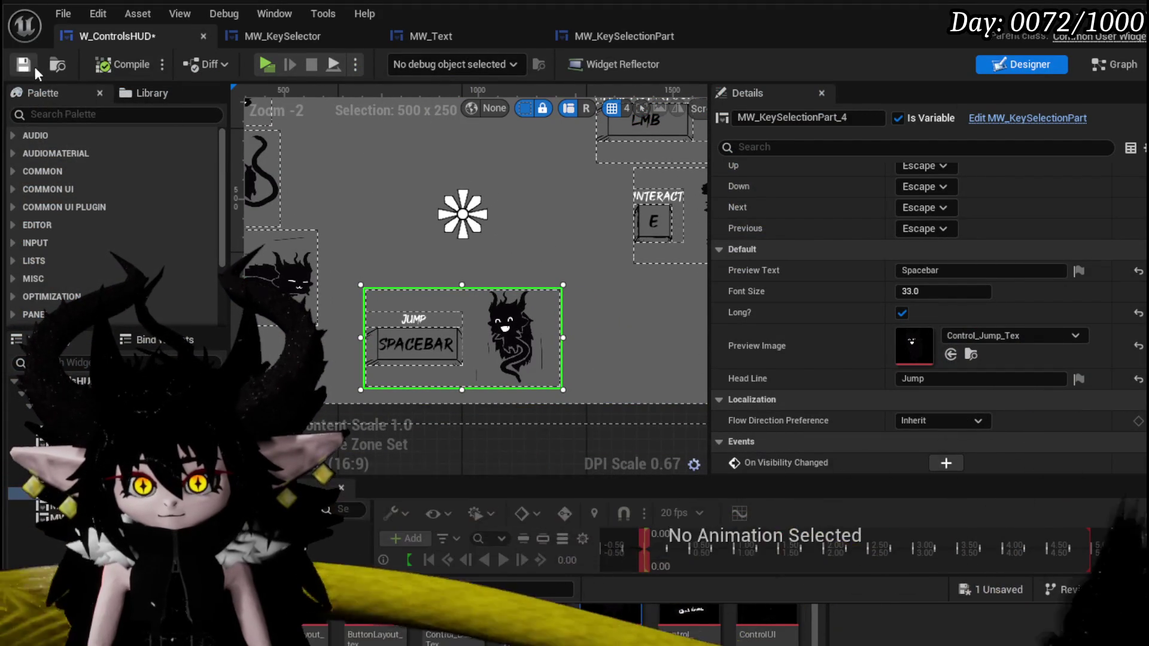
scroll(539, 203, "down", 2)
left_click_drag(540, 201, 441, 296)
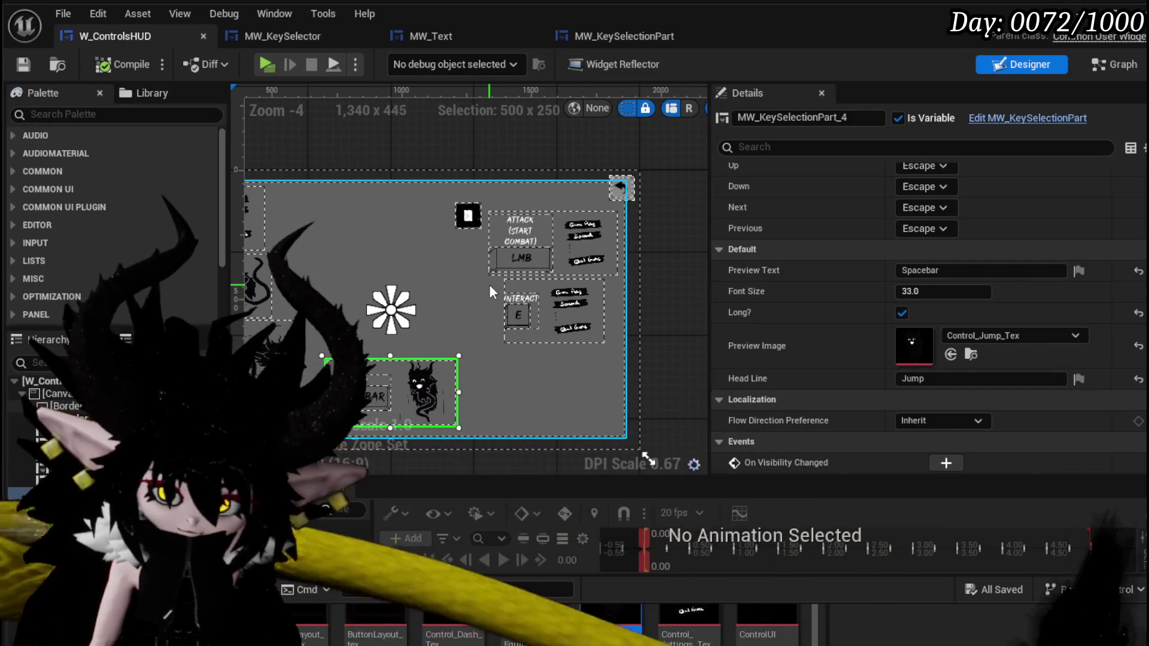
left_click(520, 260)
scroll(519, 260, "up", 2)
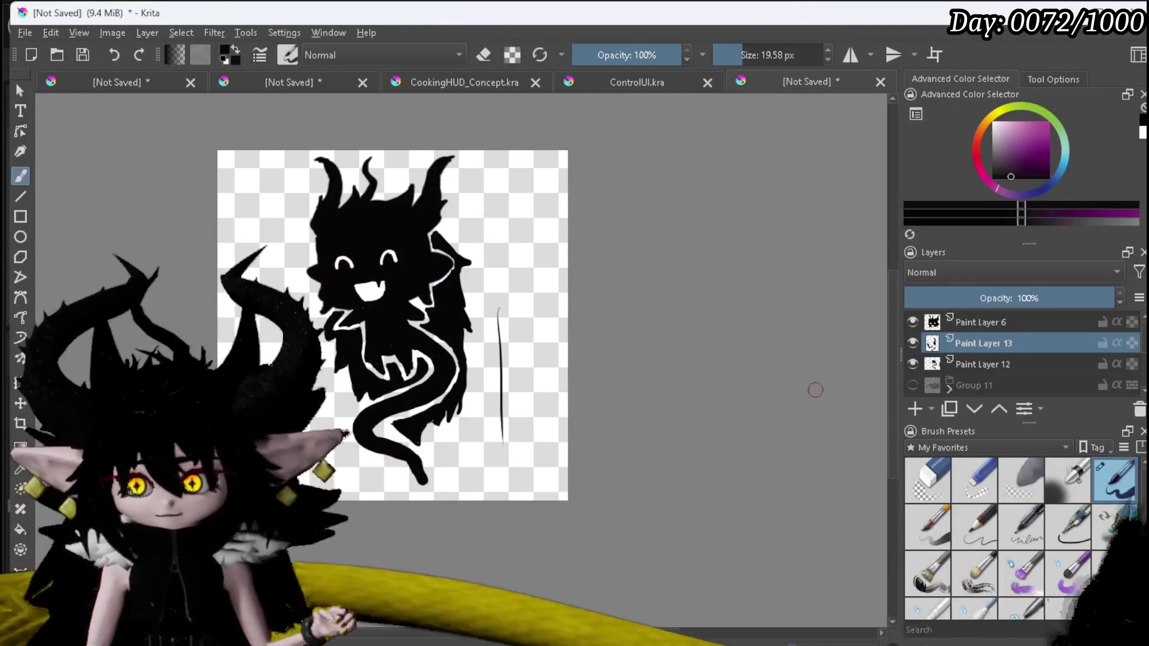
Group the old creature layers into Group 14, pull Paint Layer 6 out on top, and hide the group.
left_click(979, 323, "ctrl")
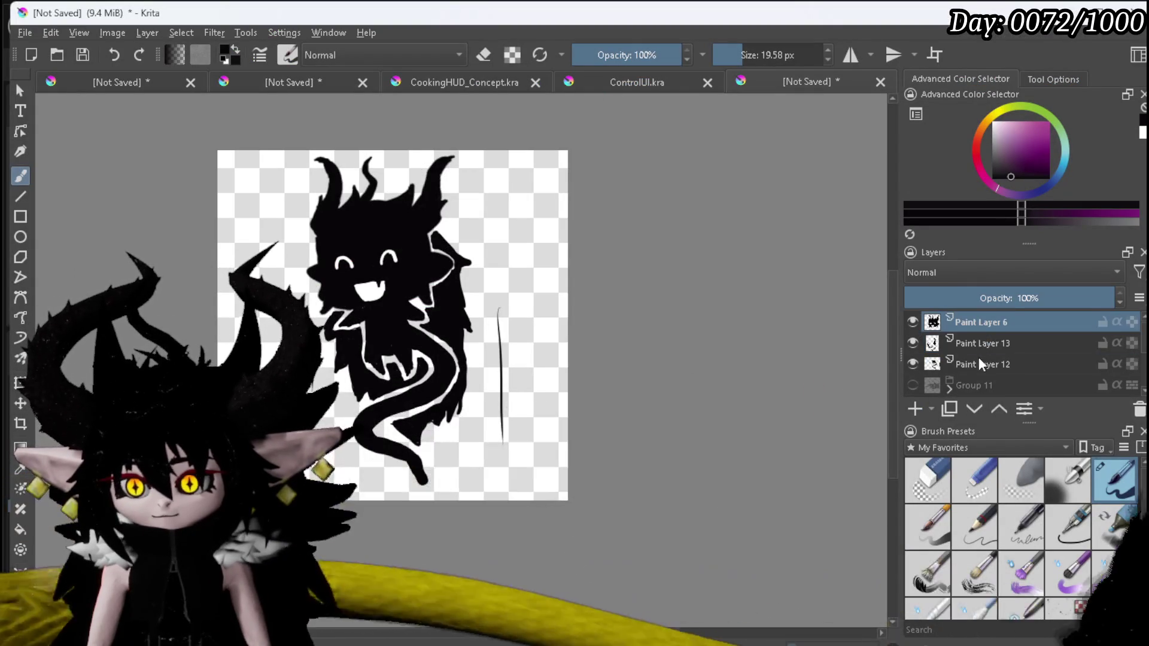
left_click(978, 362, "ctrl")
right_click(978, 344)
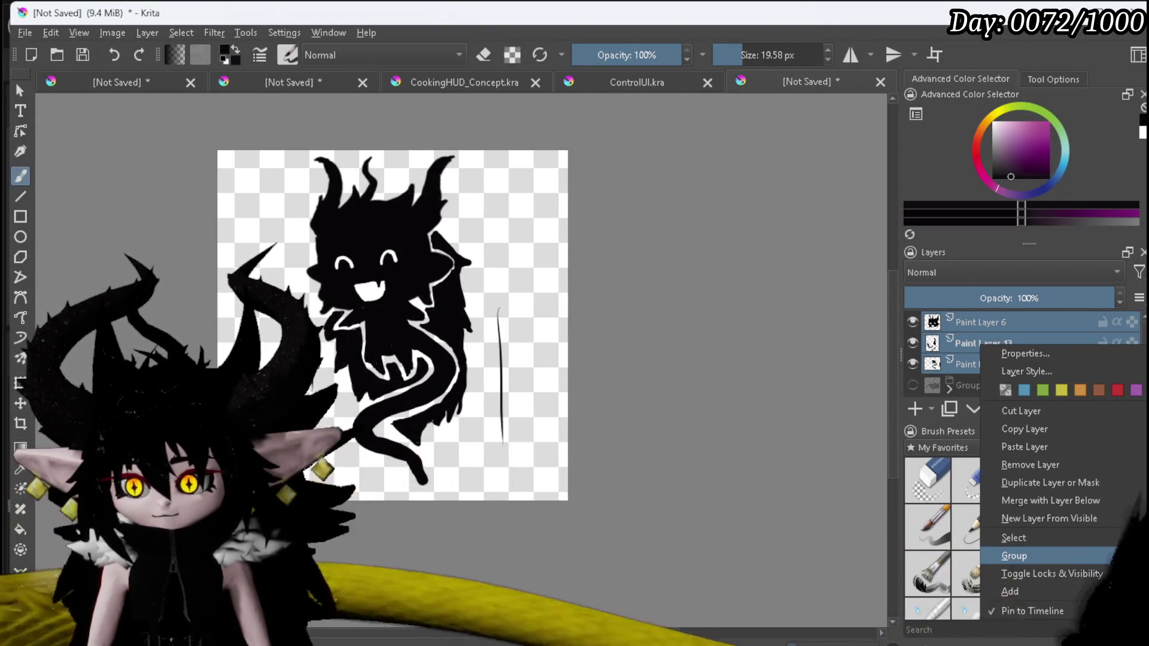
left_click(1020, 555)
mouse_move(969, 338)
left_mouse_down()
mouse_move(953, 321)
mouse_move(972, 317)
left_mouse_up()
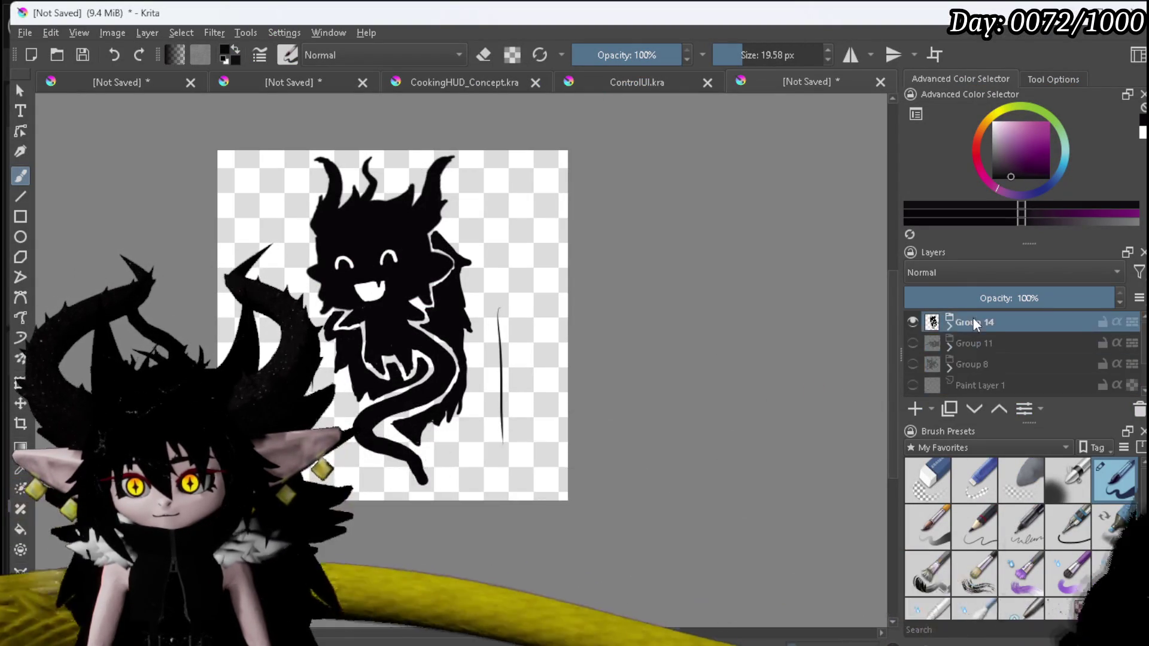
left_click(912, 342)
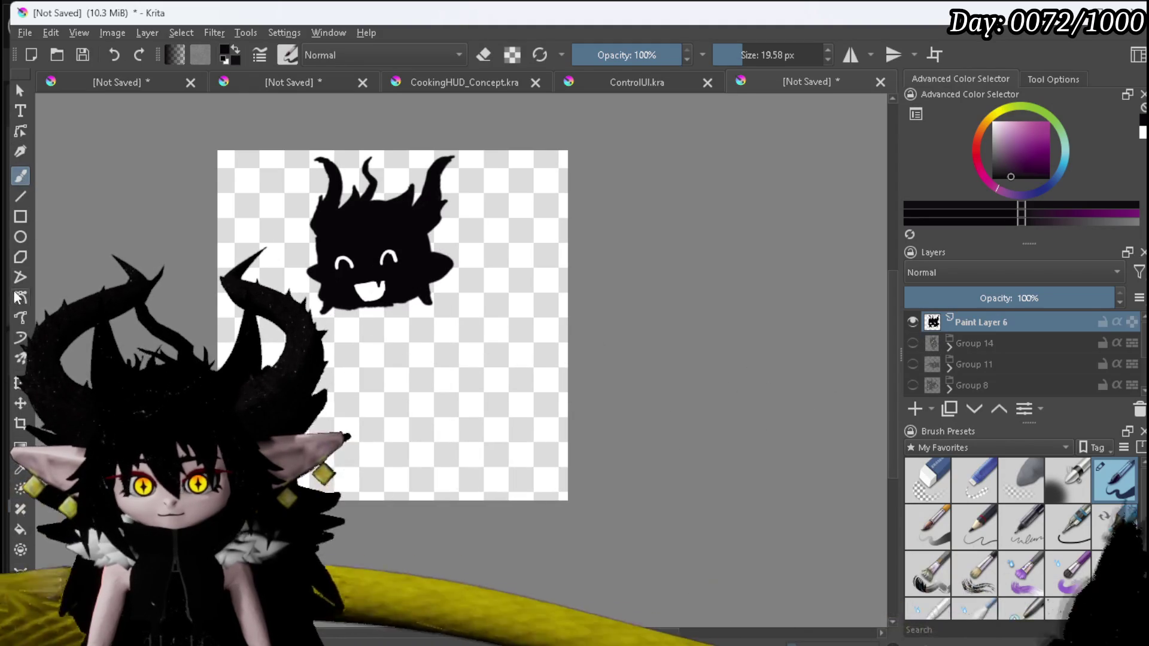
Move the head right, rotate it about 17° clockwise, shrink it 15%, and add Paint Layer 15 beneath.
key("ctrl+t")
left_click_drag(417, 249, 495, 333)
left_click_drag(634, 293, 628, 346)
left_click_drag(455, 299, 452, 317)
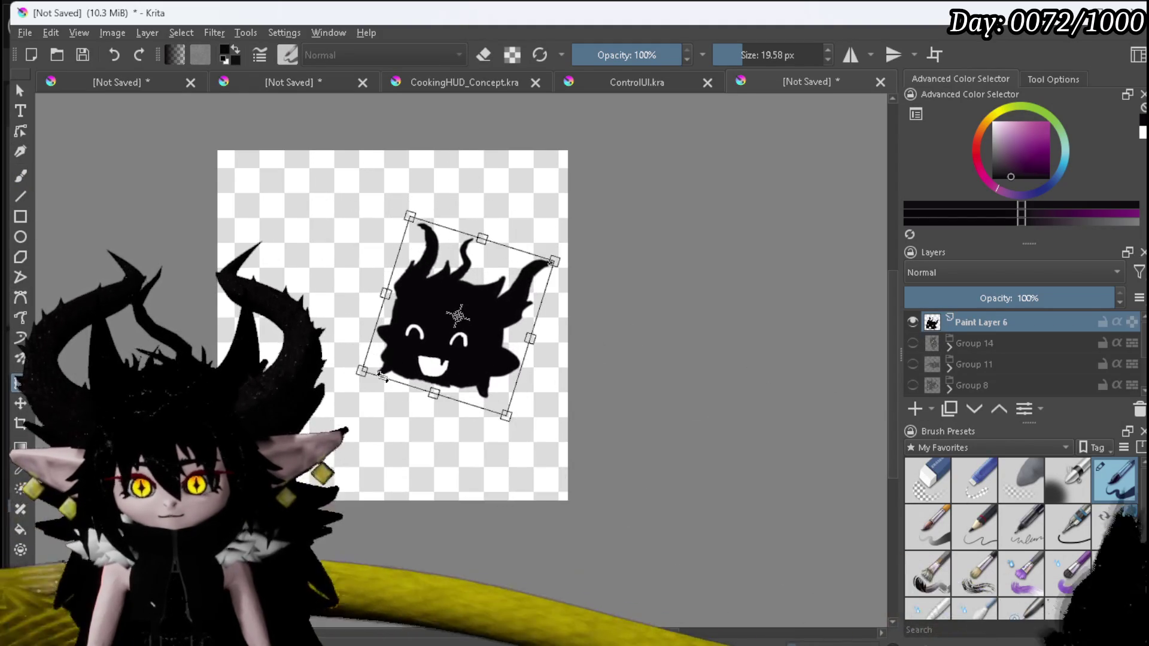
left_click_drag(363, 371, 392, 354)
mouse_move(479, 350)
left_mouse_down()
mouse_move(463, 364)
mouse_move(485, 340)
left_mouse_up()
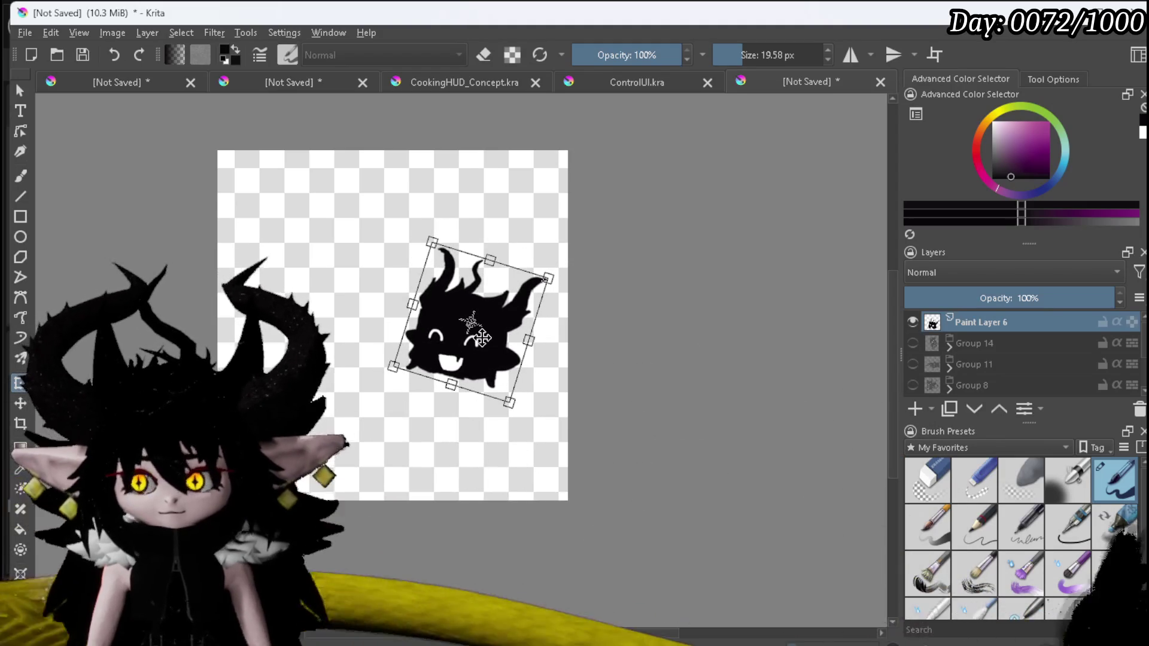
key("Return")
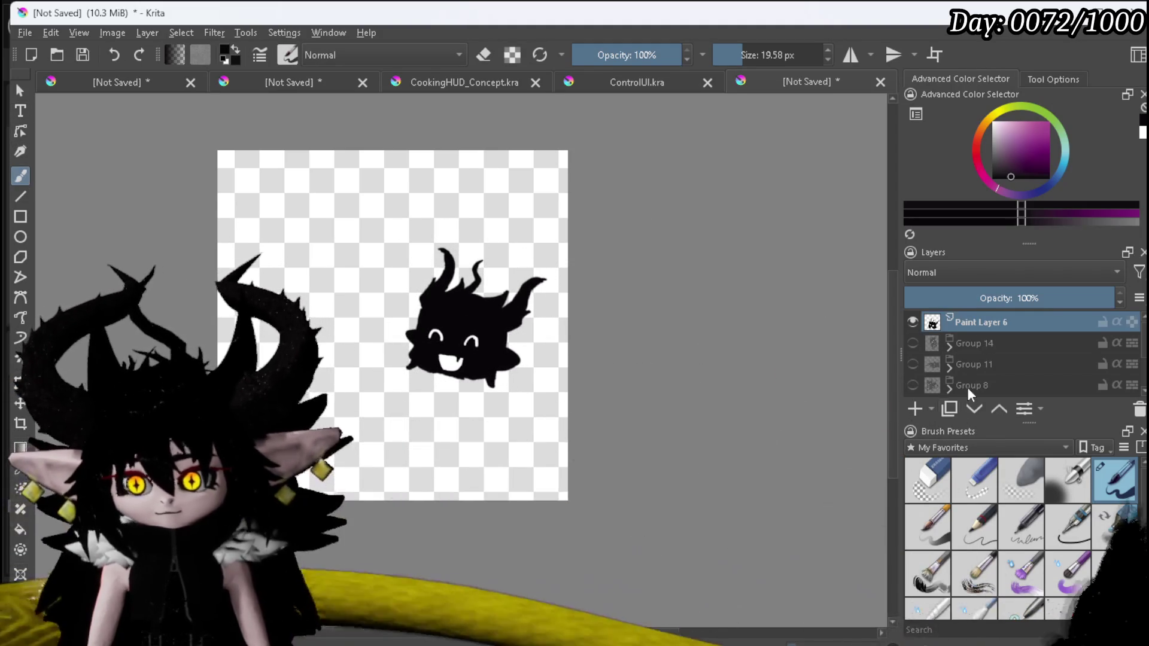
key("ctrl+Page_Down")
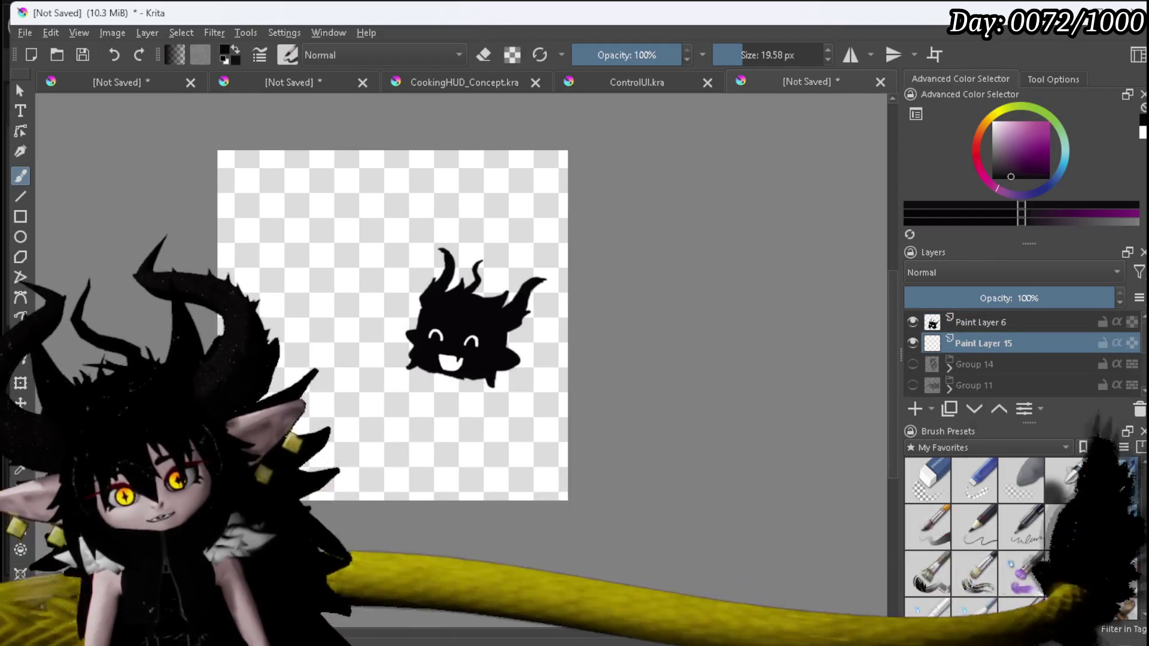
Sketch curved lines and the top edge of a box shape around the head on Paint Layer 15.
mouse_move(328, 374)
left_mouse_down()
mouse_move(348, 419)
mouse_move(334, 433)
left_mouse_up()
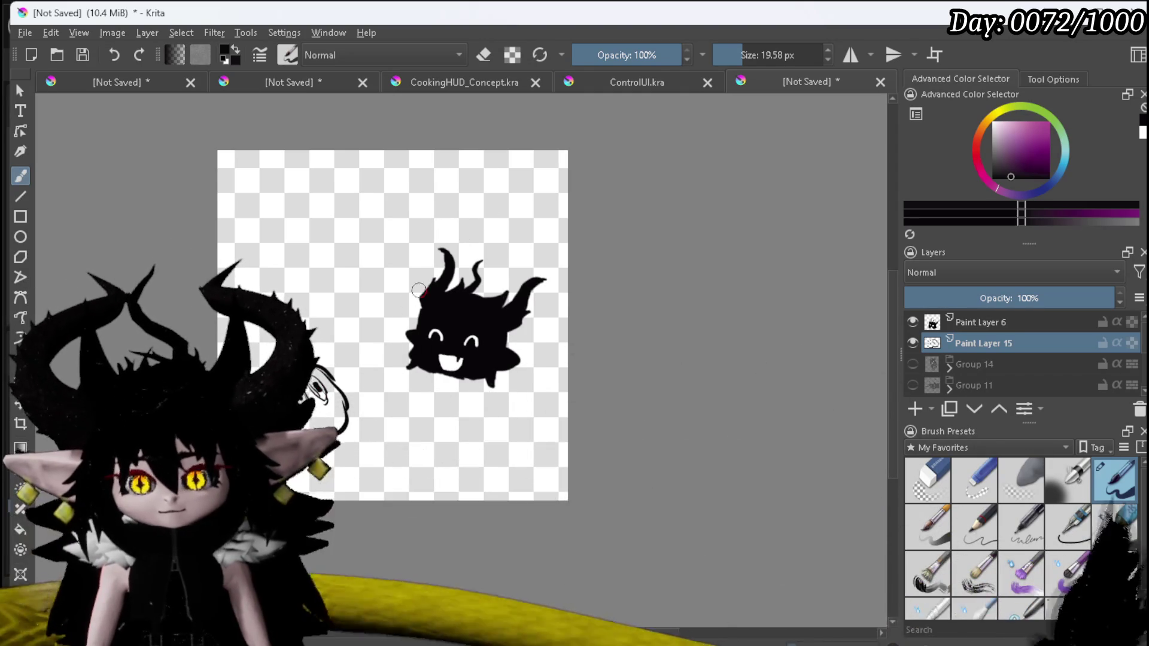
mouse_move(386, 207)
left_mouse_down()
mouse_move(390, 254)
mouse_move(359, 271)
left_mouse_up()
mouse_move(386, 205)
left_mouse_down()
mouse_move(484, 223)
mouse_move(487, 272)
left_mouse_up()
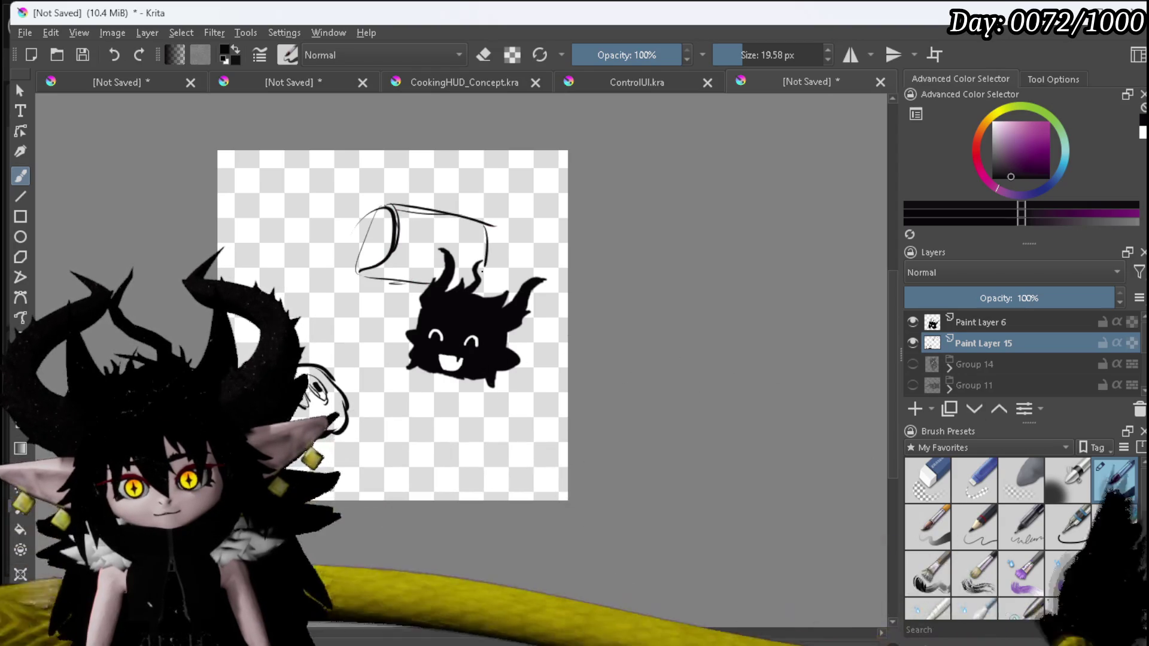
mouse_move(407, 315)
left_mouse_down()
mouse_move(395, 370)
mouse_move(455, 389)
mouse_move(422, 384)
mouse_move(415, 399)
left_mouse_up()
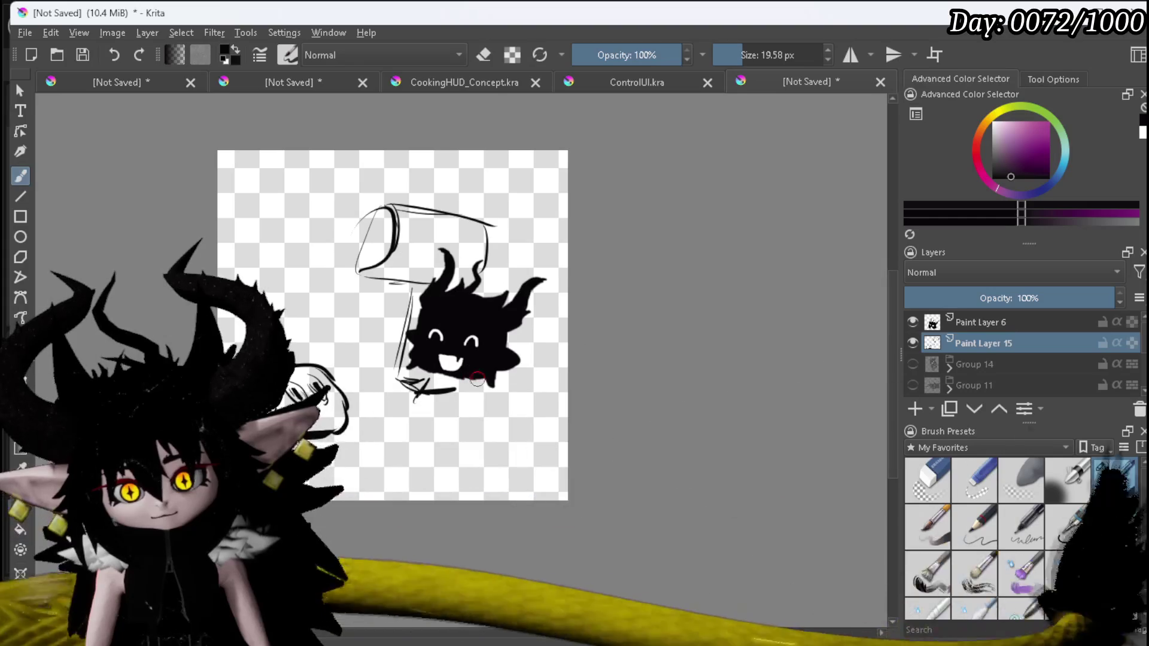
left_click(926, 478)
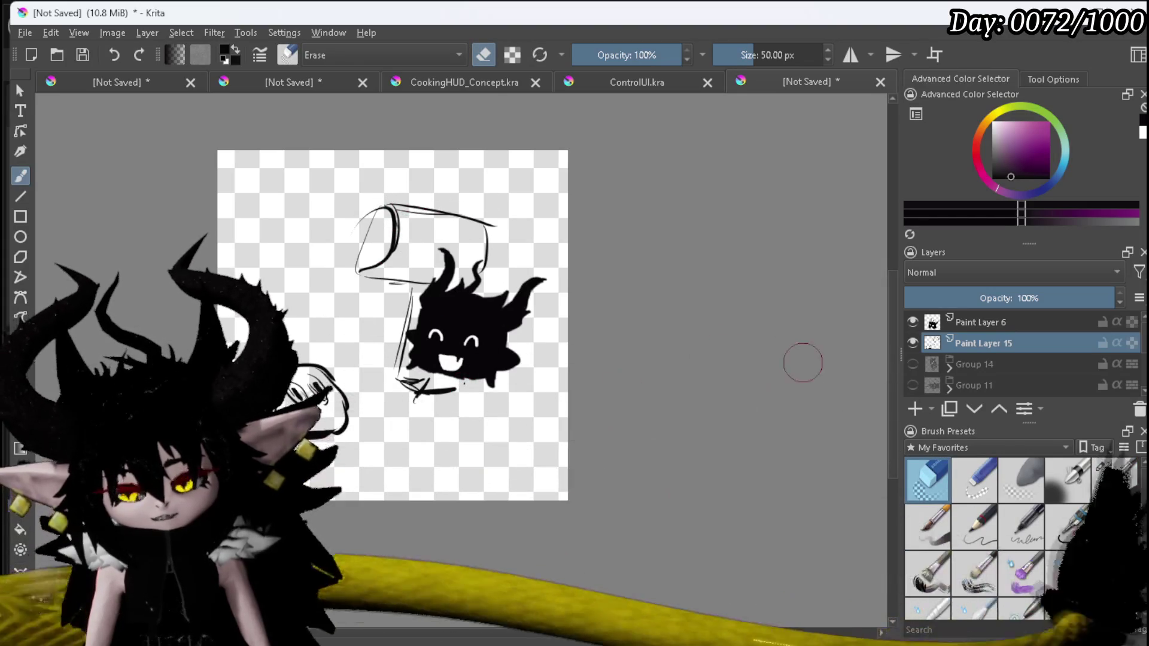
left_click(1113, 479)
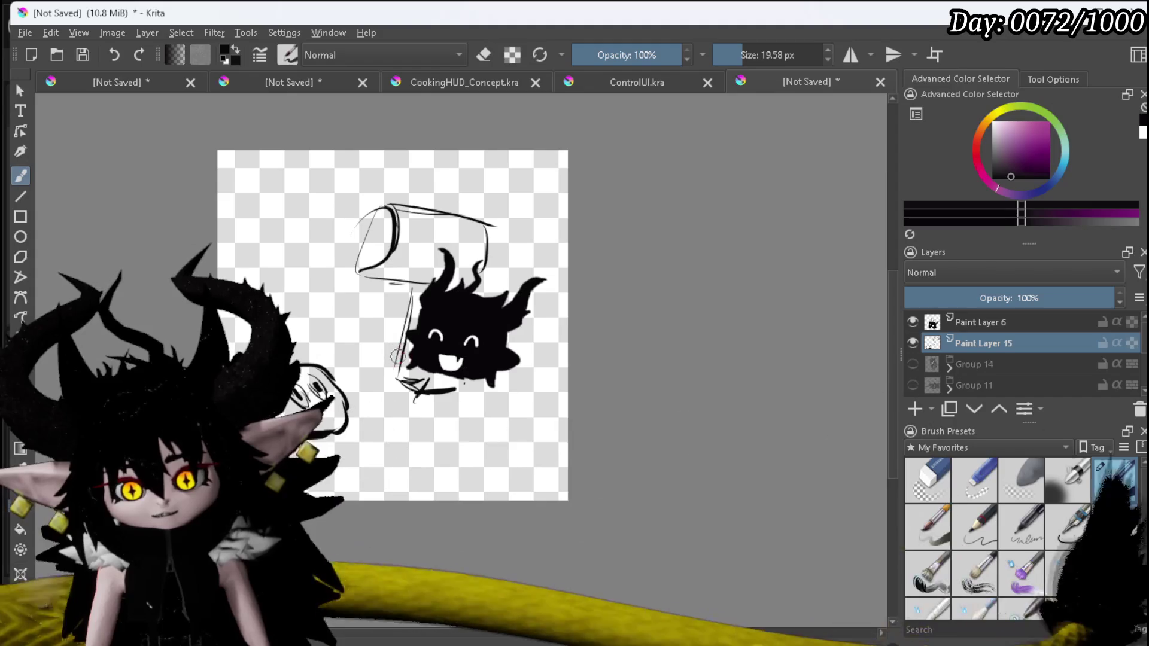
Add a wedge stroke and upper sketch lines, then erase parts of the top lines.
left_click_drag(383, 369, 409, 341)
left_click_drag(442, 255, 475, 190)
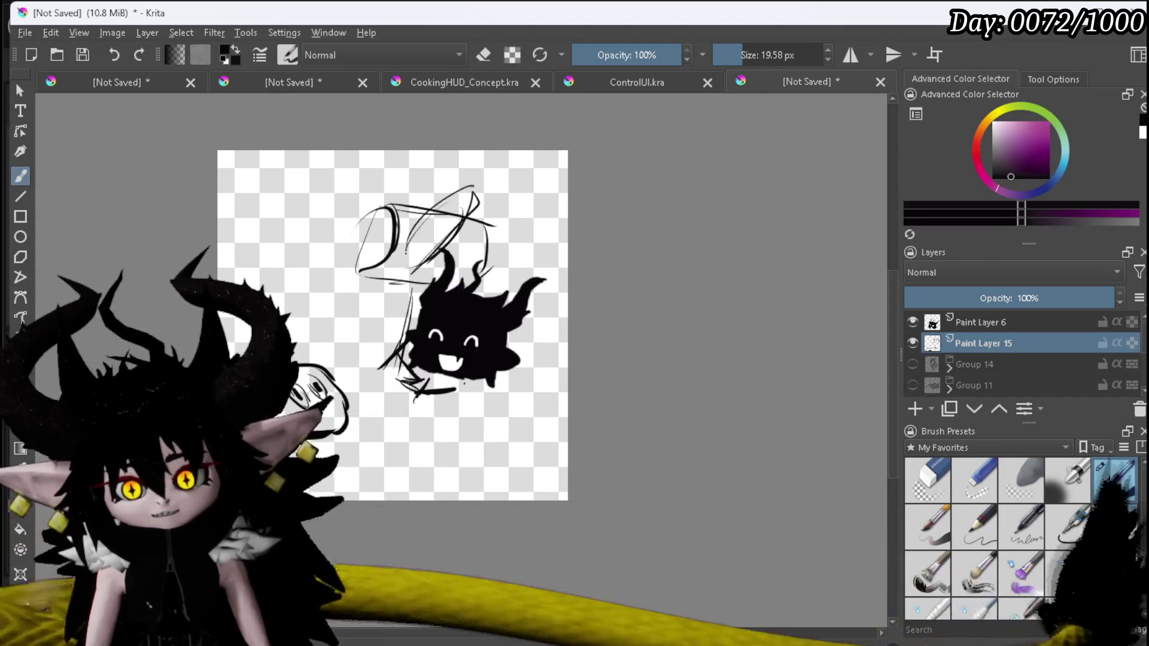
left_click_drag(535, 242, 565, 272)
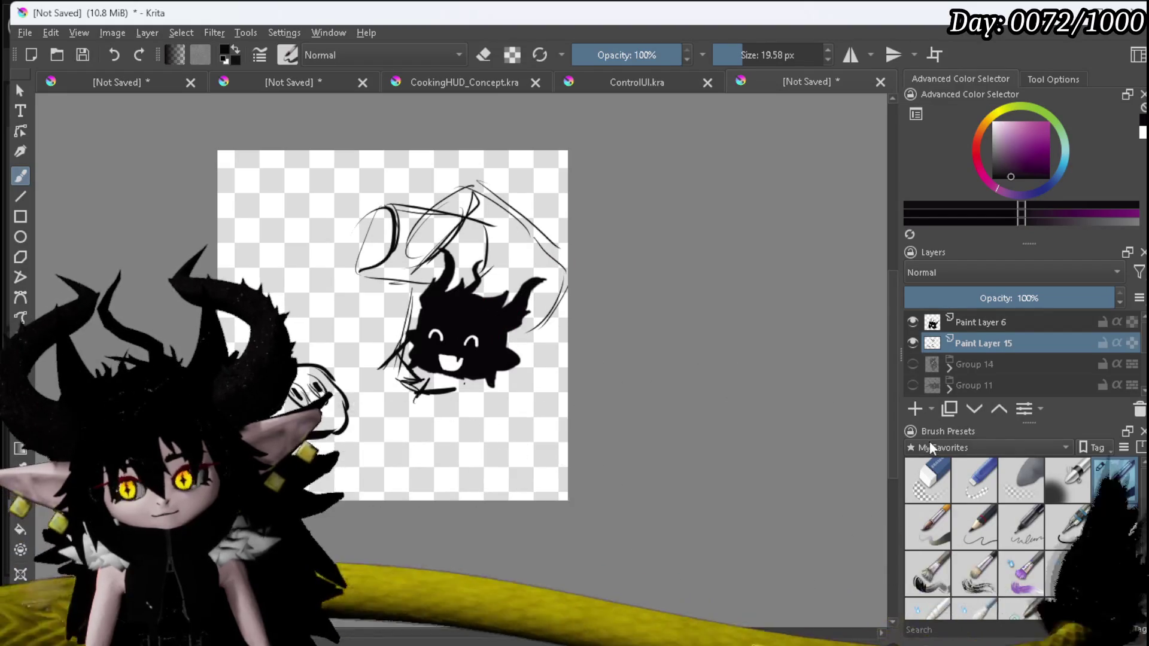
left_click(927, 479)
mouse_move(383, 210)
left_mouse_down()
mouse_move(467, 197)
mouse_move(478, 277)
left_mouse_up()
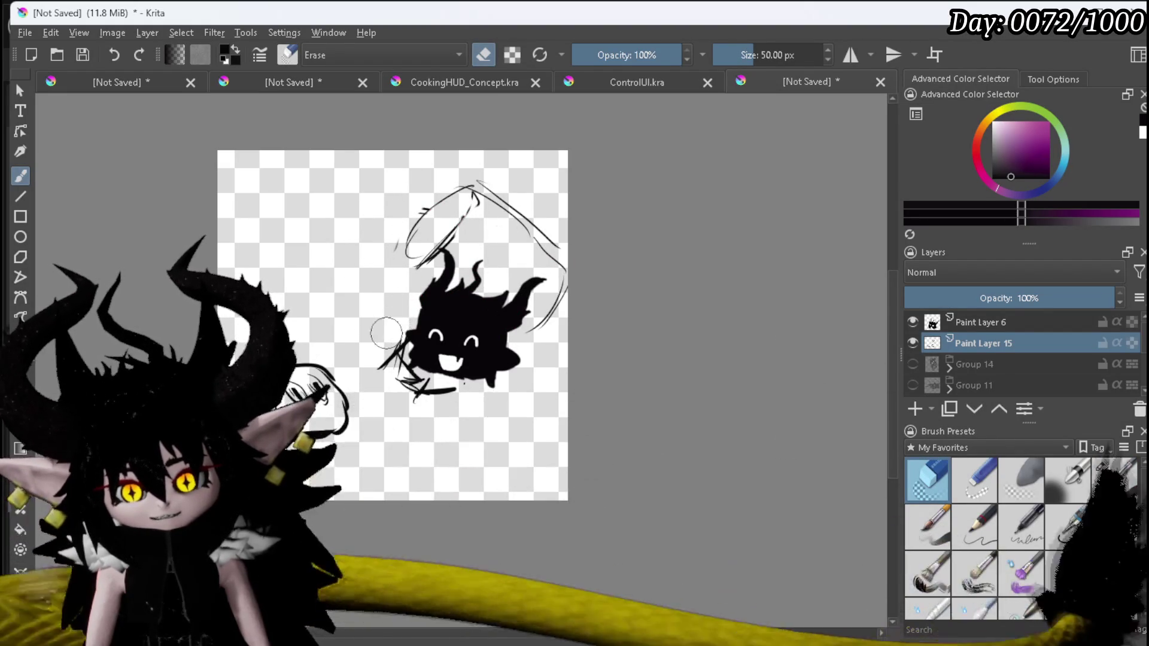
Sketch little legs and a curling tail below the head on Paint Layer 15.
left_click(1114, 479)
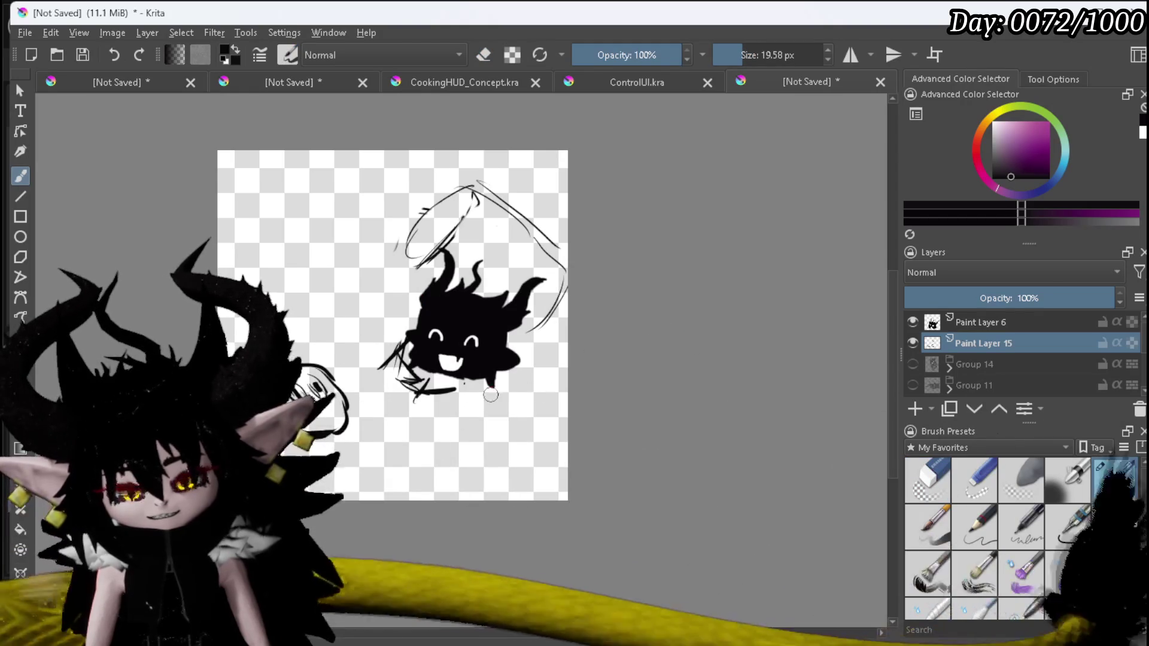
mouse_move(432, 402)
left_mouse_down()
mouse_move(477, 399)
mouse_move(427, 417)
left_mouse_up()
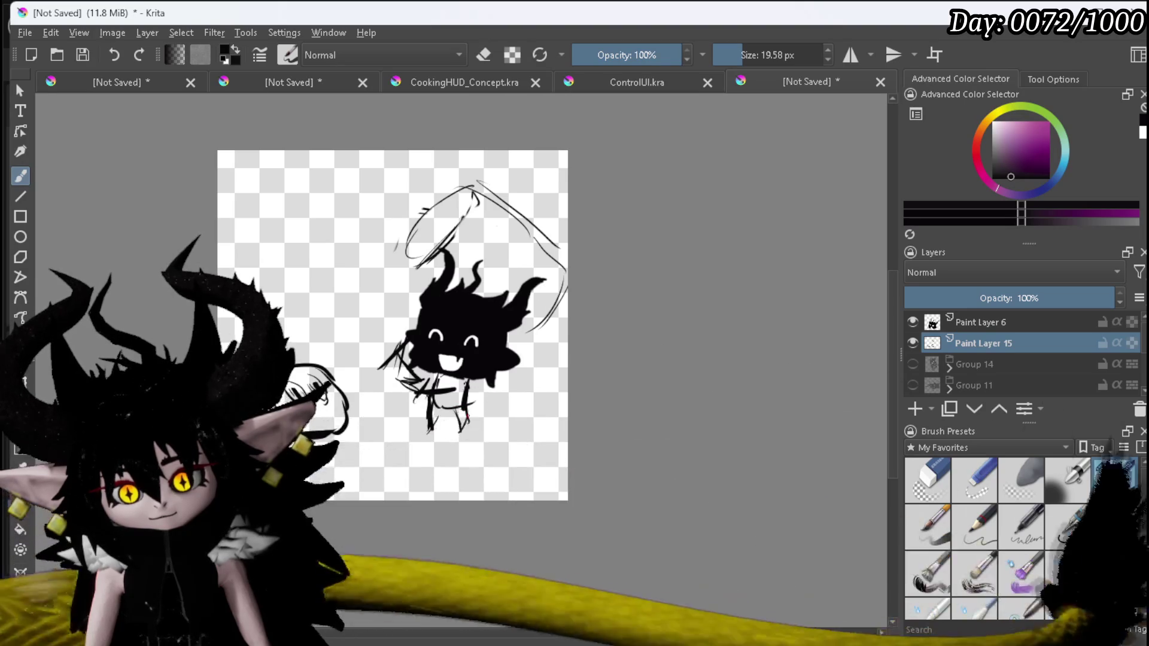
mouse_move(469, 390)
left_mouse_down()
mouse_move(491, 397)
mouse_move(537, 381)
left_mouse_up()
left_click_drag(470, 411, 505, 410)
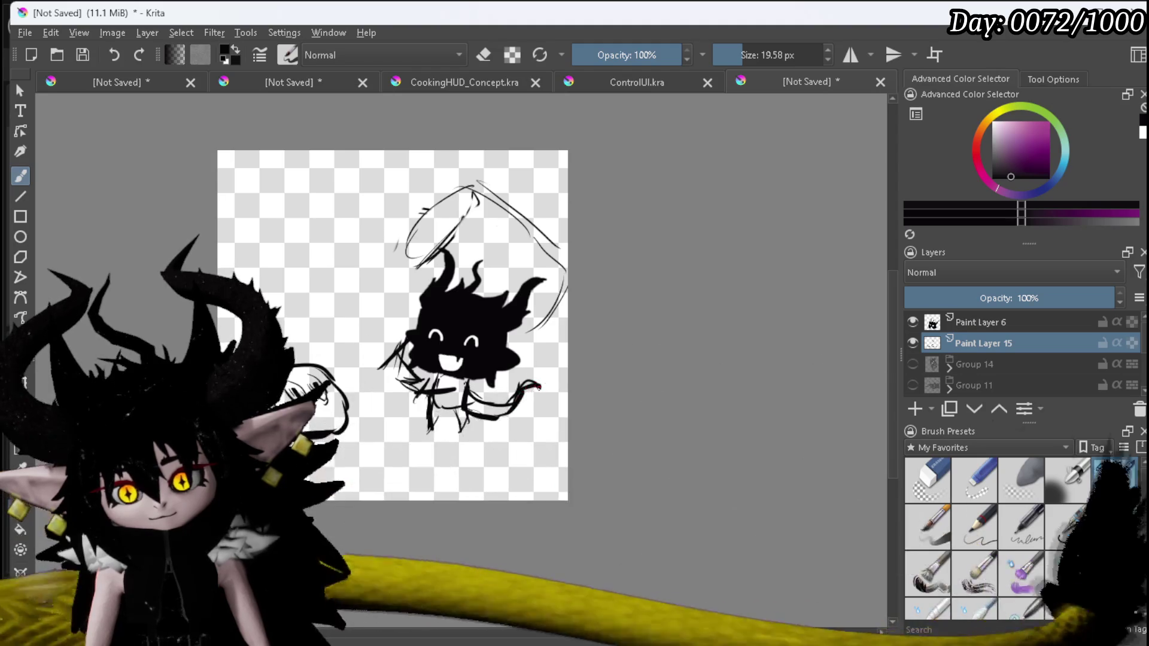
left_click_drag(410, 360, 411, 367)
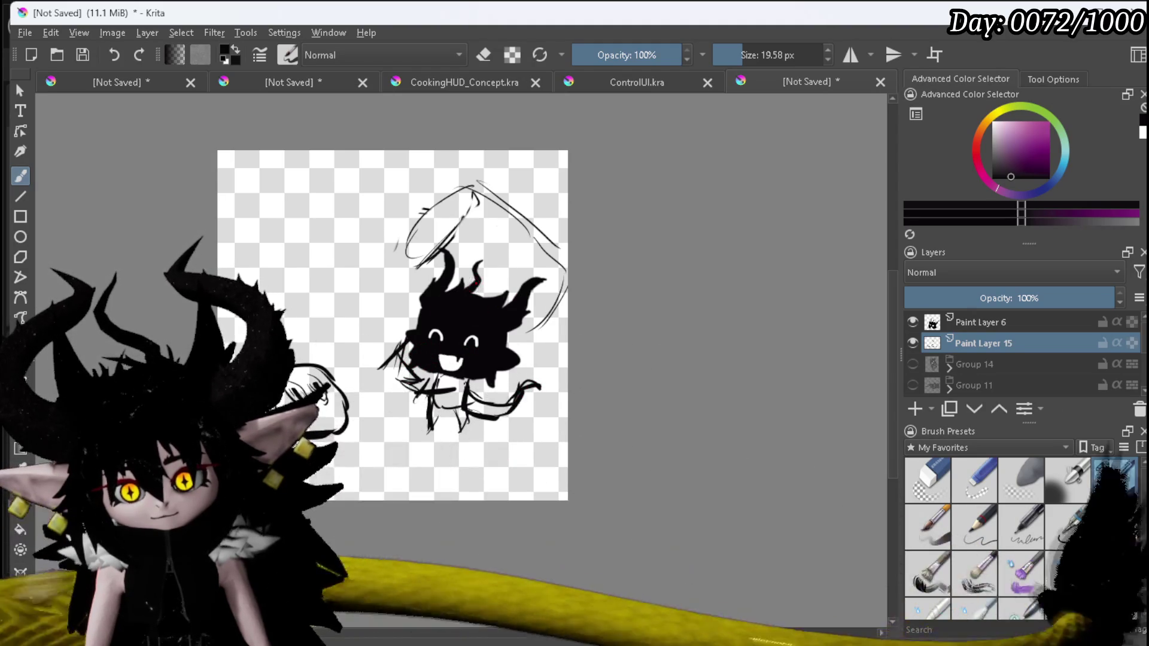
On Paint Layer 6, paint over the creature's left eye in solid black.
left_click(927, 462)
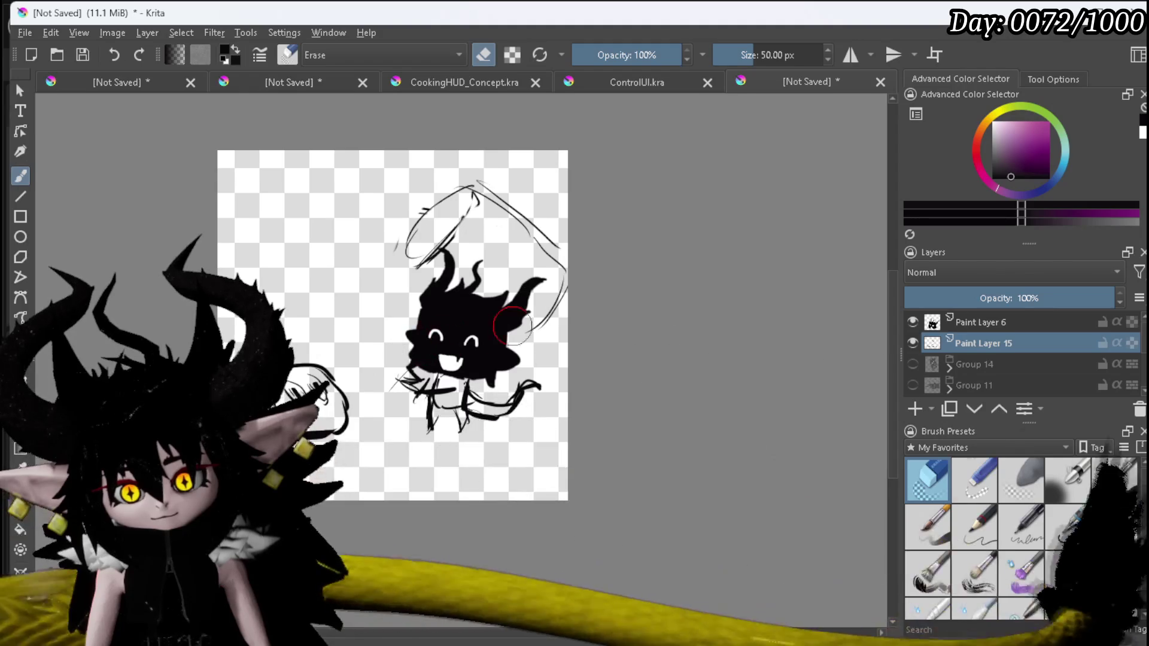
left_click(1111, 479)
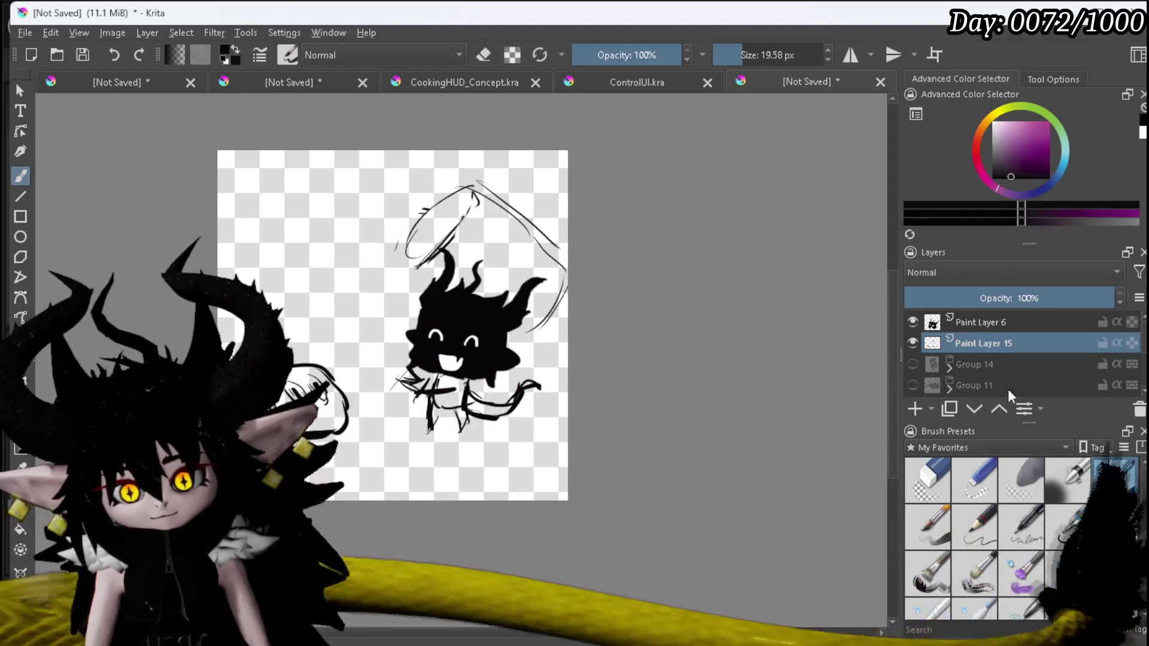
left_click(977, 323)
mouse_move(444, 337)
left_mouse_down()
mouse_move(432, 335)
mouse_move(439, 363)
left_mouse_up()
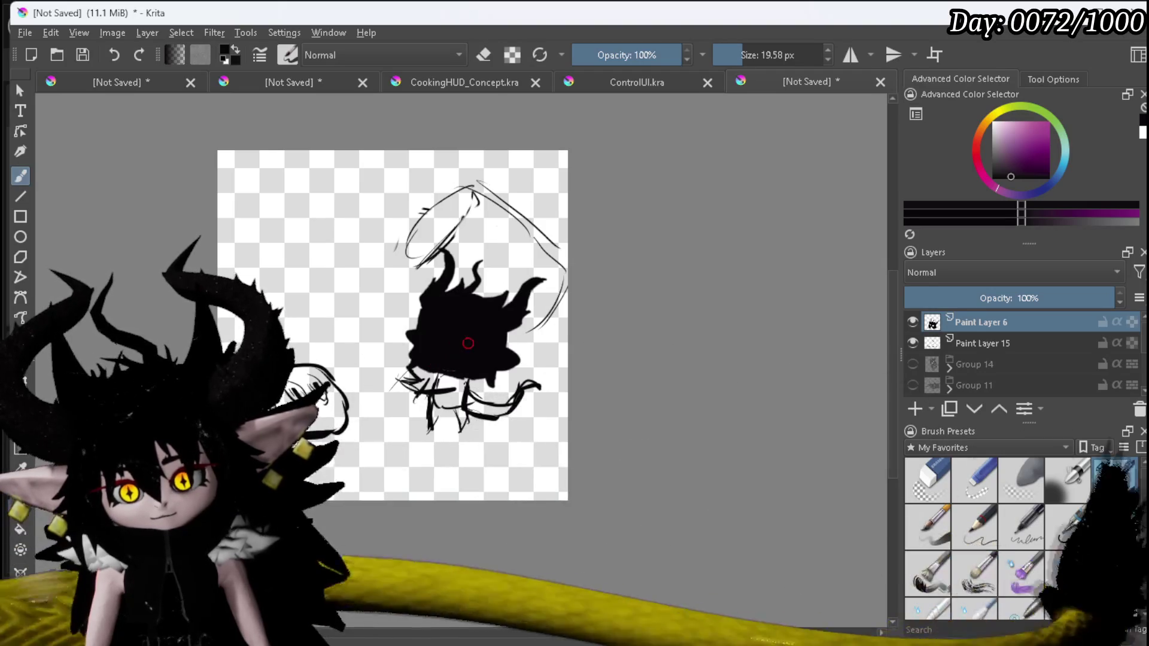
Zoom in and paint white angry eye strokes on the black silhouette.
key("x")
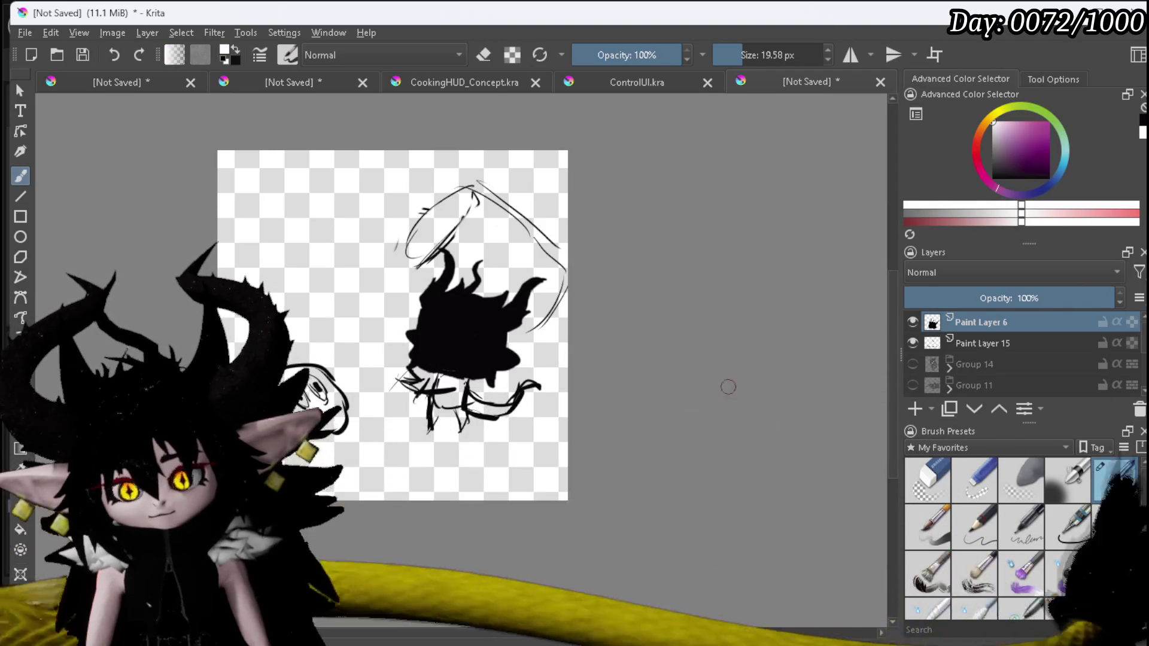
scroll(445, 303, "up", 5)
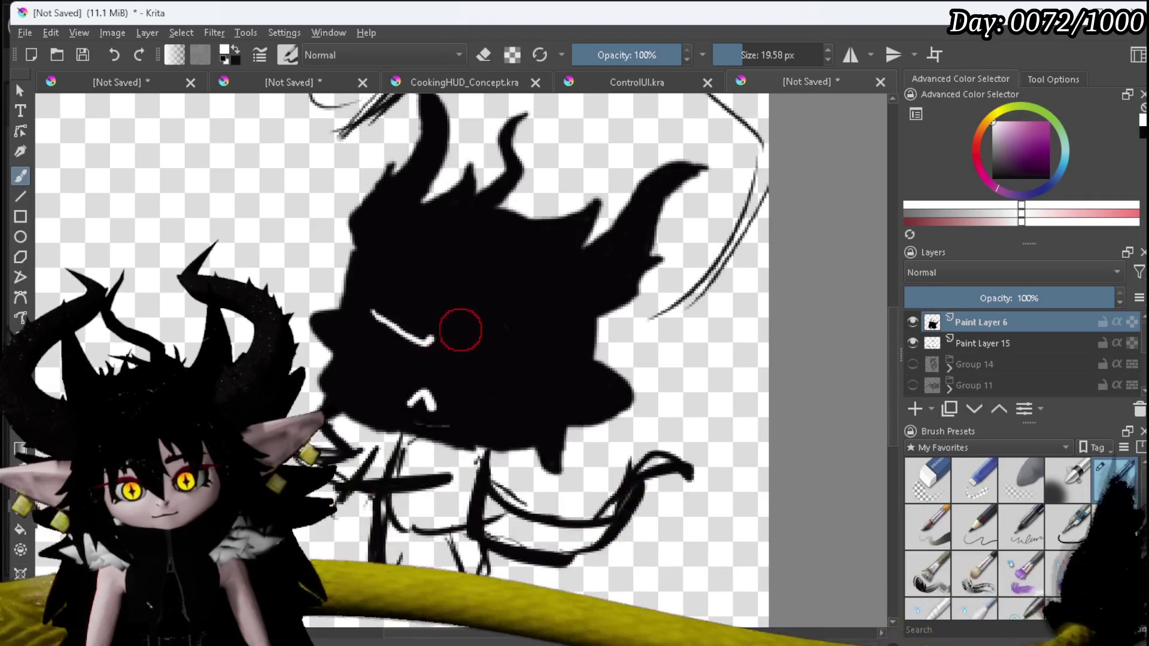
left_click_drag(443, 341, 487, 360)
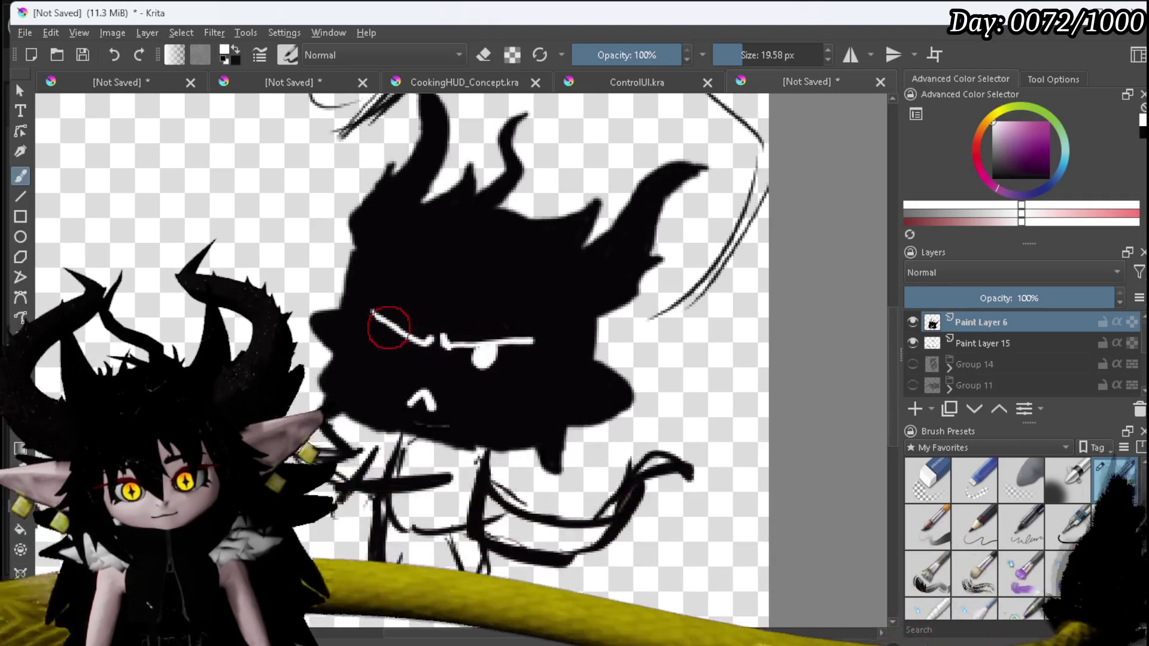
left_click_drag(386, 329, 390, 342)
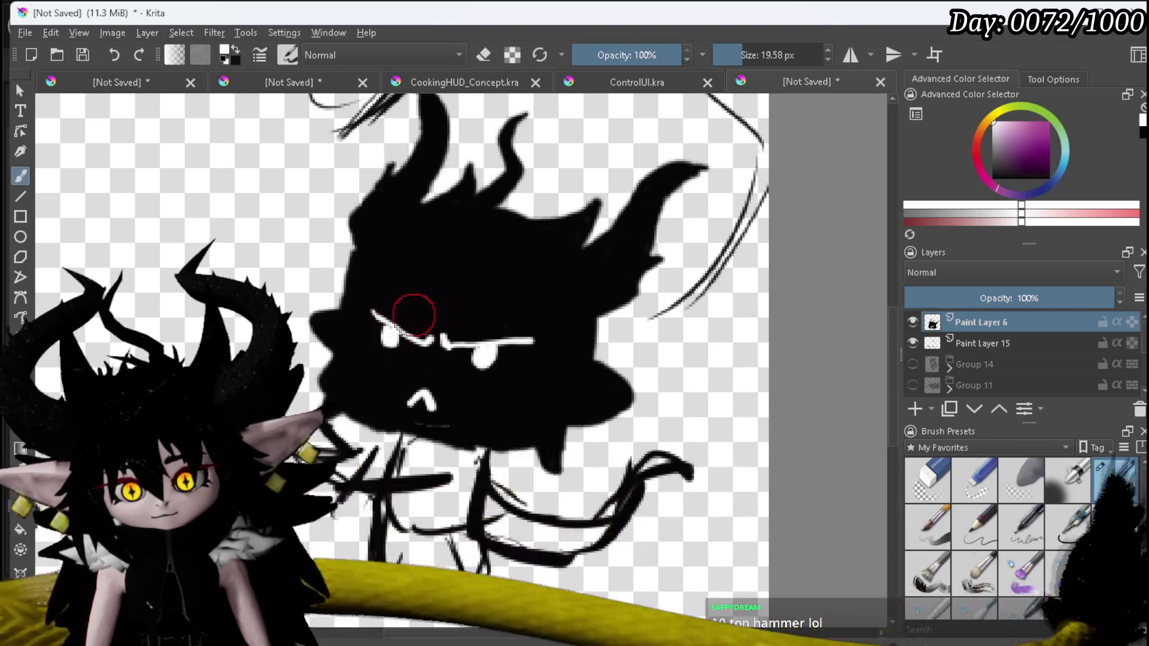
Switch the colour back to black and paint over the white eyes.
scroll(403, 328, "down", 2)
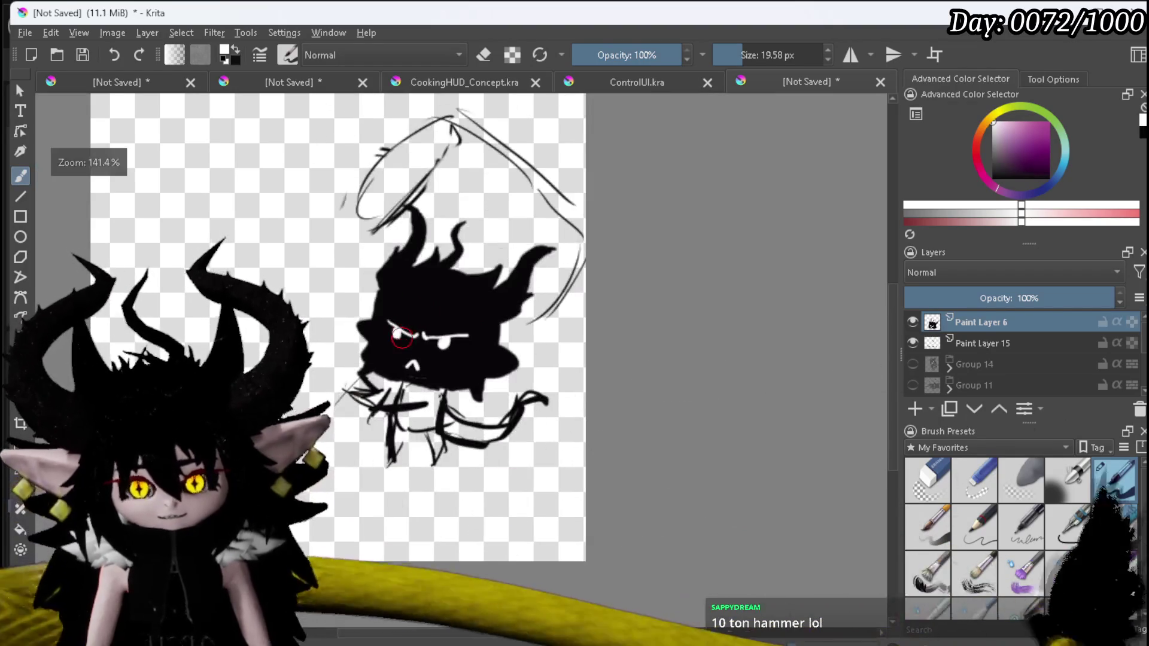
scroll(444, 333, "up", 4)
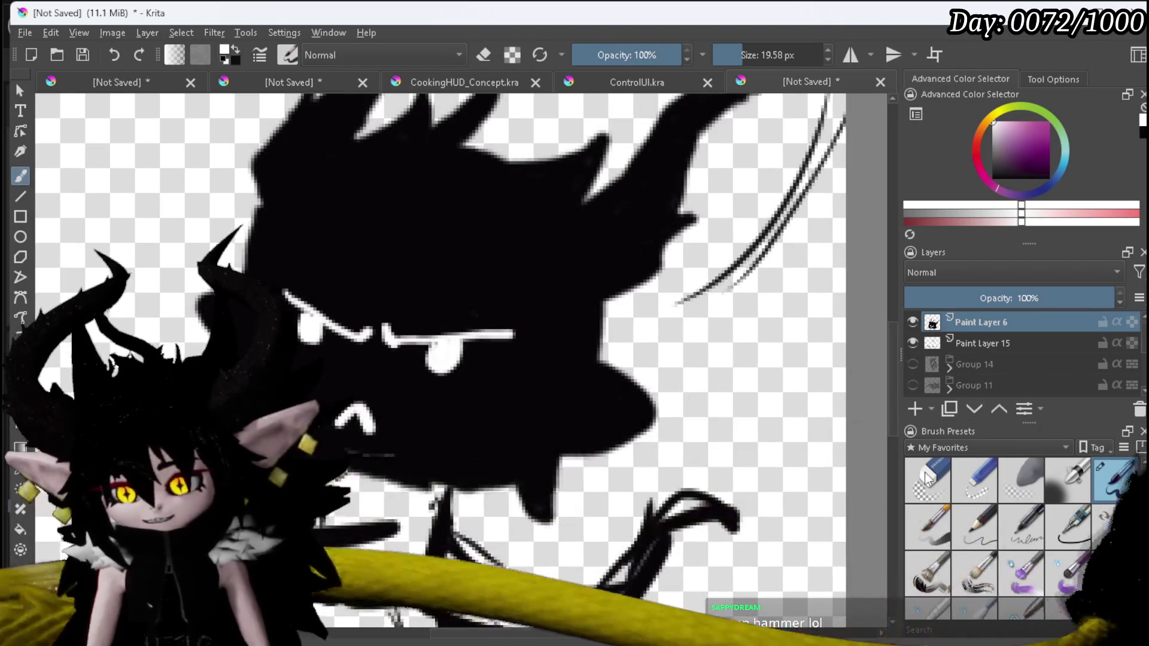
left_click(992, 178)
mouse_move(413, 344)
left_mouse_down()
mouse_move(478, 356)
mouse_move(461, 321)
mouse_move(320, 338)
left_mouse_up()
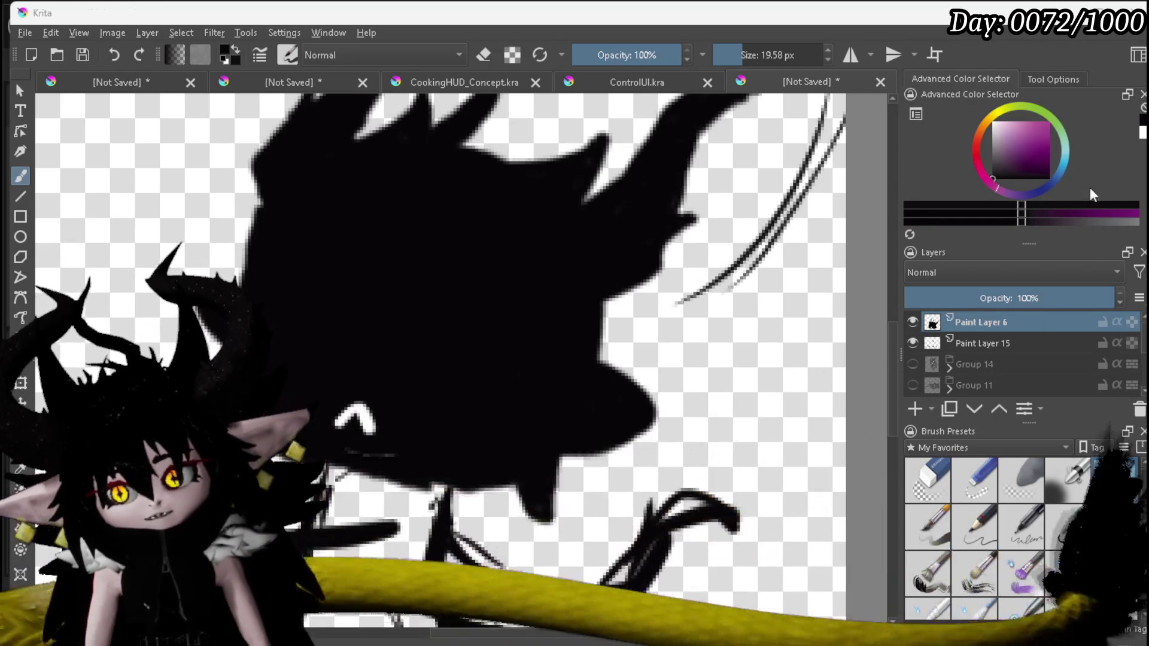
Set the colour to white and paint <-shaped eyes with a pupil on the silhouette.
left_click(1002, 141)
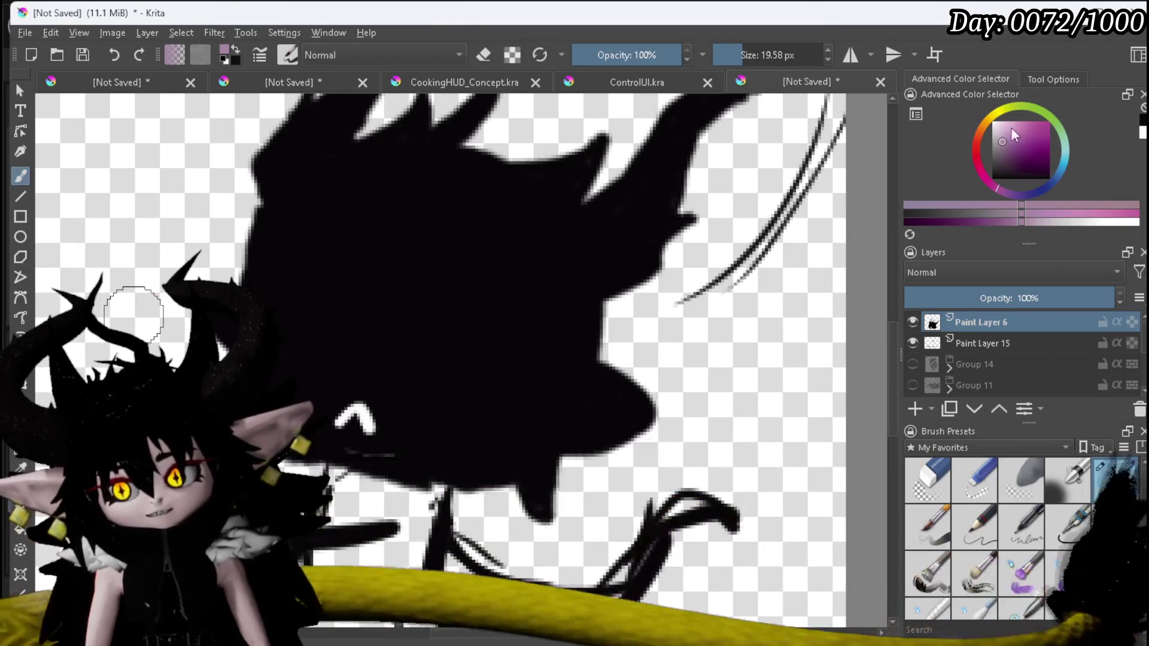
left_click(994, 122)
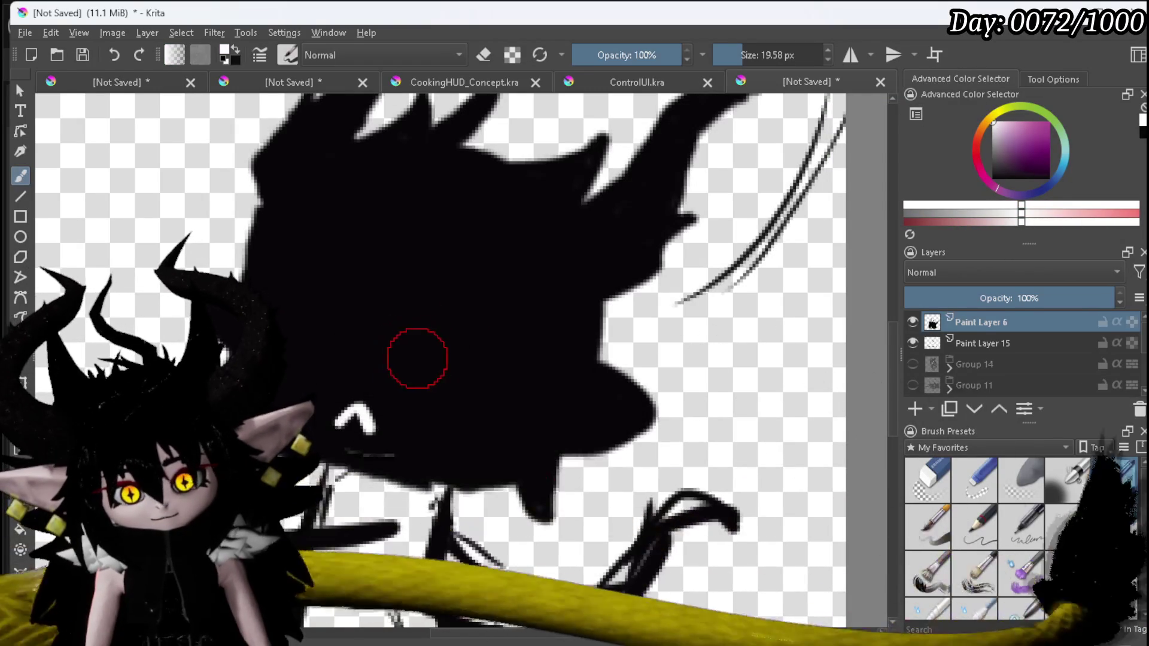
left_click_drag(419, 347, 479, 361)
mouse_move(279, 318)
left_mouse_down()
mouse_move(349, 329)
mouse_move(295, 283)
left_mouse_up()
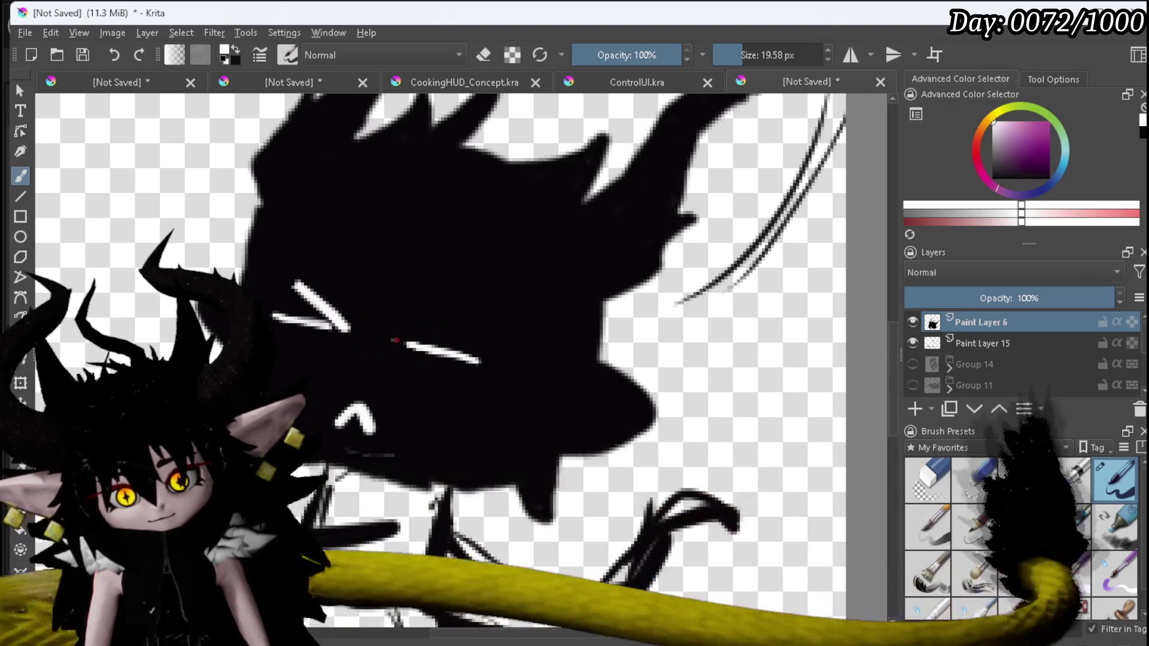
left_click_drag(443, 320, 455, 313)
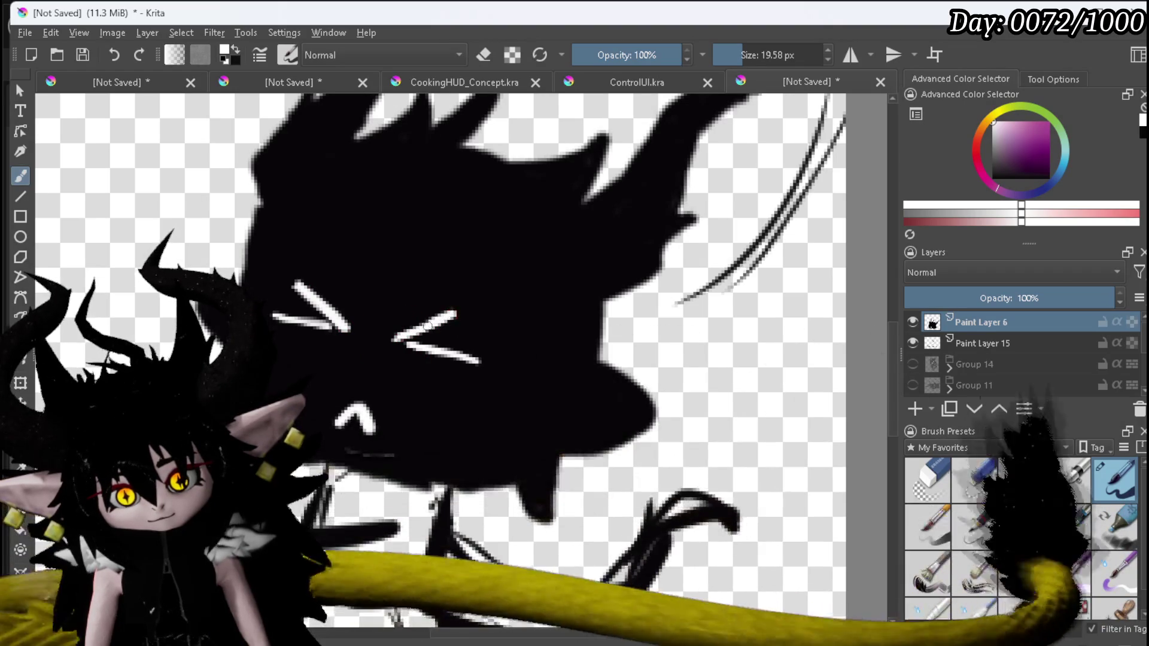
left_click_drag(475, 366, 455, 390)
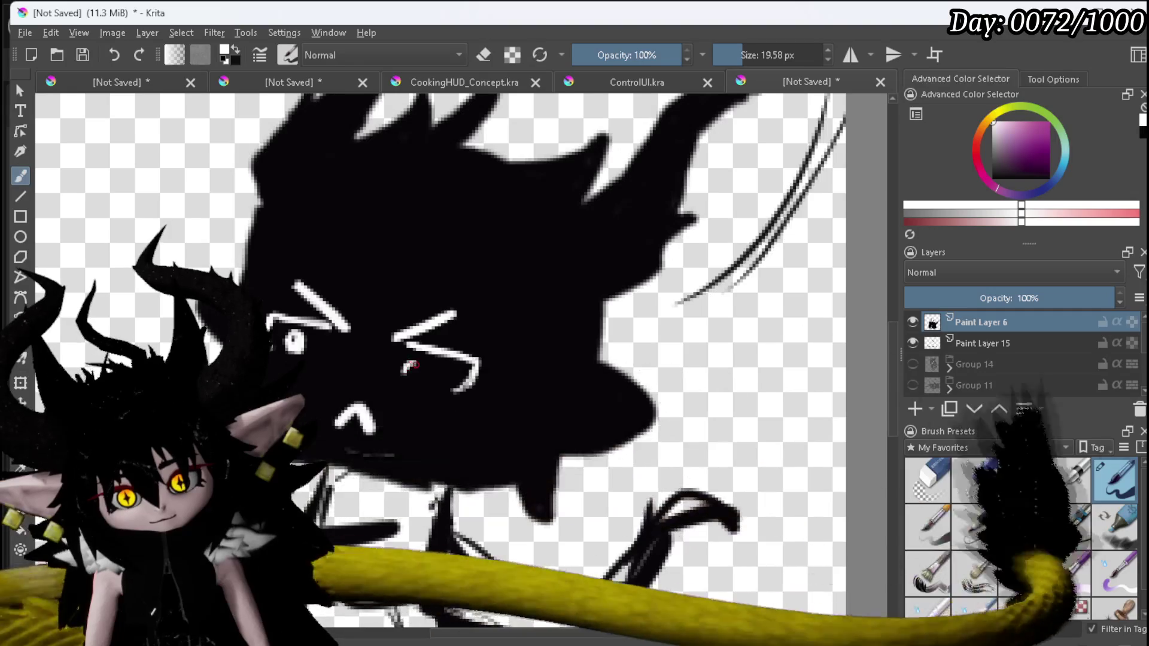
left_click(412, 368)
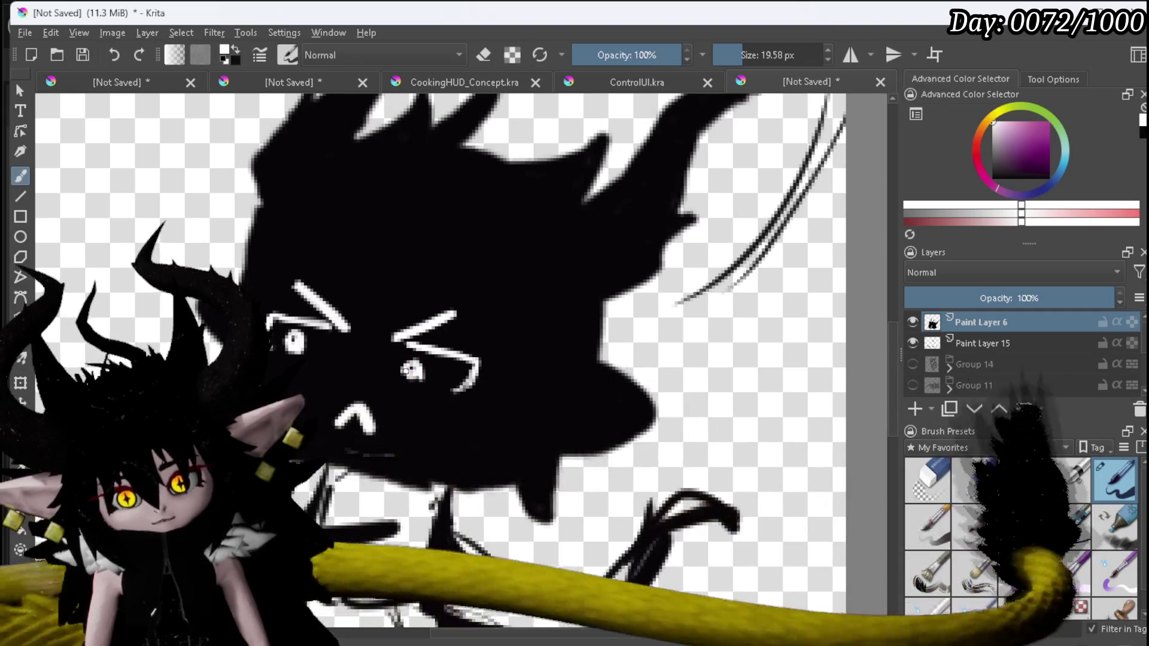
scroll(421, 338, "down", 8)
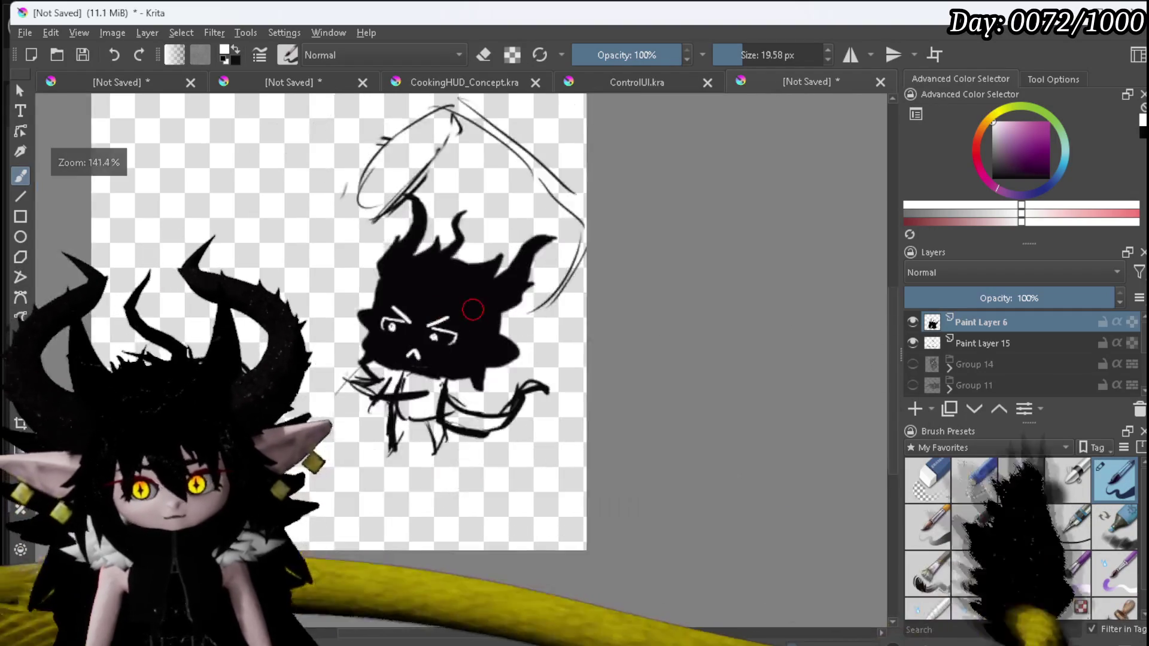
scroll(562, 311, "up", 4)
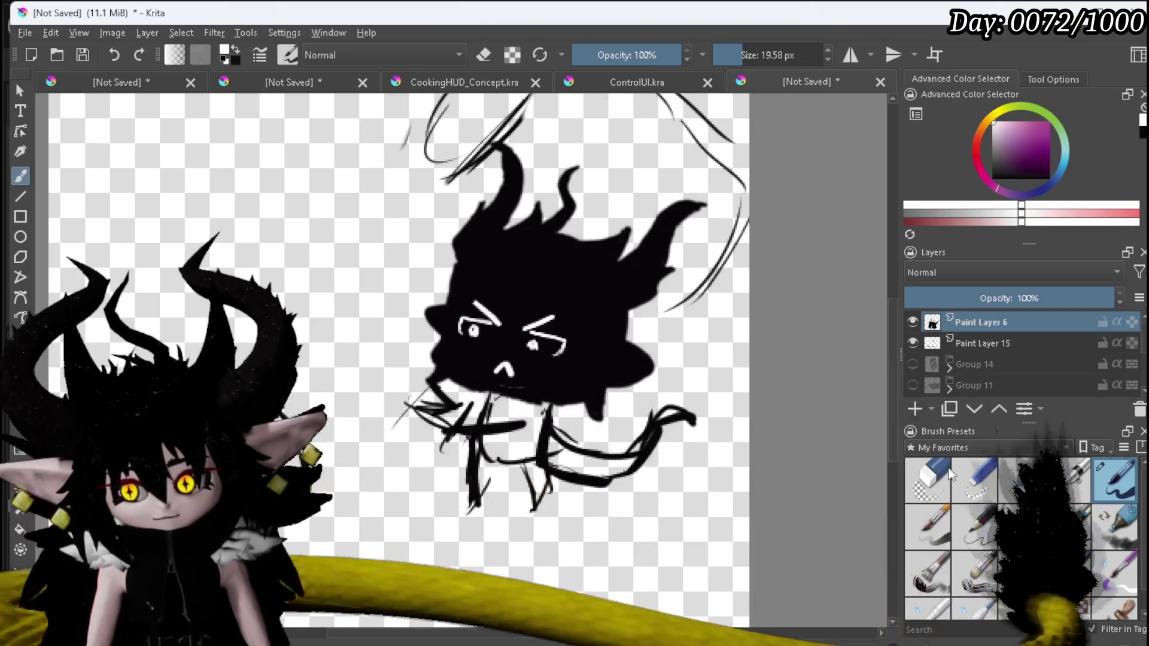
Erase stray marks beside the legs on Paint Layer 15, then return to the ink pen on Paint Layer 6.
left_click(927, 479)
left_click(981, 340)
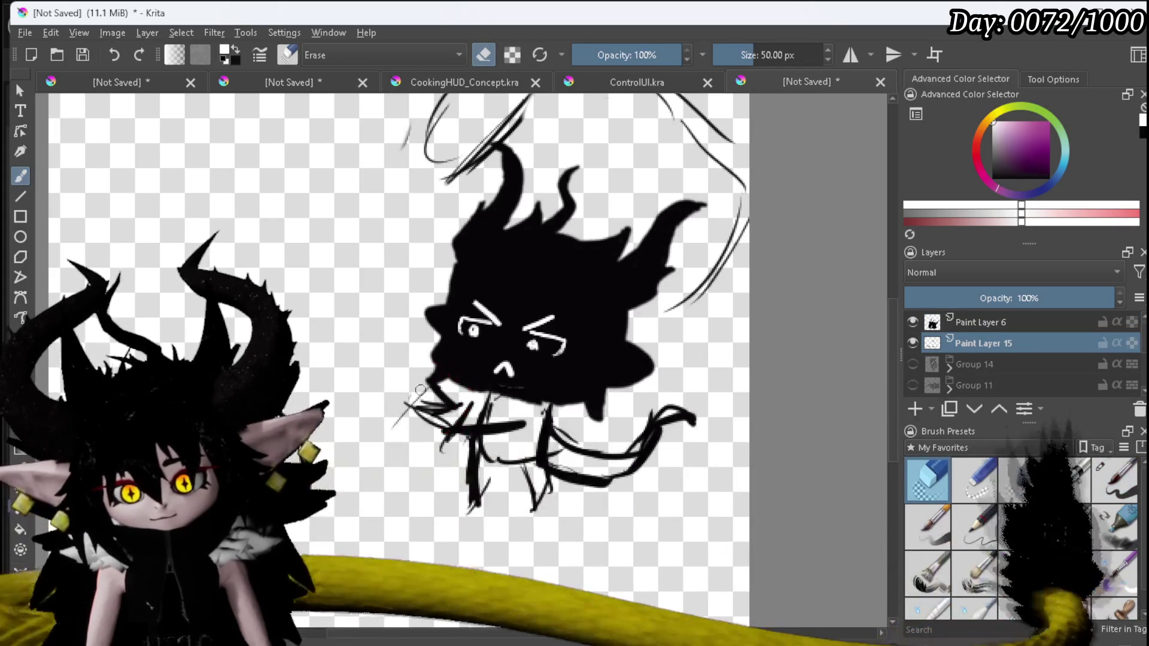
mouse_move(432, 408)
left_mouse_down()
mouse_move(410, 398)
mouse_move(425, 390)
left_mouse_up()
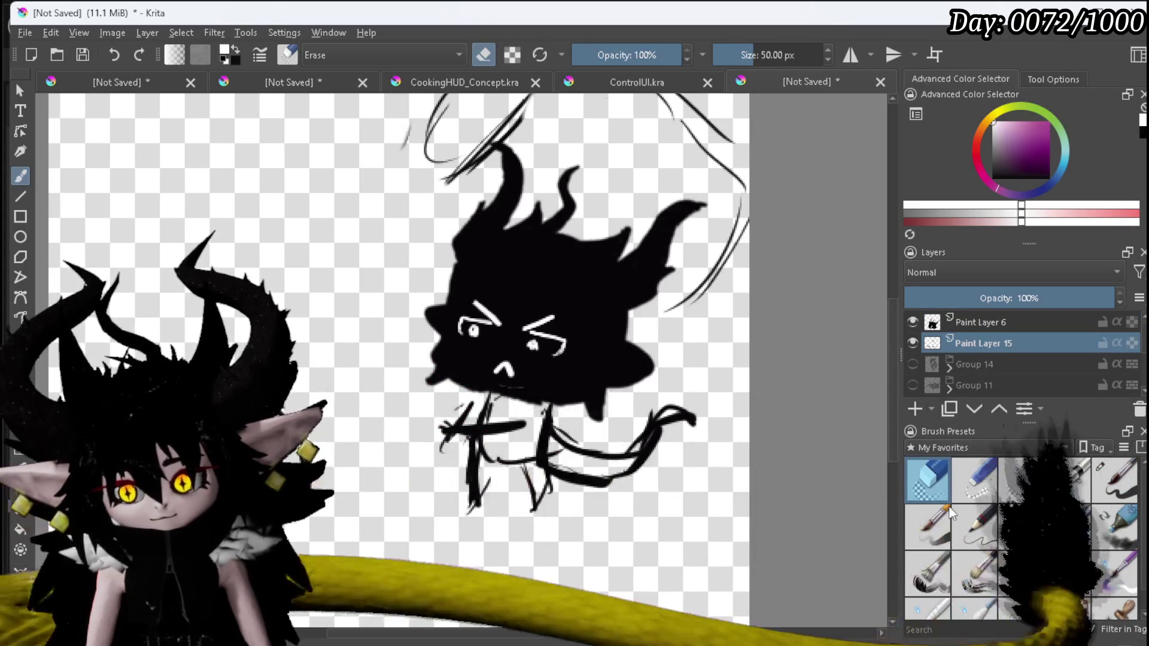
key("slash")
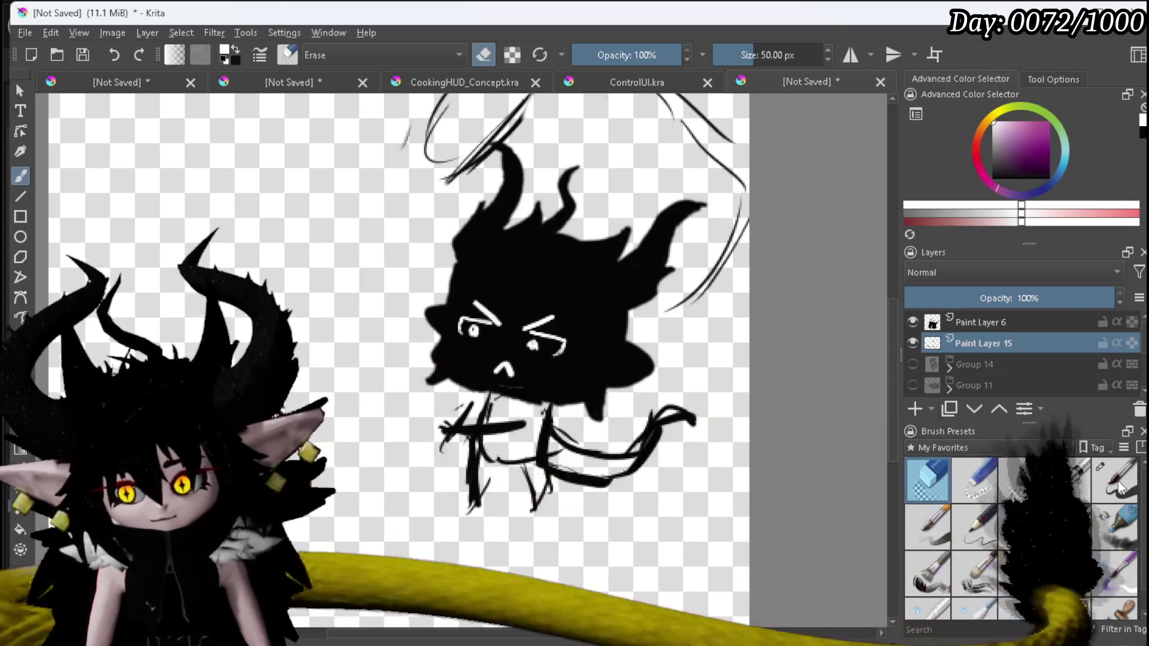
key("slash")
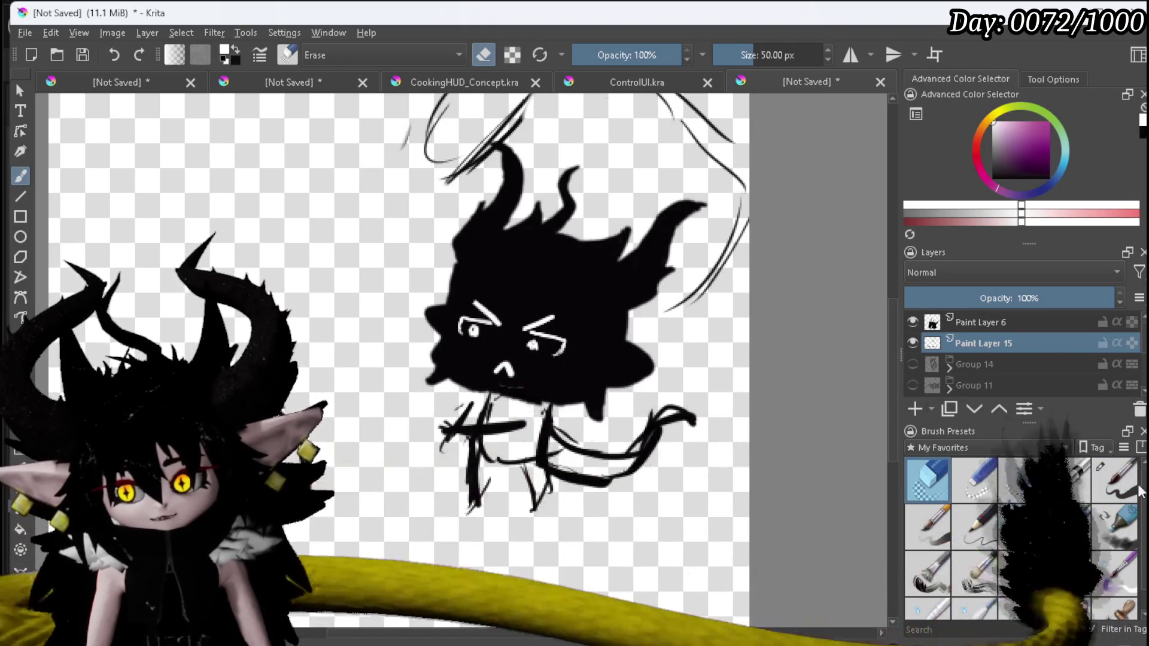
key("slash")
left_click(981, 322)
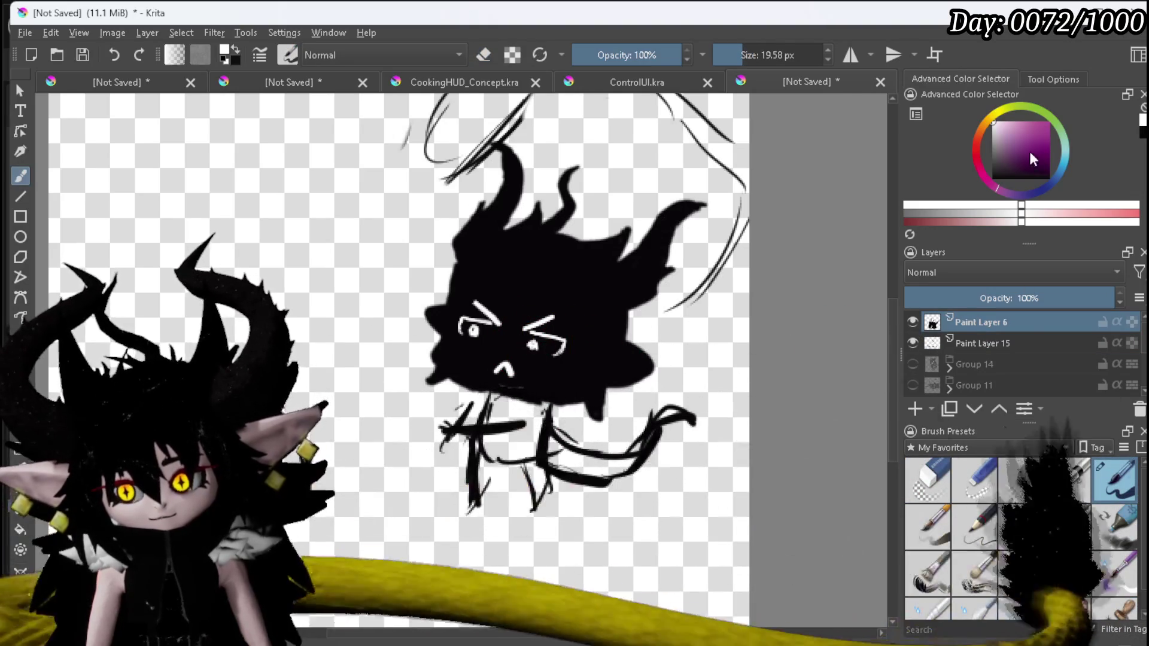
Black out the old eyes and paint two short white squinting eye slits.
key("x")
mouse_move(518, 344)
left_mouse_down()
mouse_move(549, 350)
mouse_move(520, 335)
mouse_move(537, 339)
left_mouse_up()
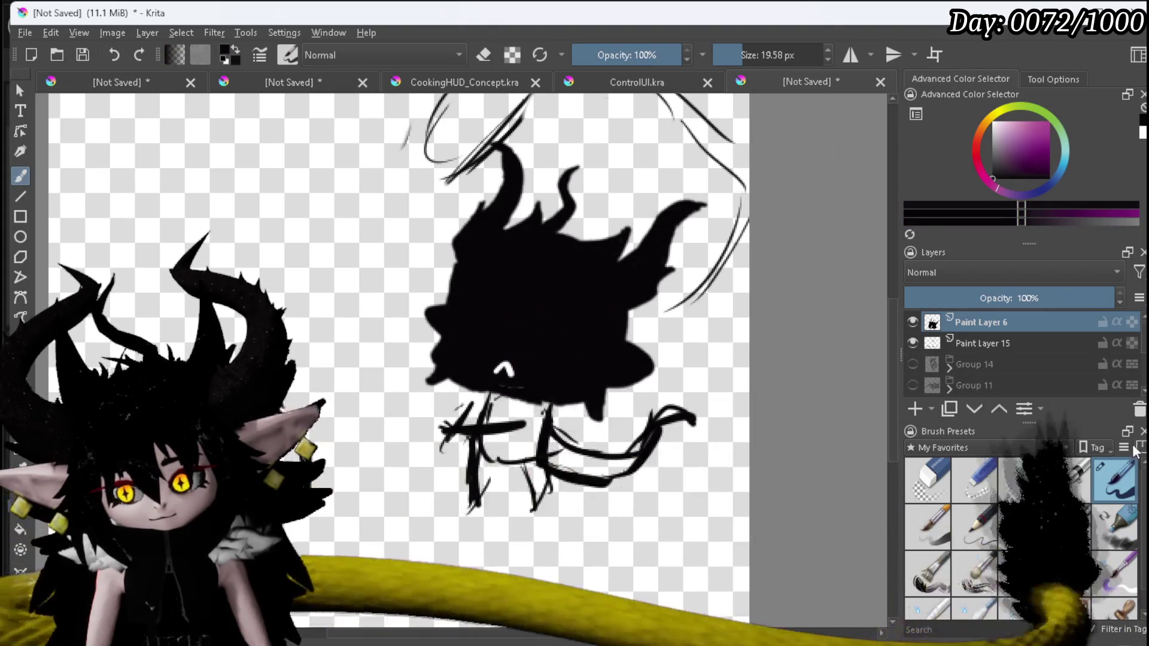
left_click(993, 122)
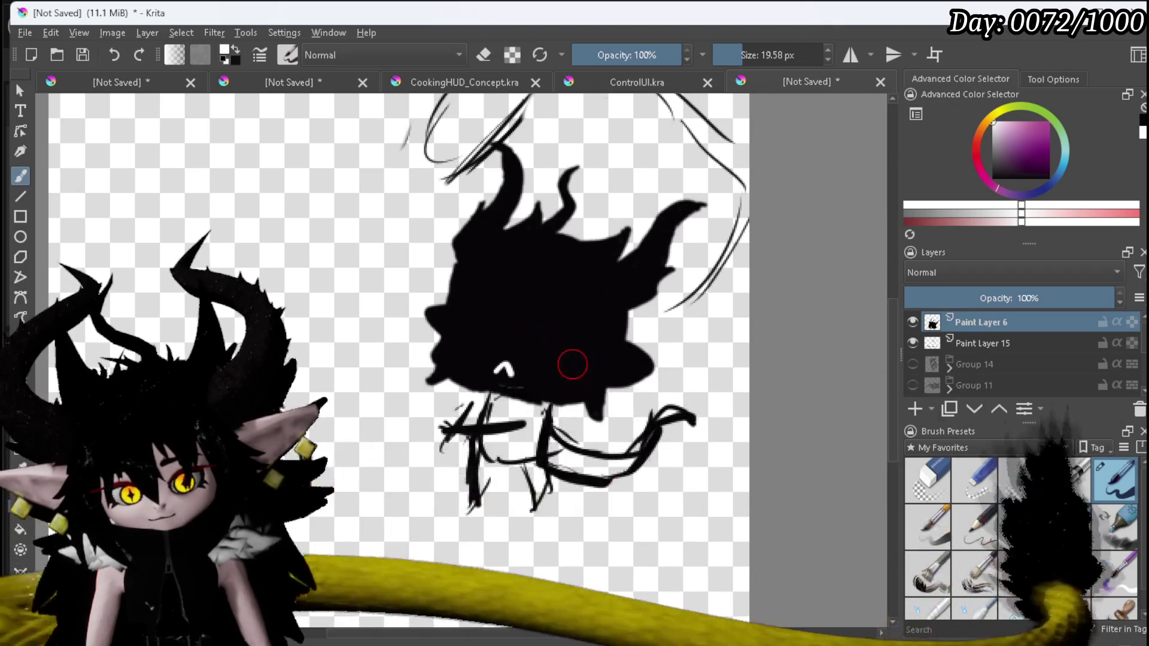
left_click_drag(529, 338, 566, 345)
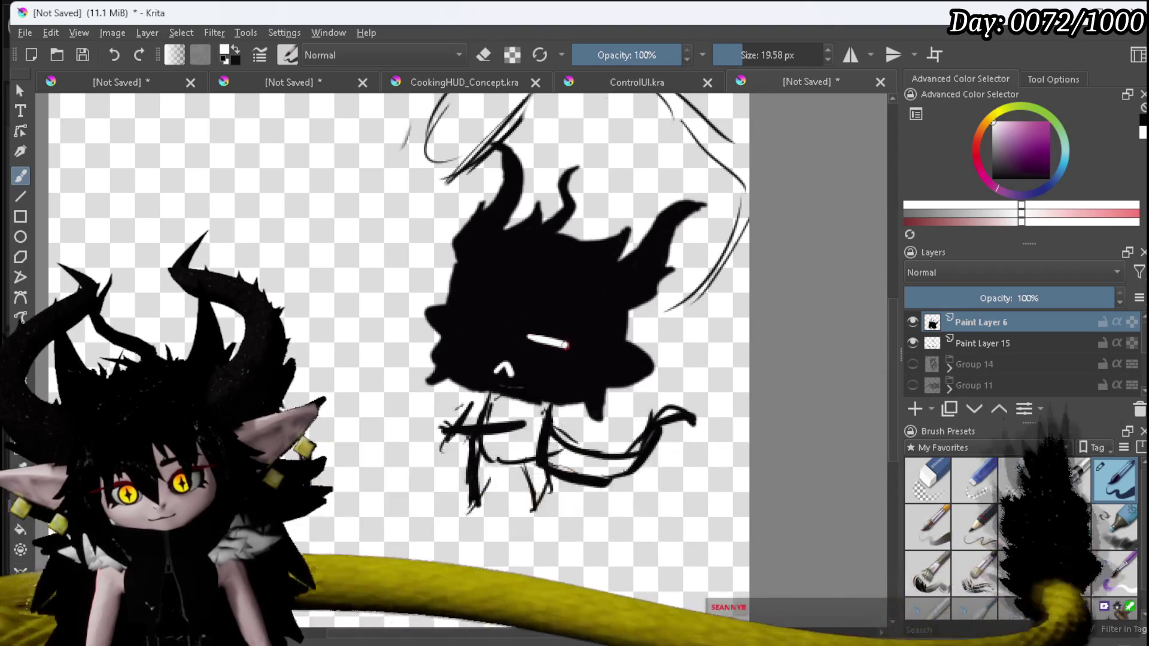
left_click_drag(463, 325, 567, 353)
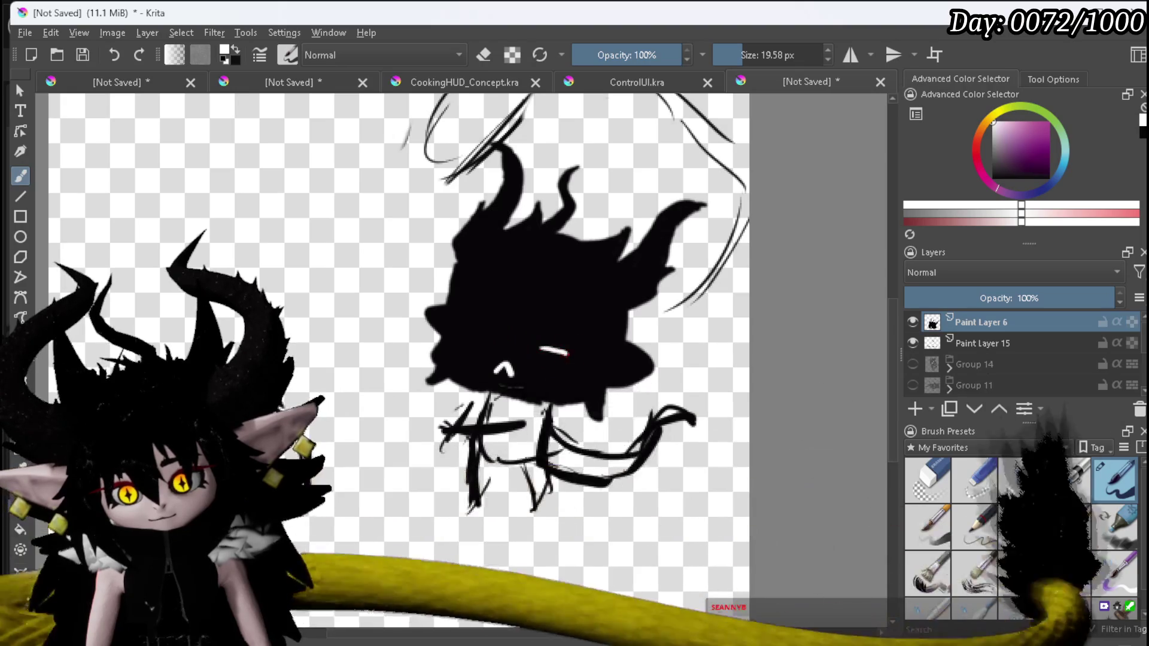
left_click_drag(462, 329, 549, 344)
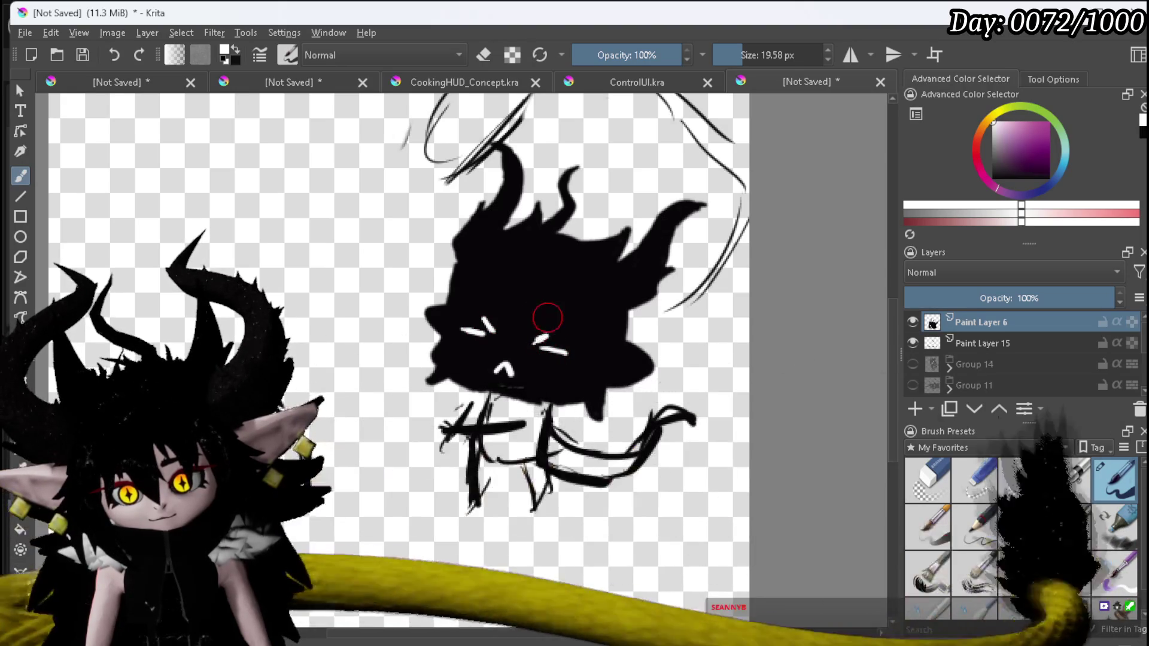
left_click_drag(554, 331, 534, 339)
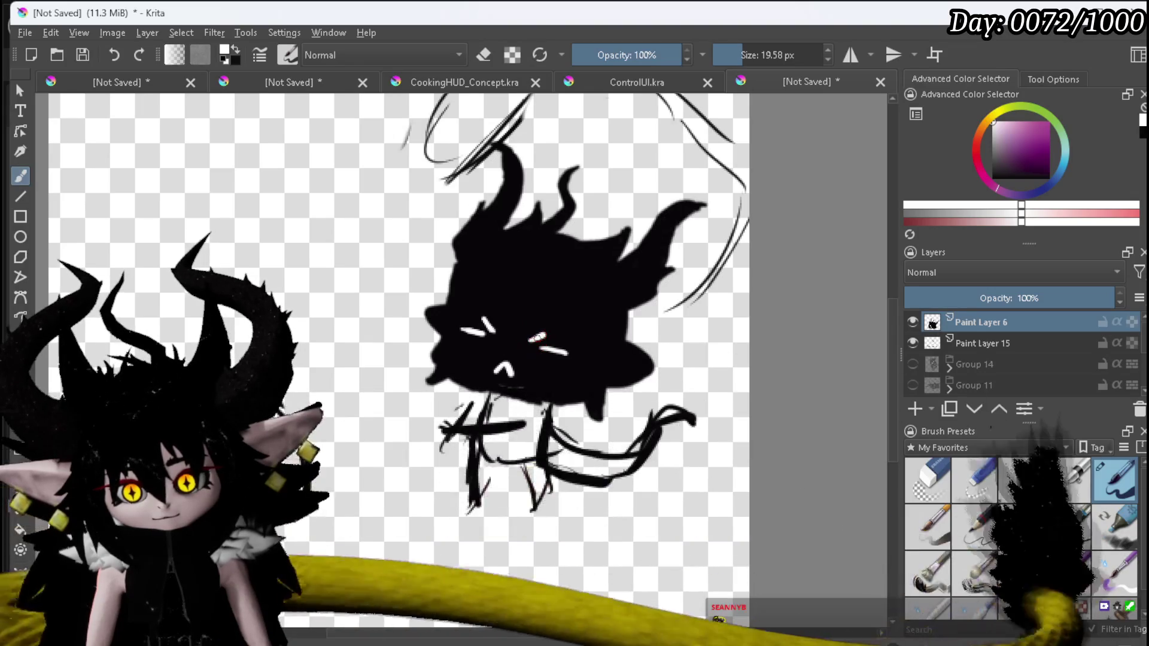
key("1")
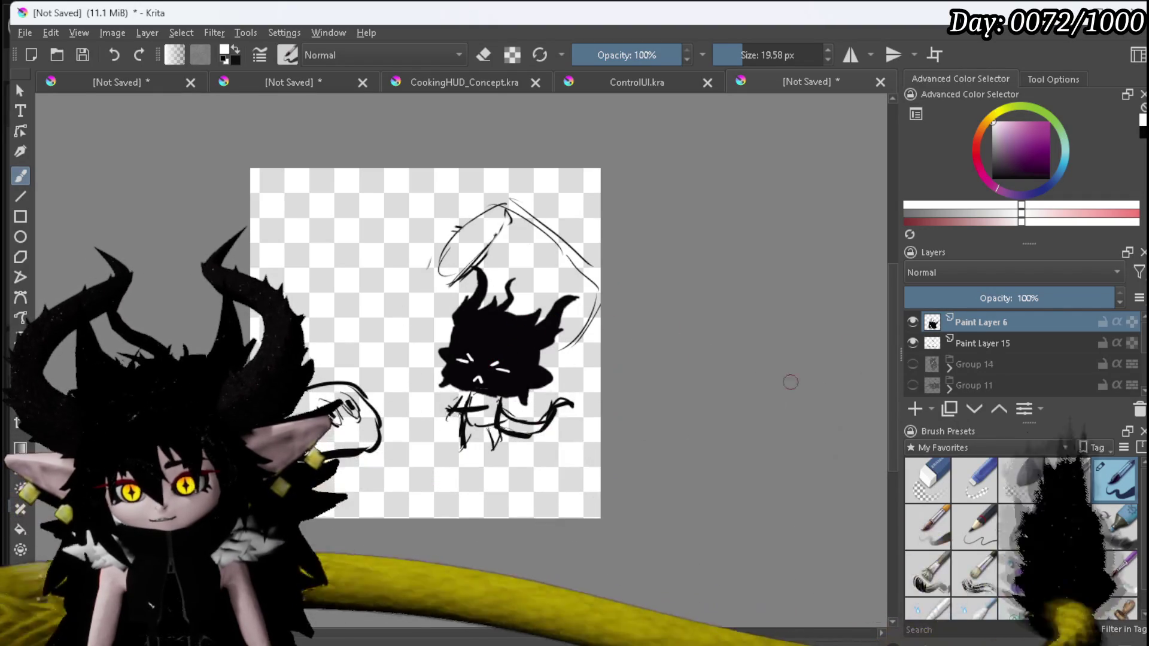
Copy the left sketch region onto its own Paint Layer 15 and reselect Paint Layer 6.
left_click(970, 342)
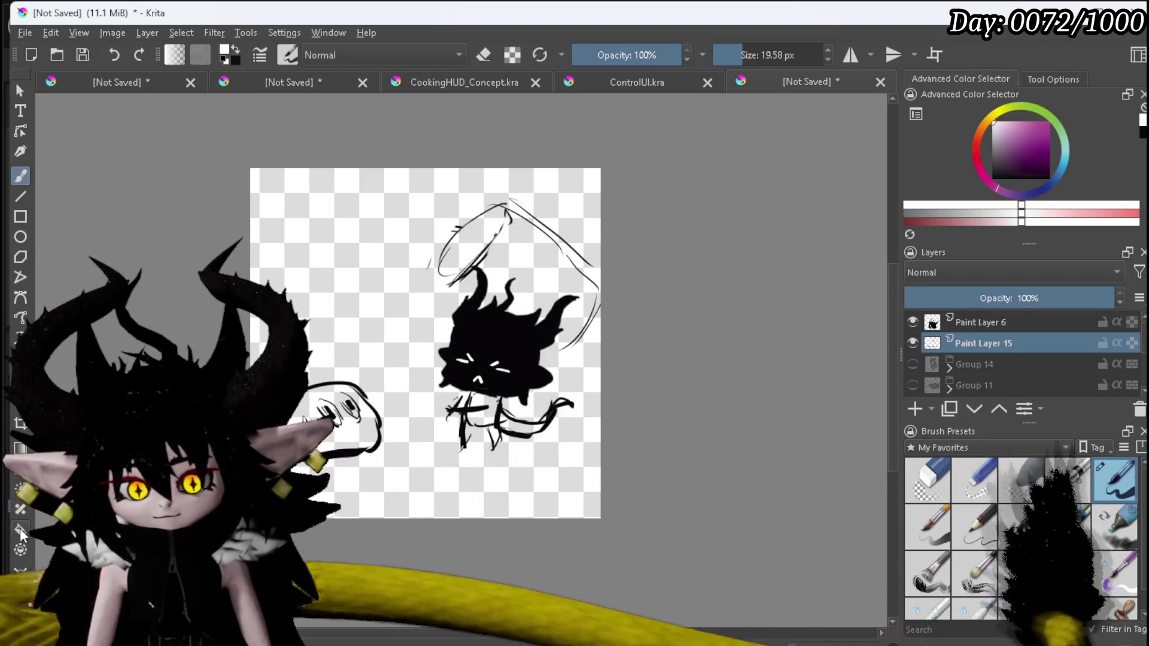
scroll(24, 530, "down", 3)
left_click_drag(230, 344, 409, 483)
key("ctrl+v")
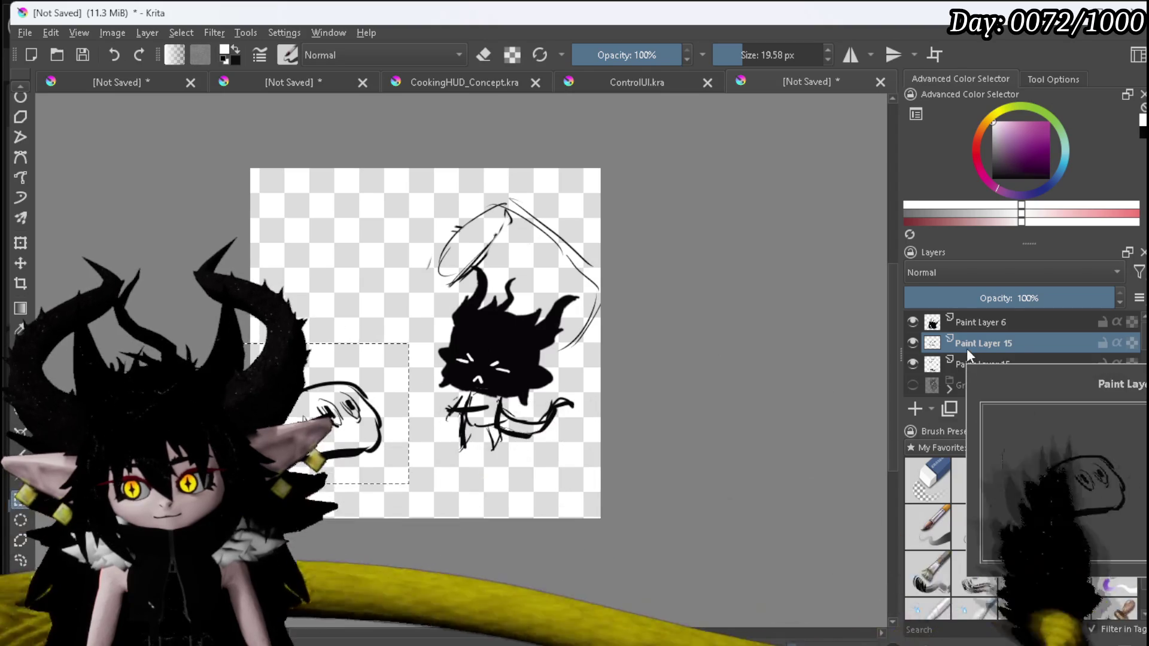
left_click(969, 364)
left_click(976, 335)
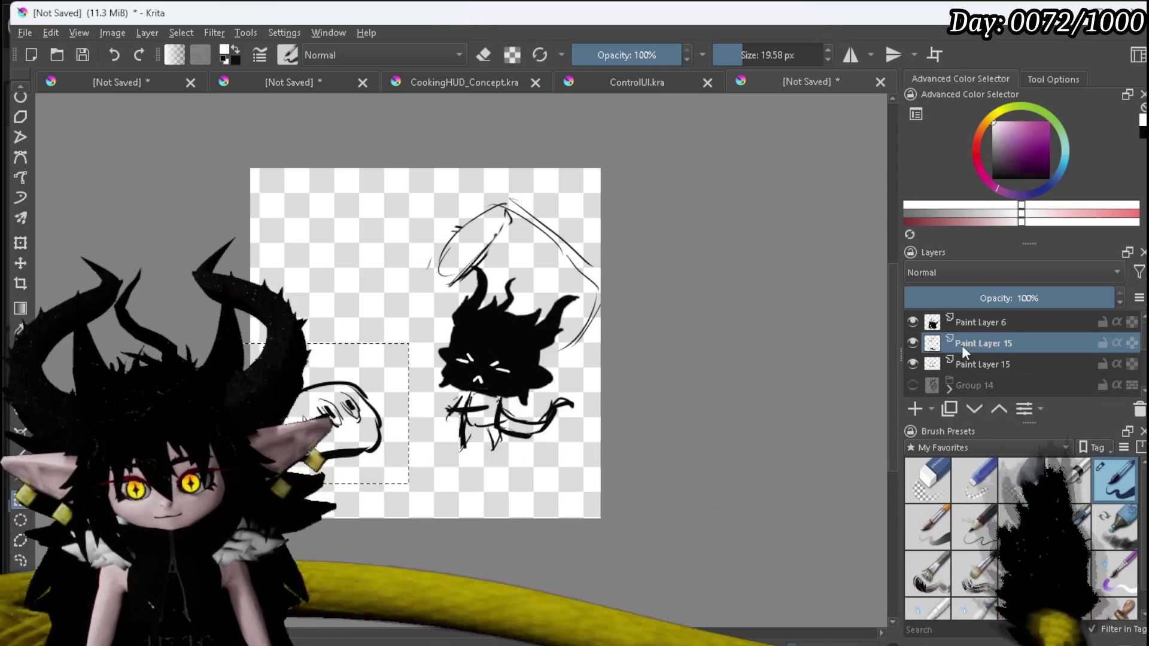
left_click(971, 327)
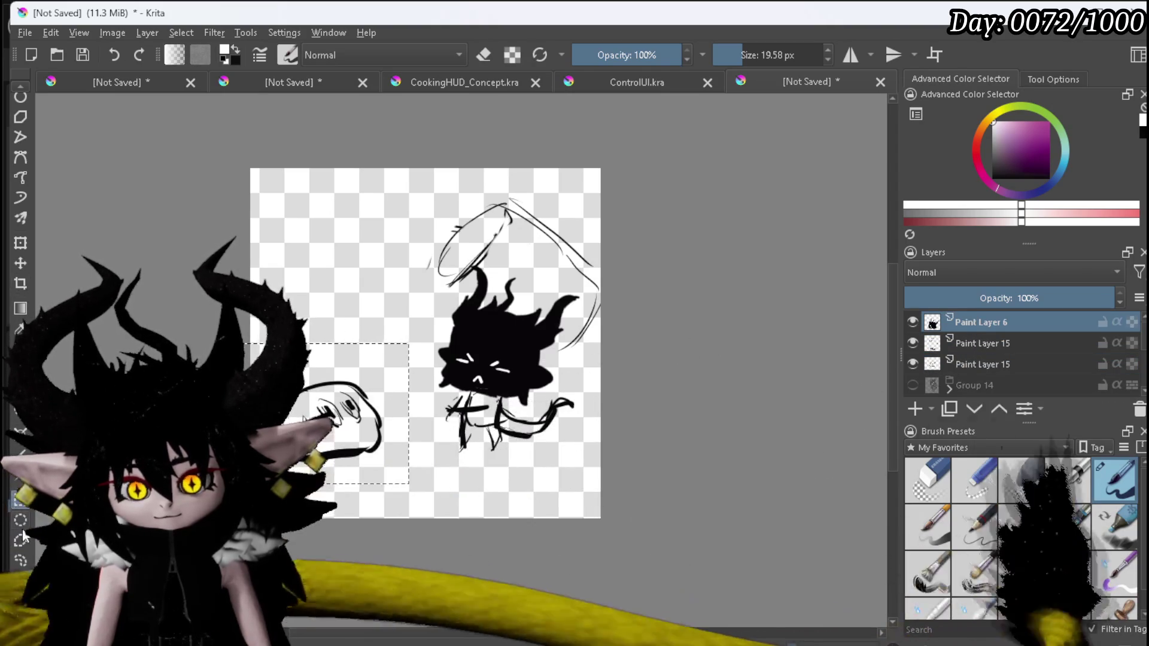
left_click(332, 389)
Group Paint Layer 6 and Paint Layer 15 into Group 16, shift it slightly left, and pick near-black.
left_click(971, 339, "ctrl")
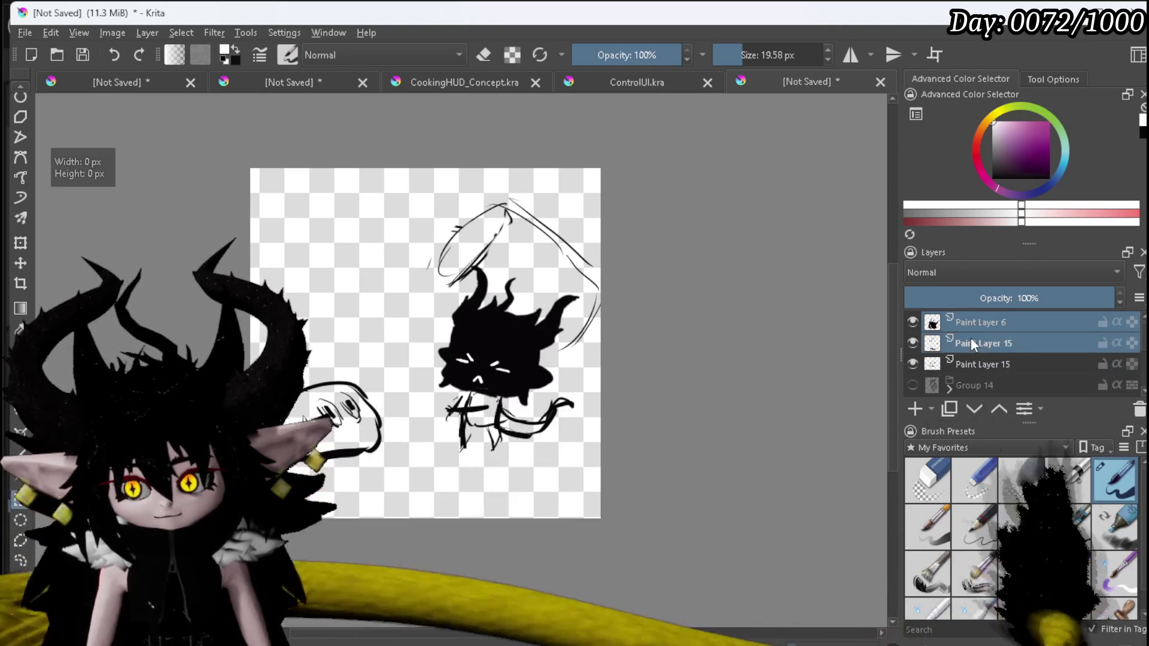
right_click(970, 339)
mouse_move(991, 547)
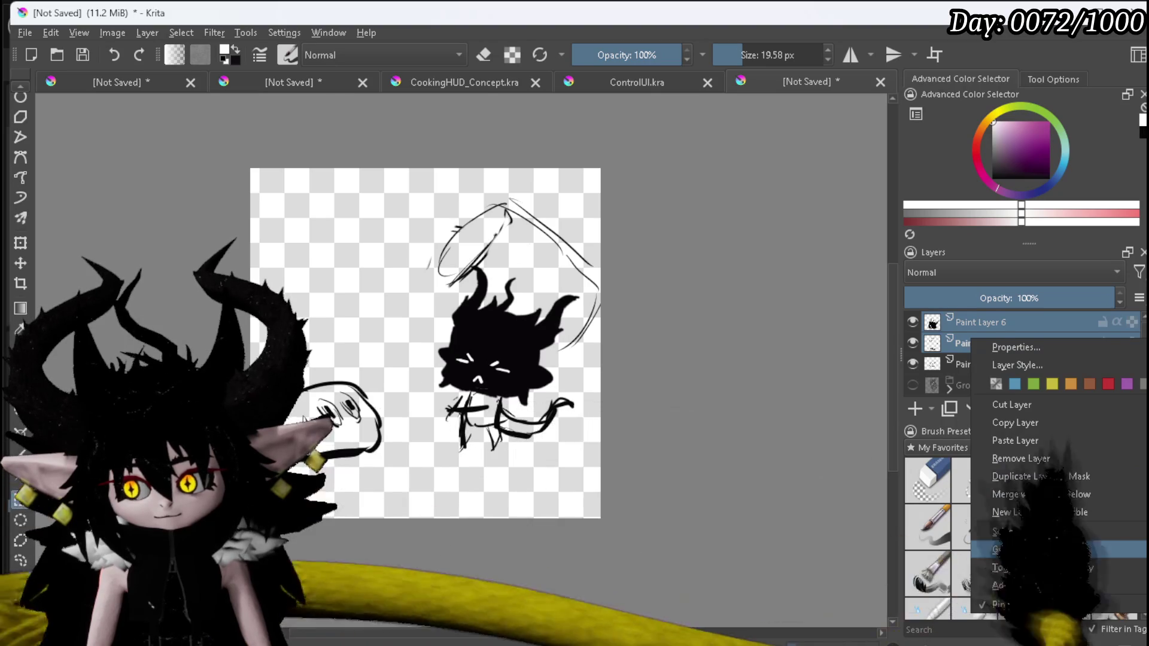
left_click(952, 549)
left_click(20, 243)
mouse_move(526, 252)
left_mouse_down()
mouse_move(451, 256)
mouse_move(490, 259)
mouse_move(481, 265)
left_mouse_up()
left_click(988, 323)
key("Return")
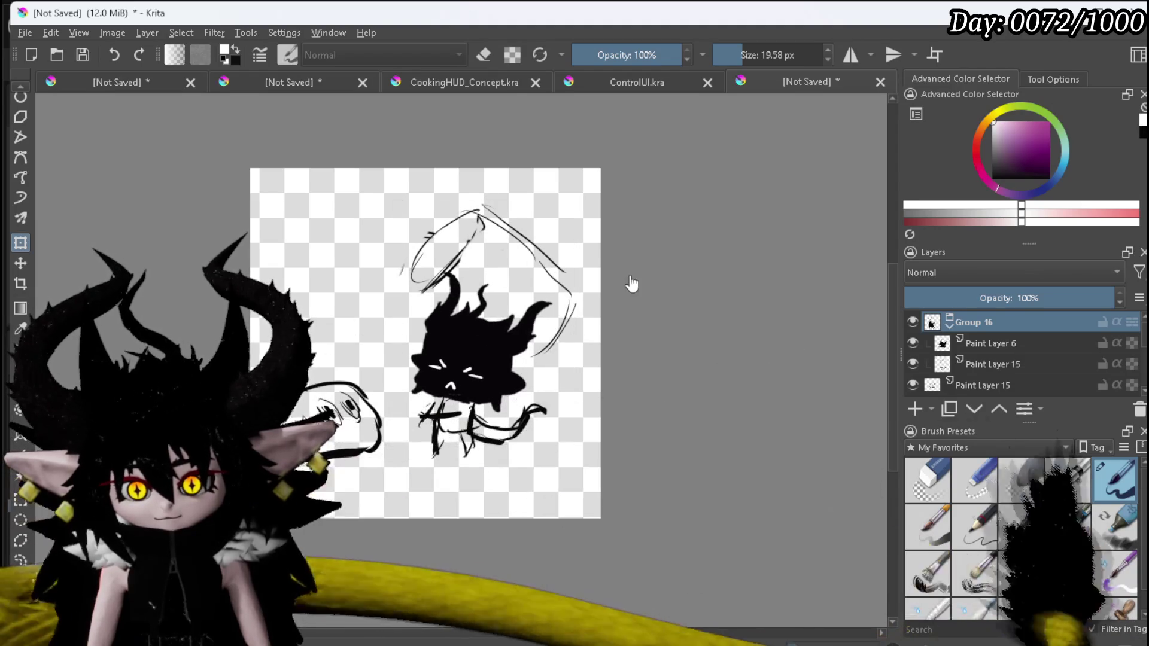
scroll(628, 282, "up", 2)
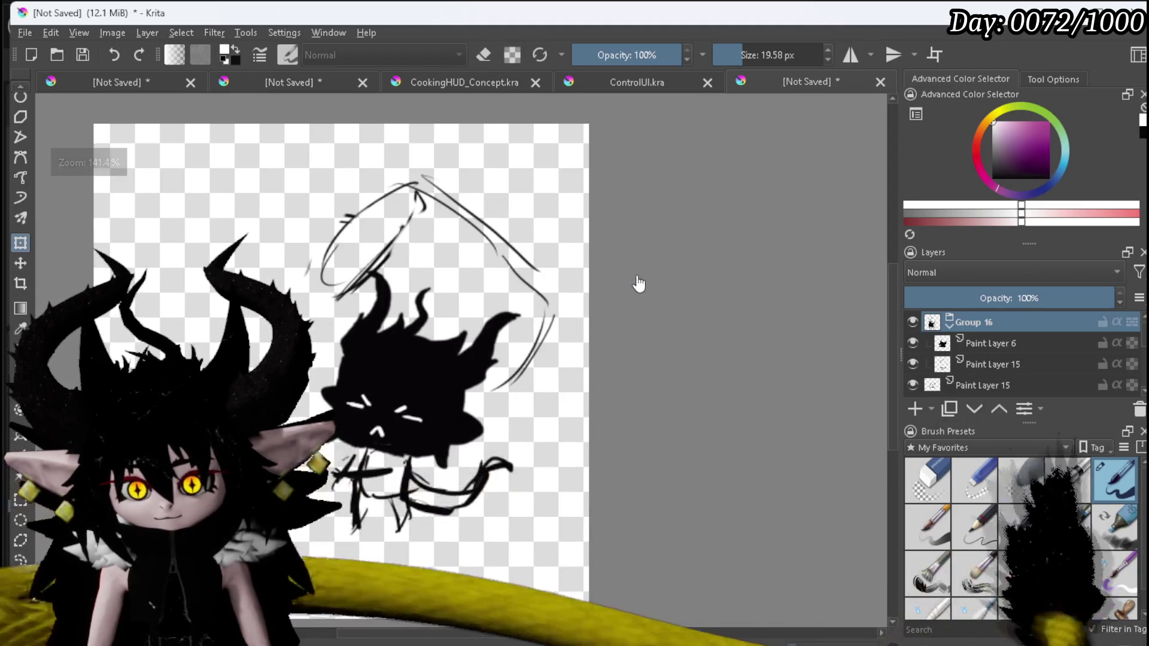
left_click(1010, 177)
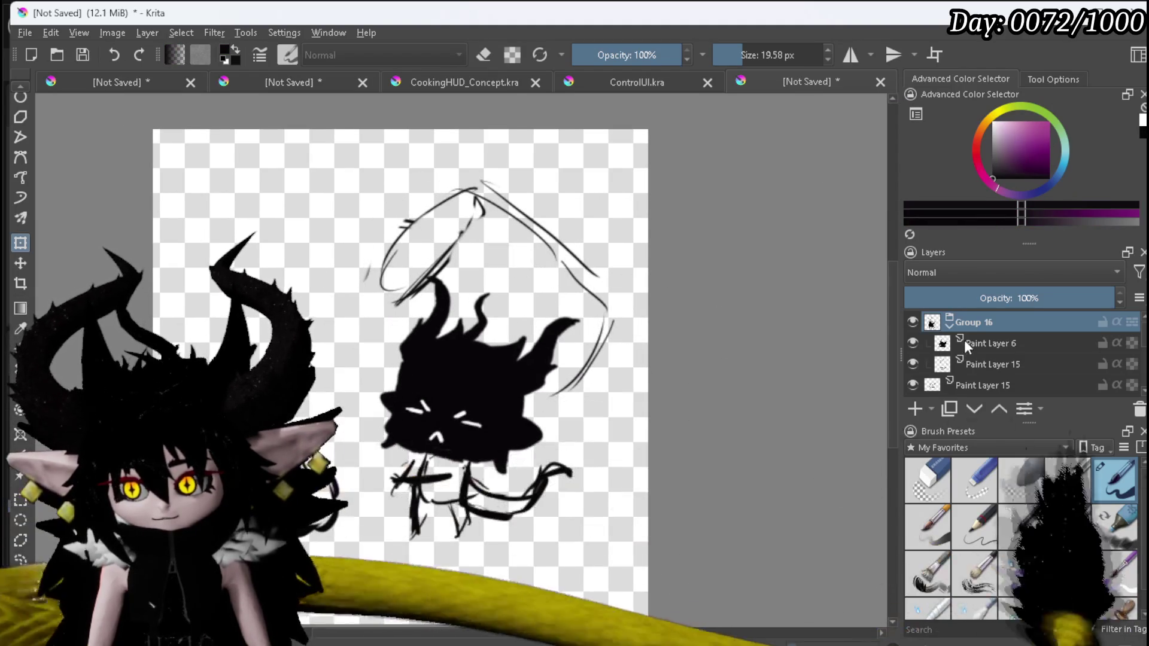
left_click(987, 364)
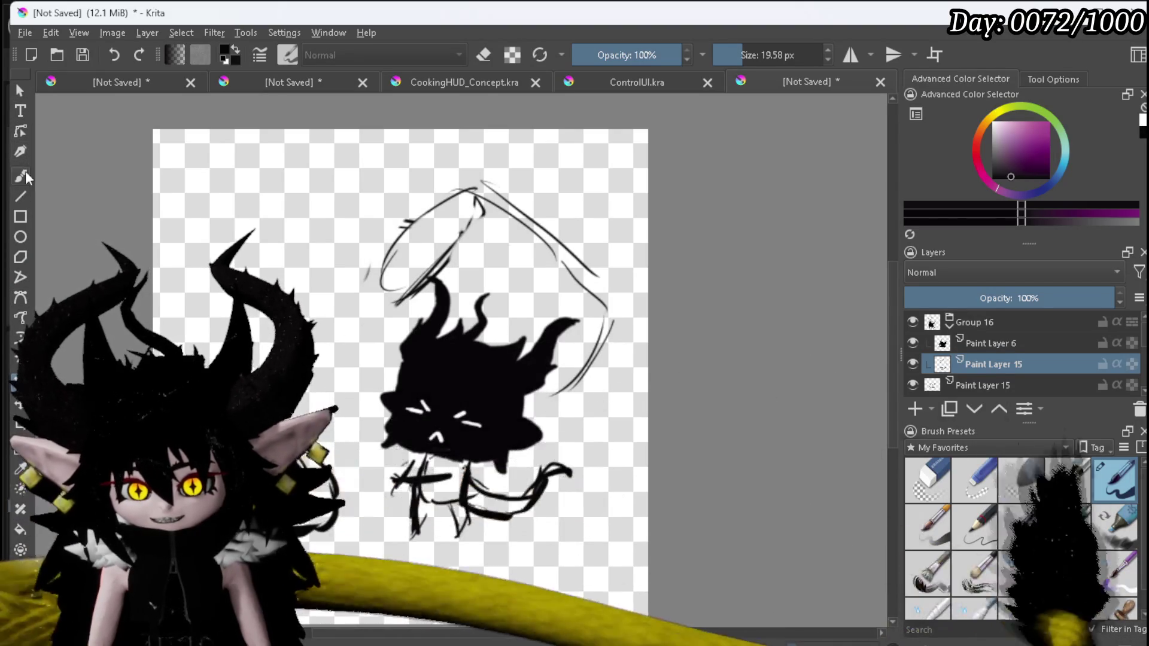
Paint thick black strokes over the halo loop's left, top and right sides.
left_click(21, 175)
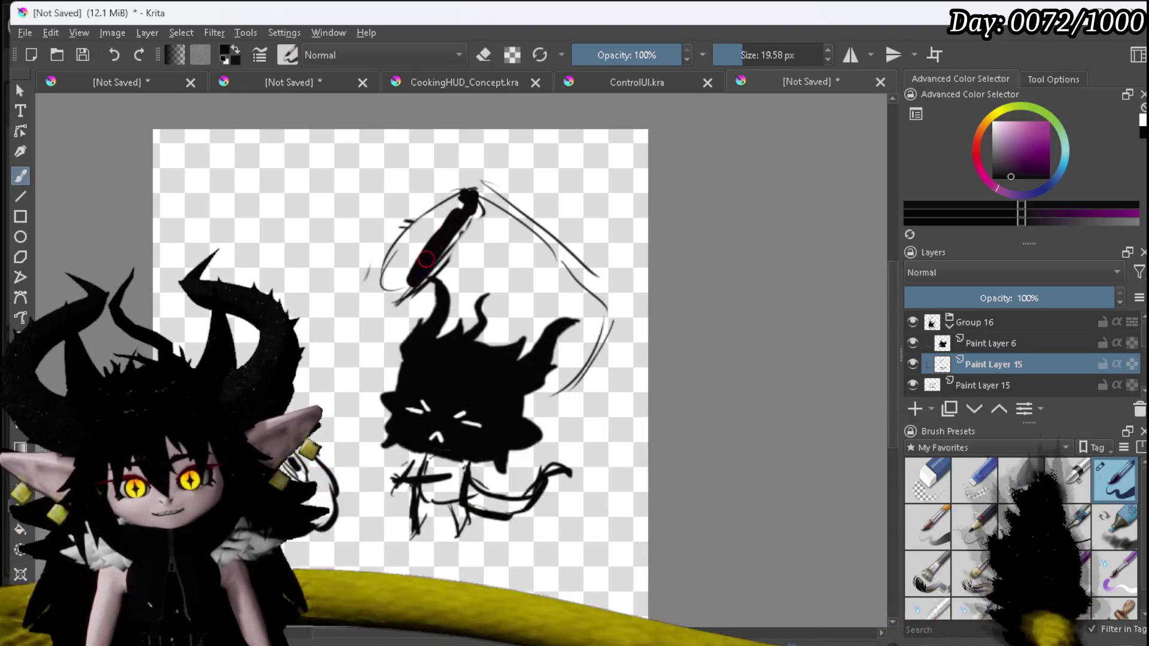
left_click_drag(409, 280, 465, 205)
mouse_move(407, 237)
left_mouse_down()
mouse_move(383, 269)
mouse_move(395, 296)
left_mouse_up()
left_click_drag(462, 191, 604, 284)
mouse_move(596, 336)
left_mouse_down()
mouse_move(546, 408)
mouse_move(508, 377)
mouse_move(577, 286)
left_mouse_up()
Fill the loop's remaining gaps and specks solid black, then set the layer opacity to 45%.
left_click(427, 327)
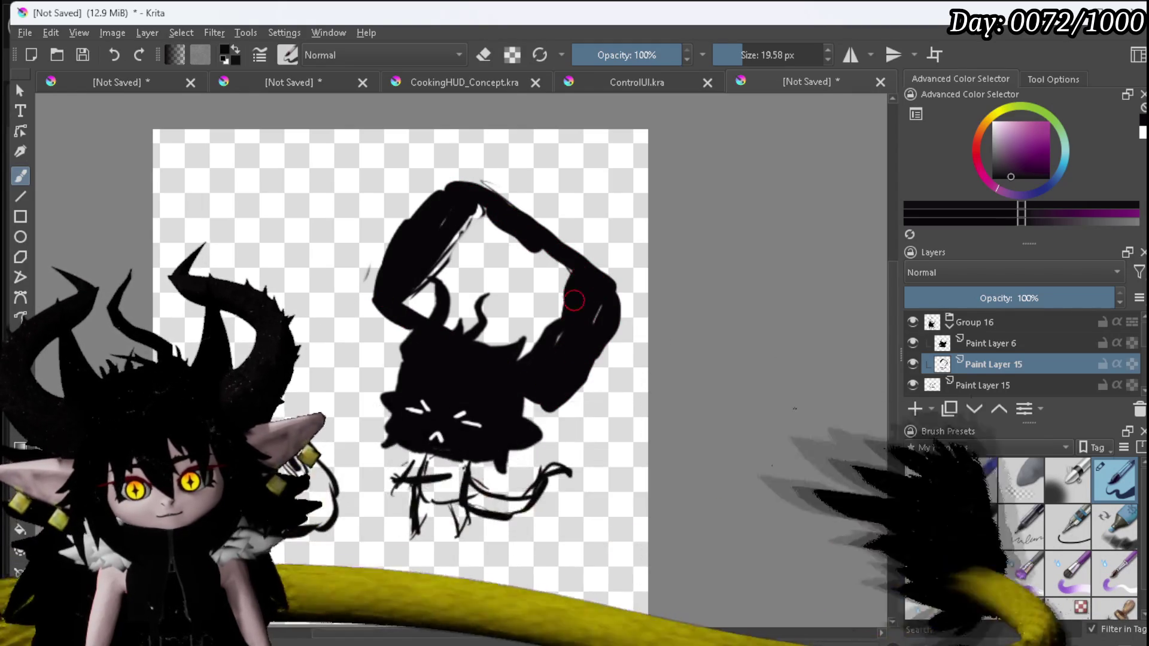
left_click_drag(458, 245, 488, 246)
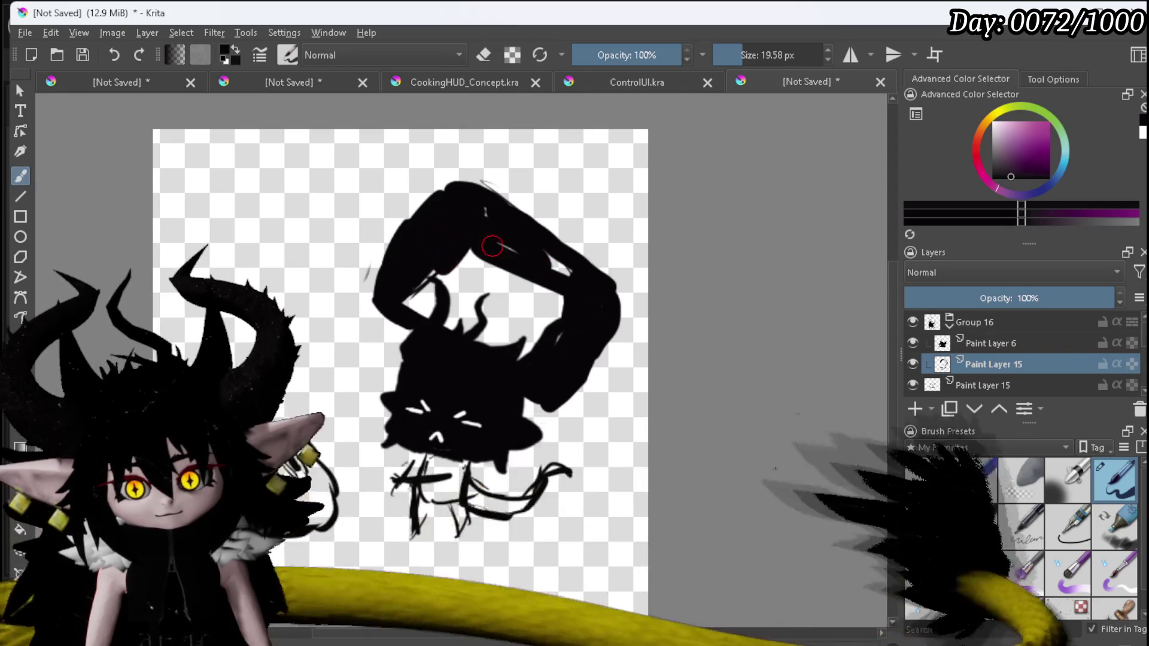
mouse_move(571, 288)
left_mouse_down()
mouse_move(546, 341)
mouse_move(410, 296)
mouse_move(441, 299)
mouse_move(480, 258)
left_mouse_up()
mouse_move(544, 342)
left_mouse_down()
mouse_move(472, 325)
mouse_move(536, 310)
left_mouse_up()
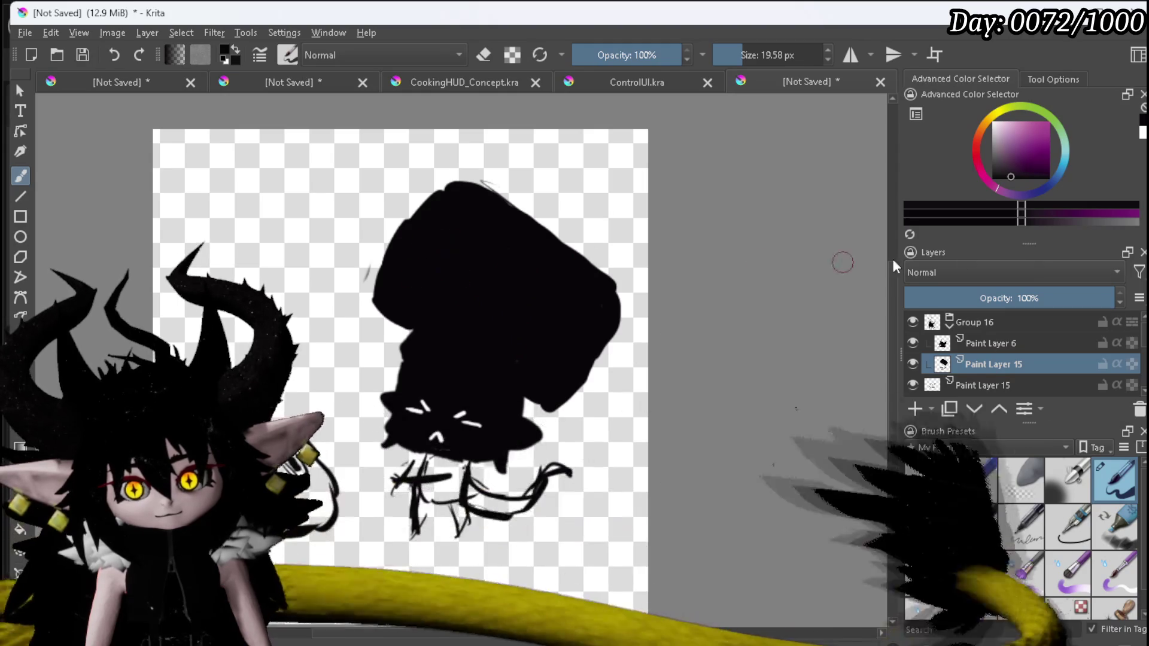
left_click(998, 298)
left_click(927, 478)
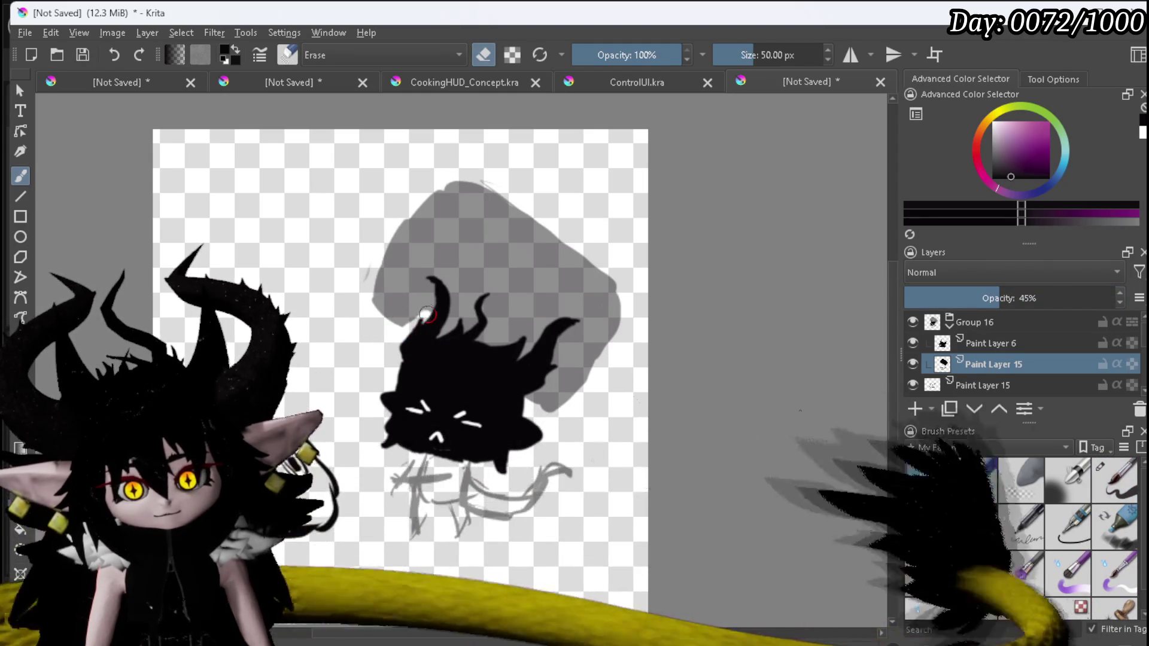
Erase thin white lines beside the horns and down the upper-left side, undoing one stray mark.
mouse_move(435, 277)
left_mouse_down()
mouse_move(450, 308)
mouse_move(434, 342)
left_mouse_up()
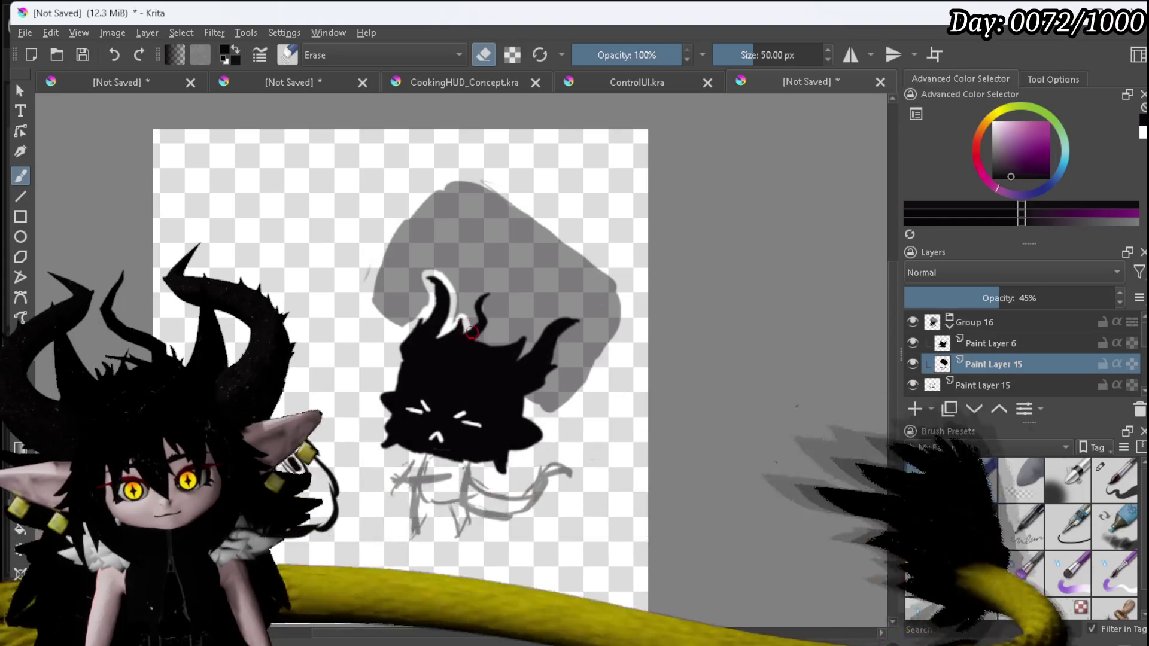
mouse_move(487, 295)
left_mouse_down()
mouse_move(474, 341)
mouse_move(514, 338)
mouse_move(531, 355)
mouse_move(564, 317)
mouse_move(556, 365)
left_mouse_up()
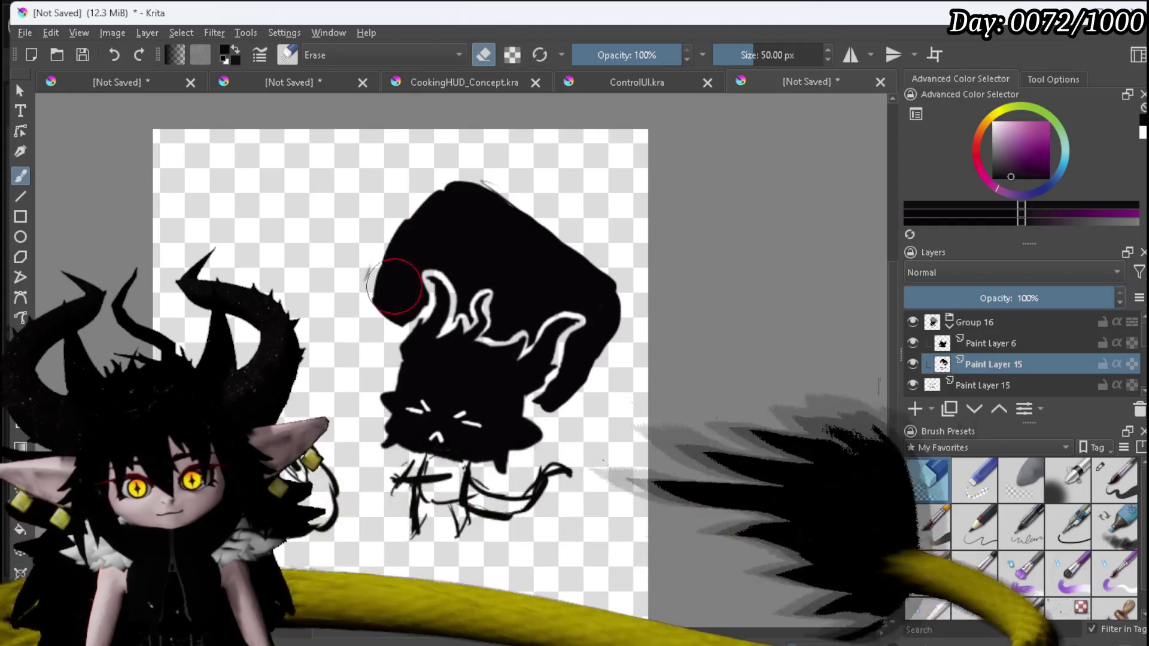
left_click_drag(473, 196, 469, 188)
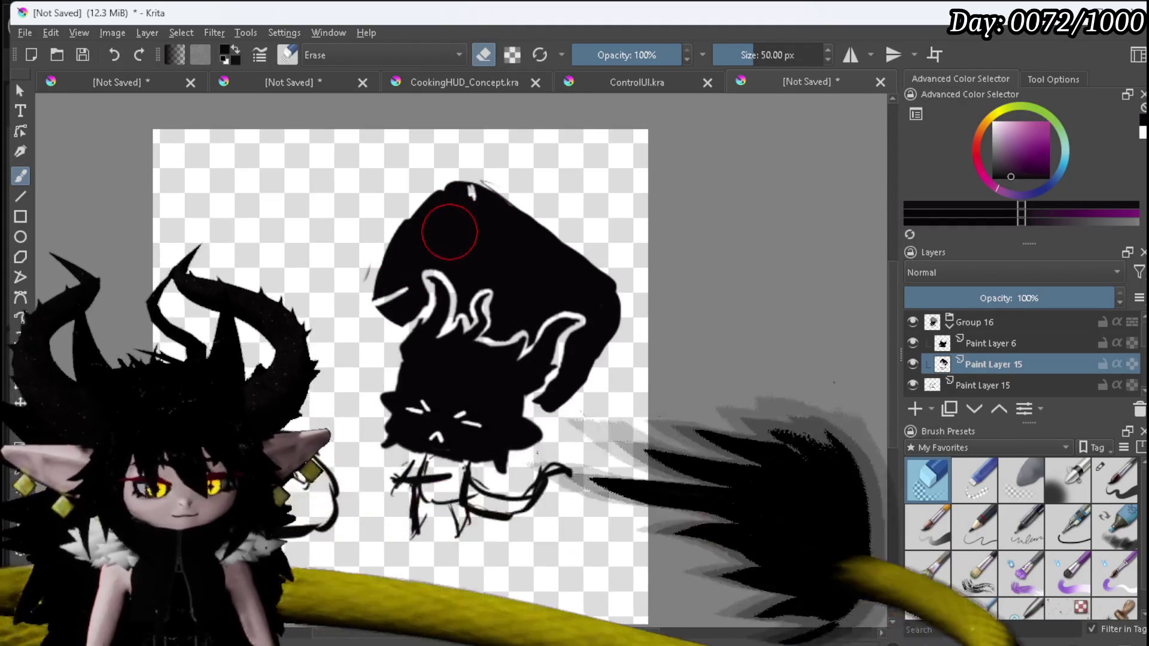
key("ctrl+z")
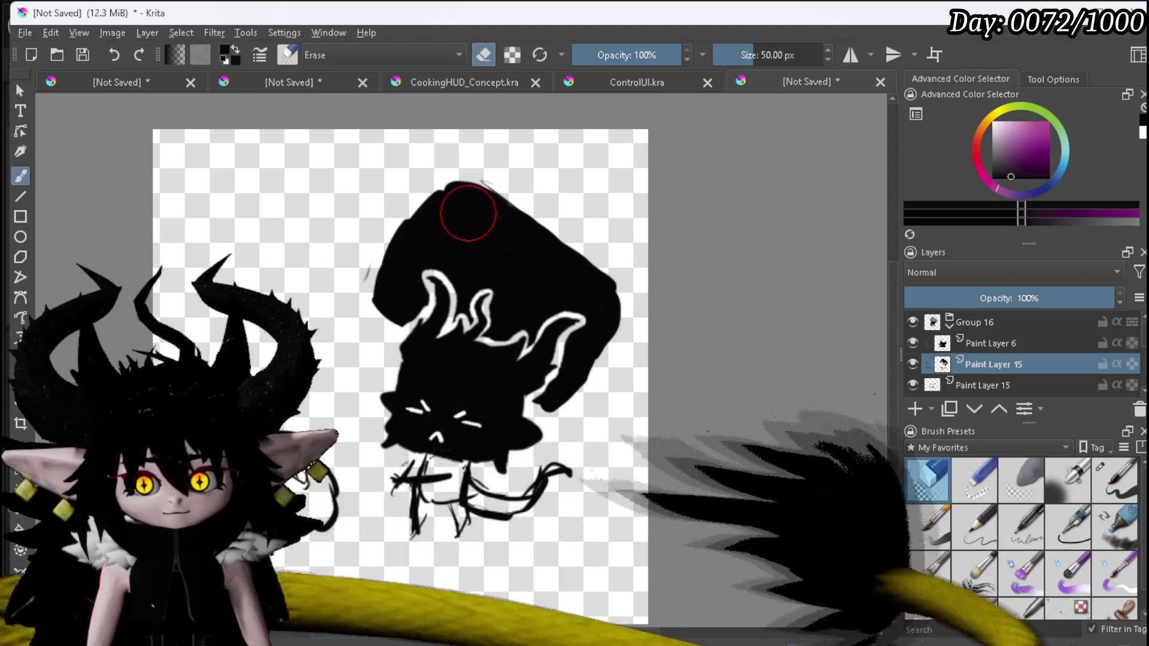
left_click_drag(467, 186, 458, 242)
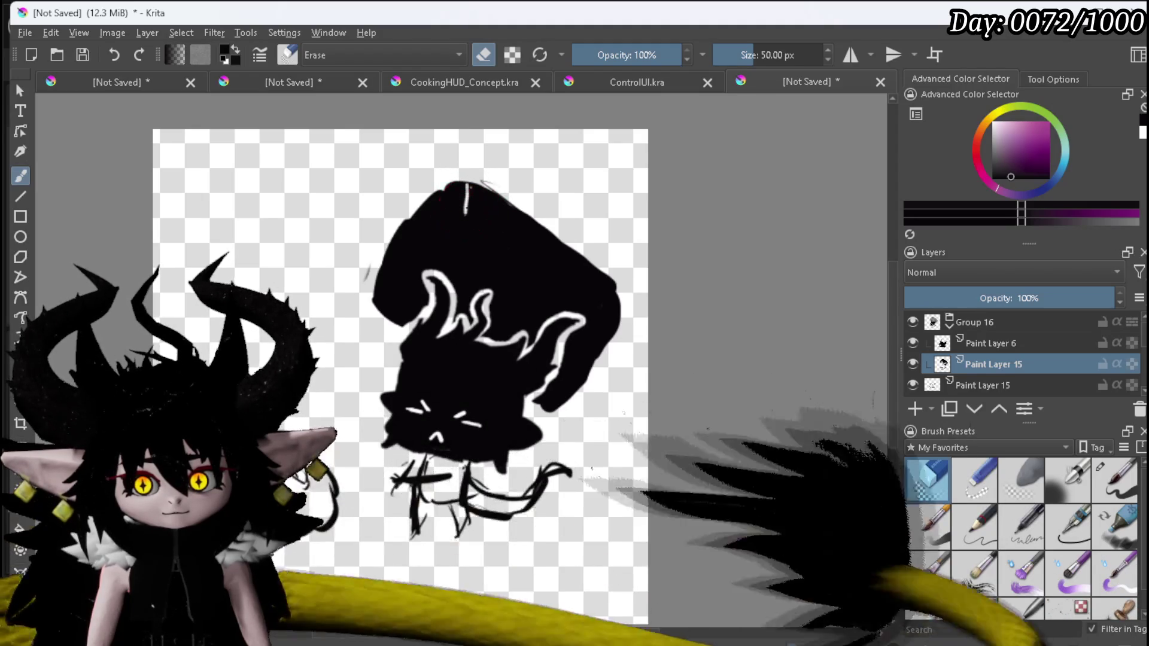
left_click_drag(387, 299, 408, 289)
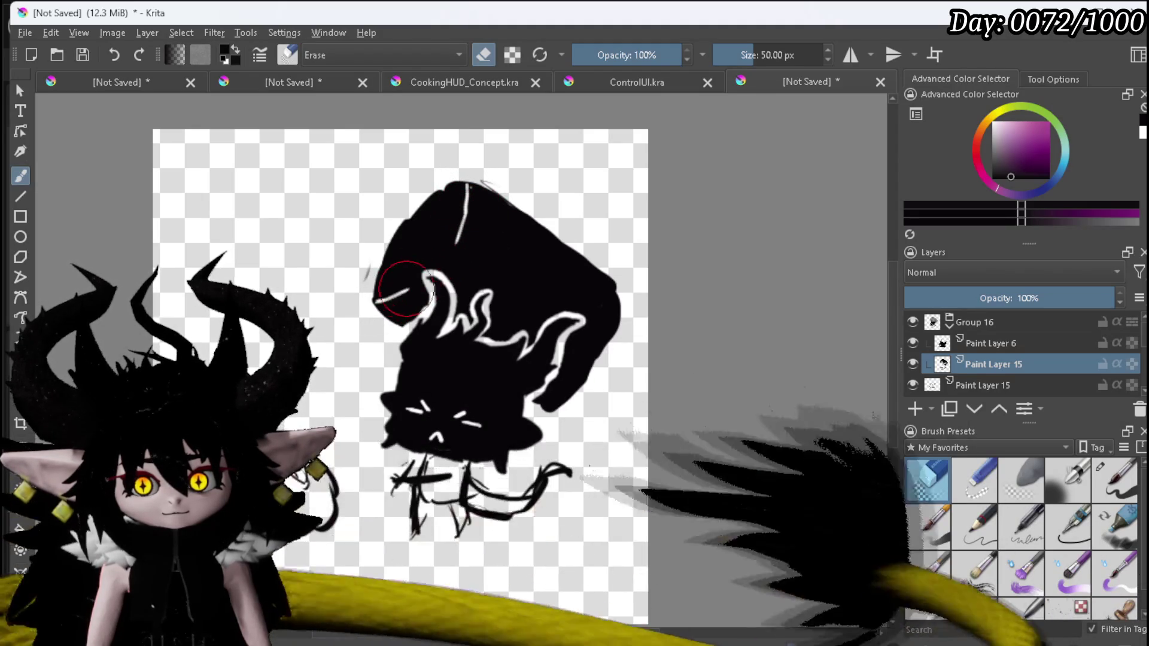
left_click(1113, 475)
left_click(992, 179)
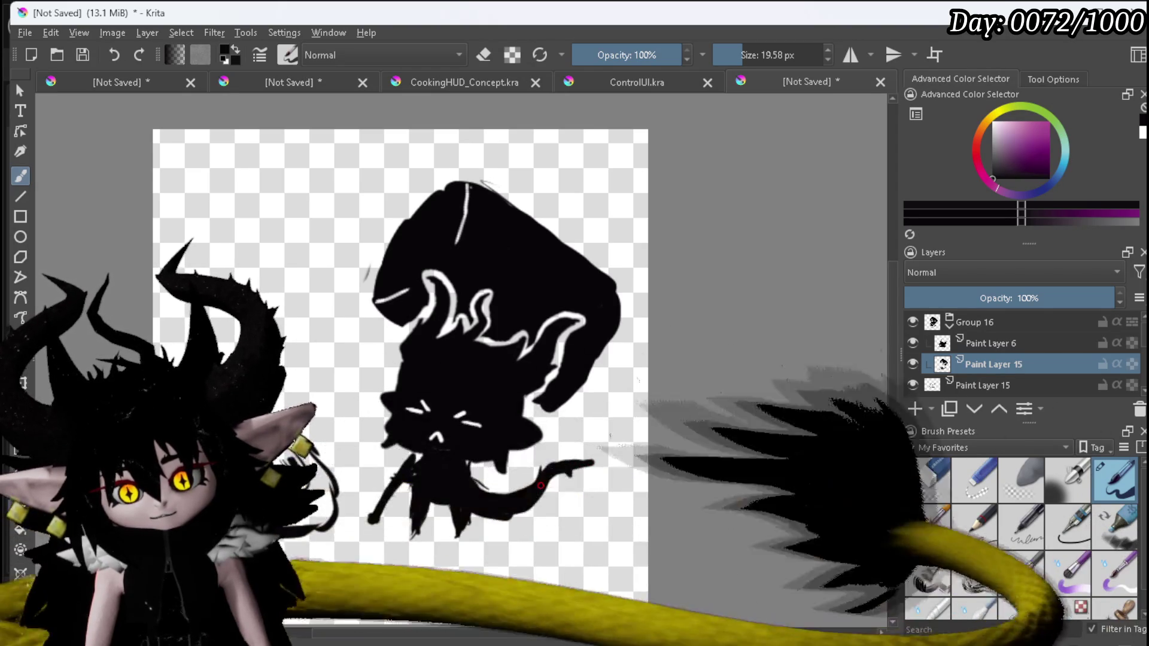
Erase a small spot near the creature's chin.
left_click(910, 463)
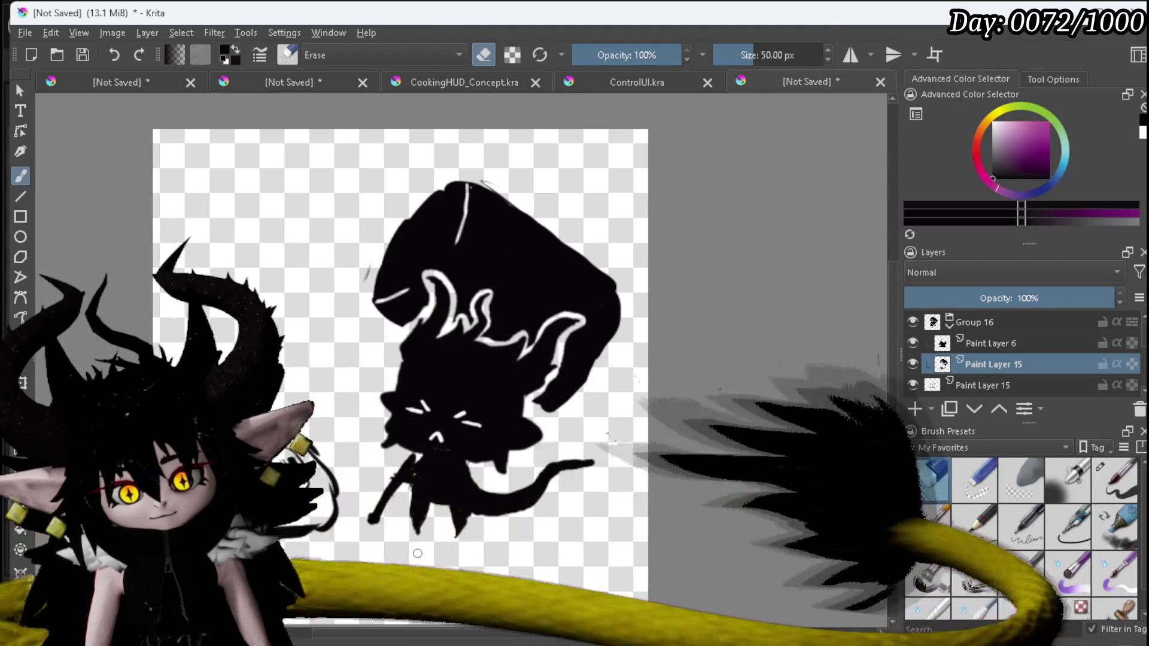
left_click_drag(383, 465, 398, 457)
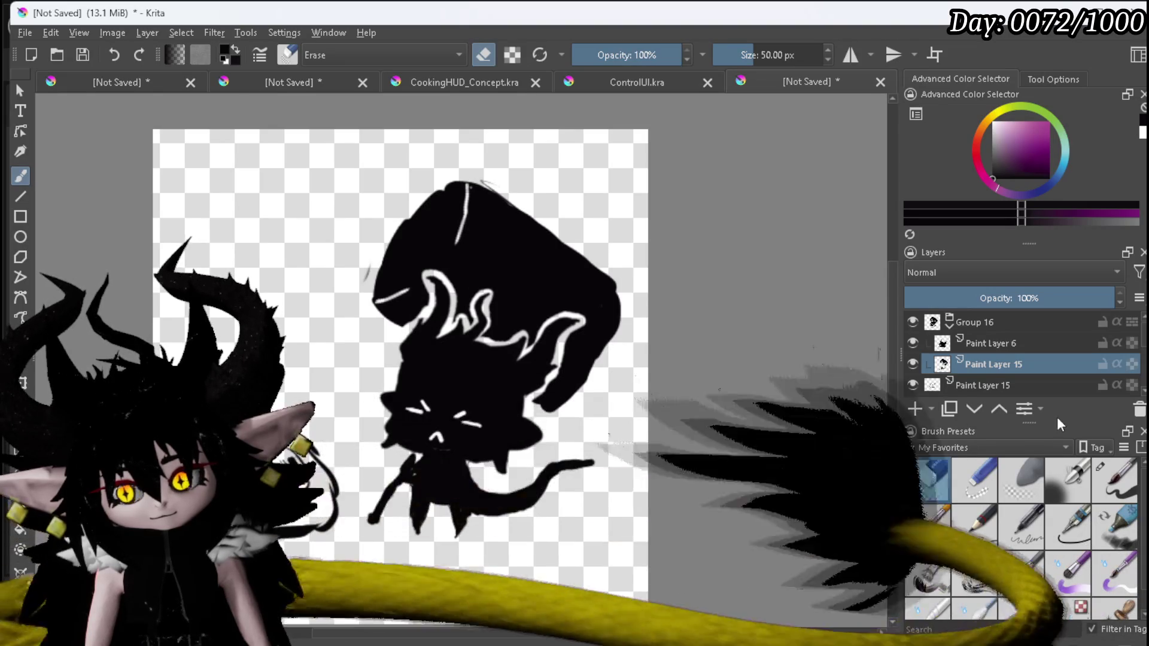
left_click(1122, 488)
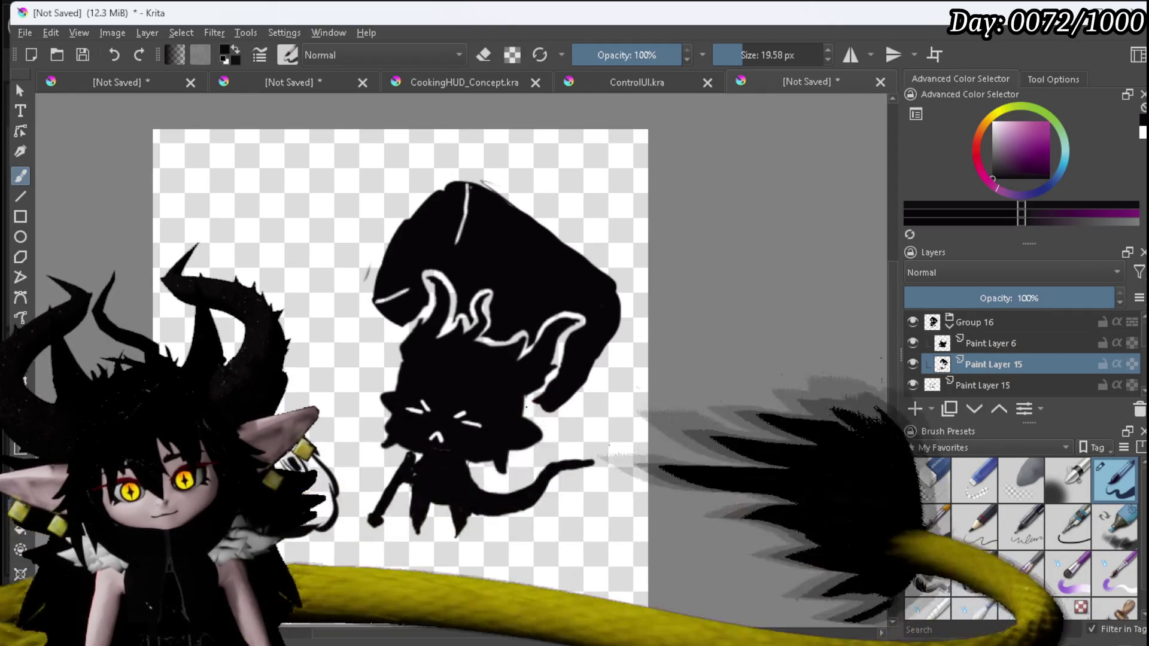
Ink thin strokes along the lower right edge of the black shape.
left_click_drag(544, 416, 530, 413)
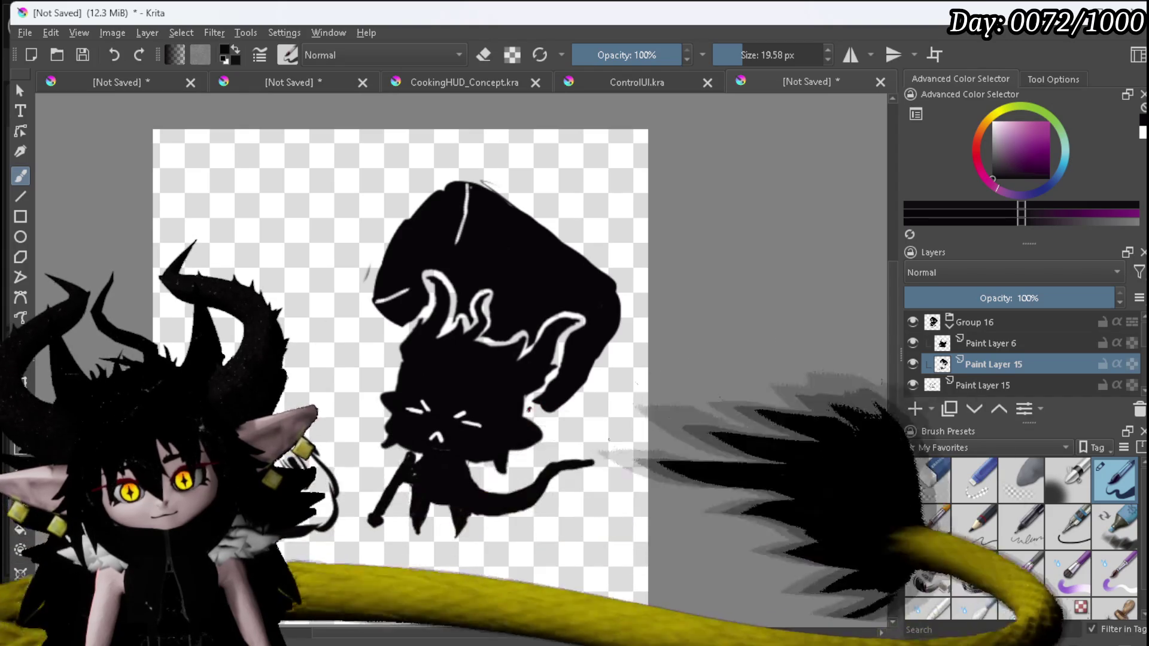
left_click_drag(559, 422, 530, 412)
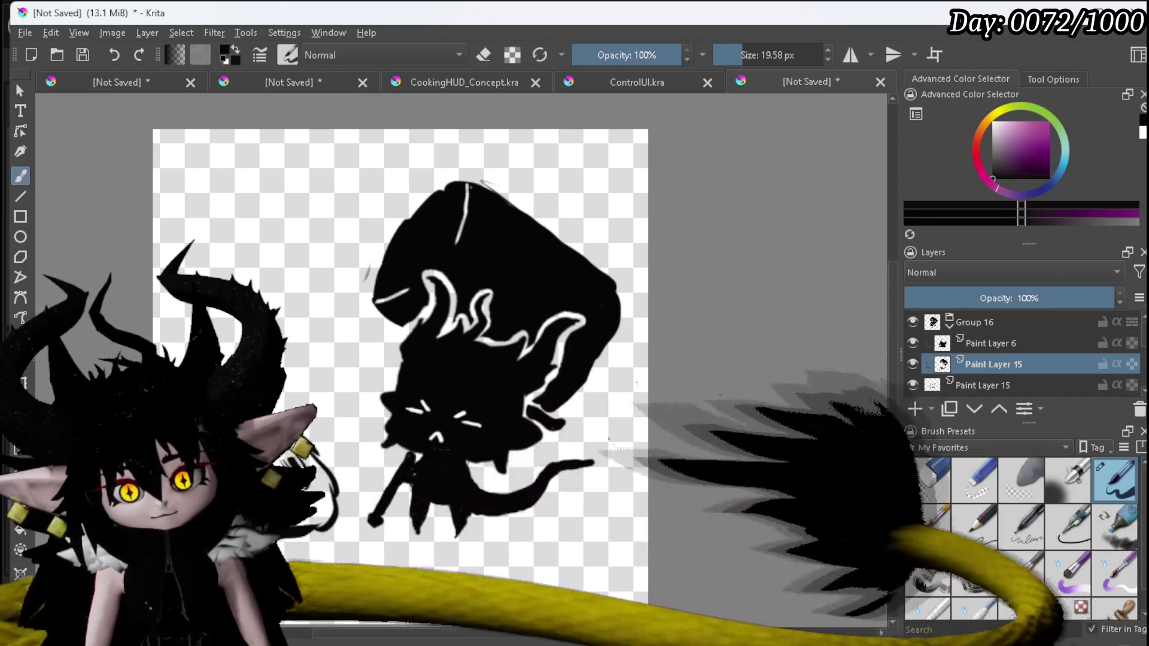
left_click_drag(549, 435, 560, 448)
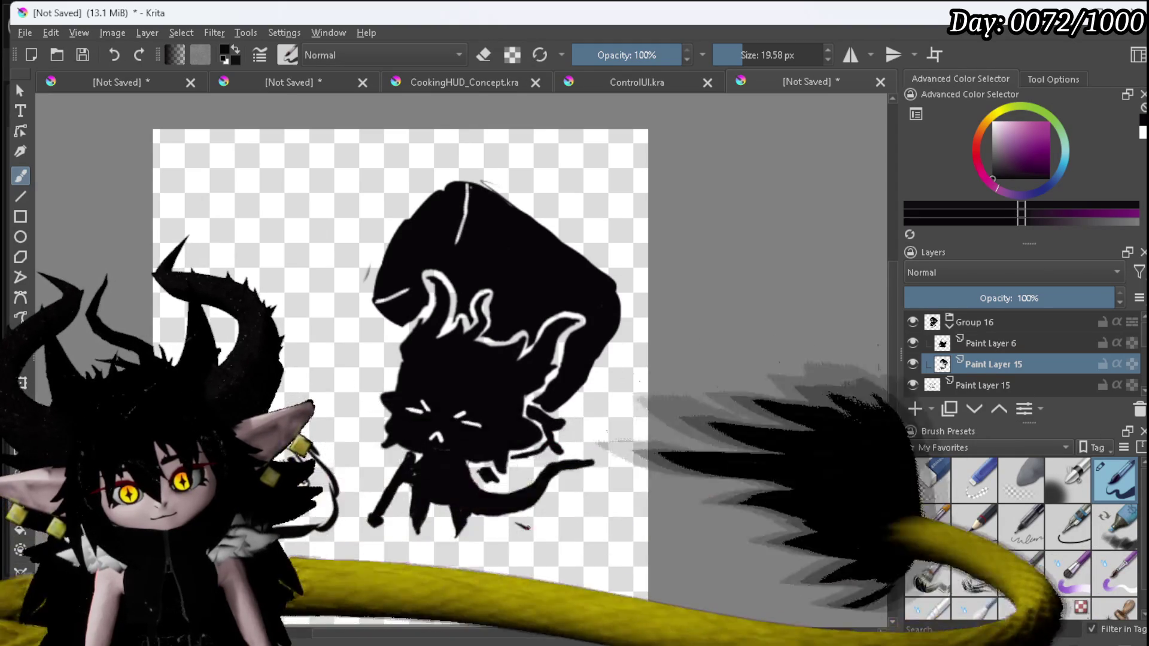
left_click_drag(561, 479, 565, 504)
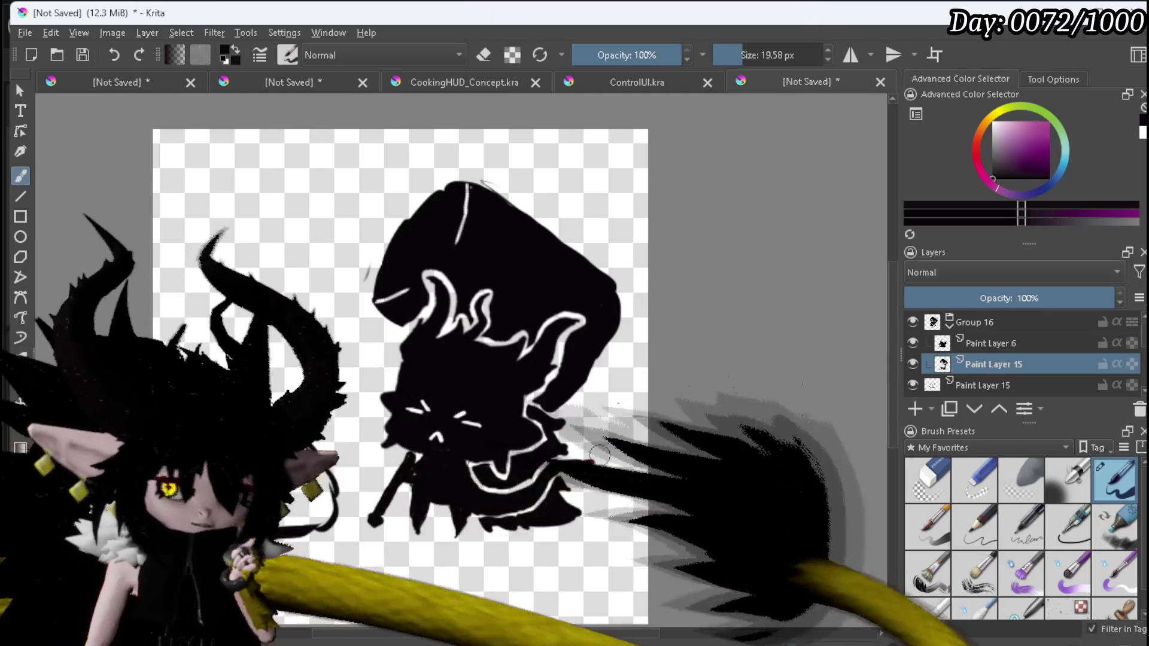
Draw the tail tip curling right and down, thickening and smoothing its lower curve.
left_click_drag(561, 462, 610, 469)
left_click_drag(622, 522, 615, 498)
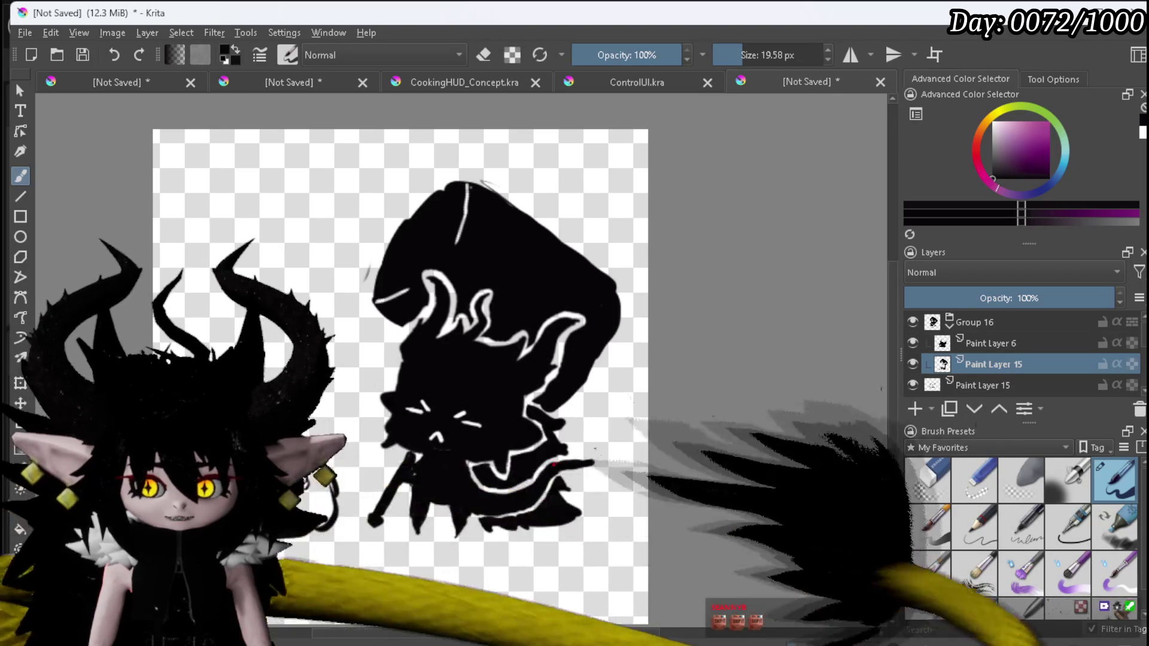
mouse_move(609, 494)
left_mouse_down()
mouse_move(584, 466)
mouse_move(617, 509)
left_mouse_up()
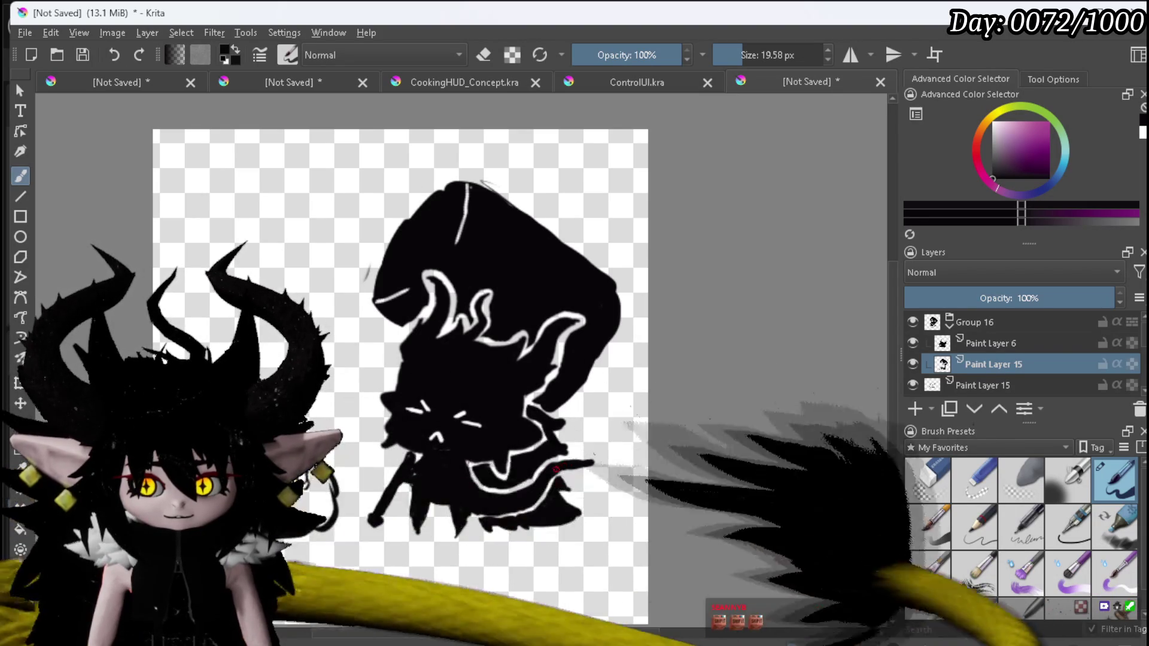
mouse_move(584, 462)
left_mouse_down()
mouse_move(614, 489)
mouse_move(609, 543)
left_mouse_up()
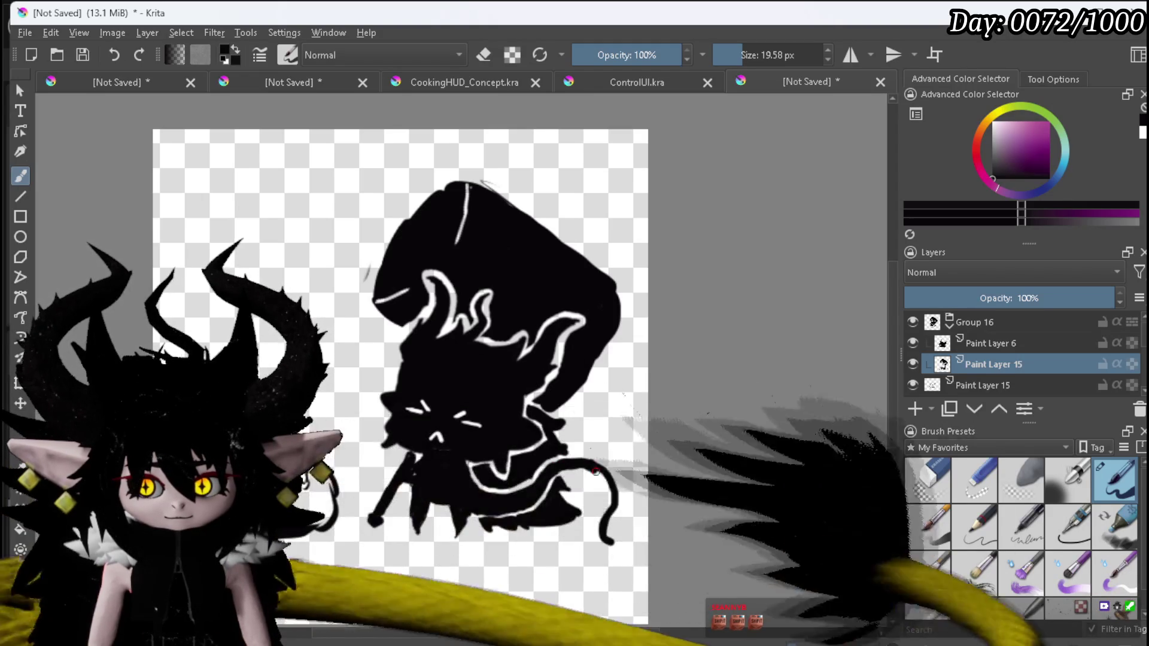
left_click_drag(613, 513, 610, 540)
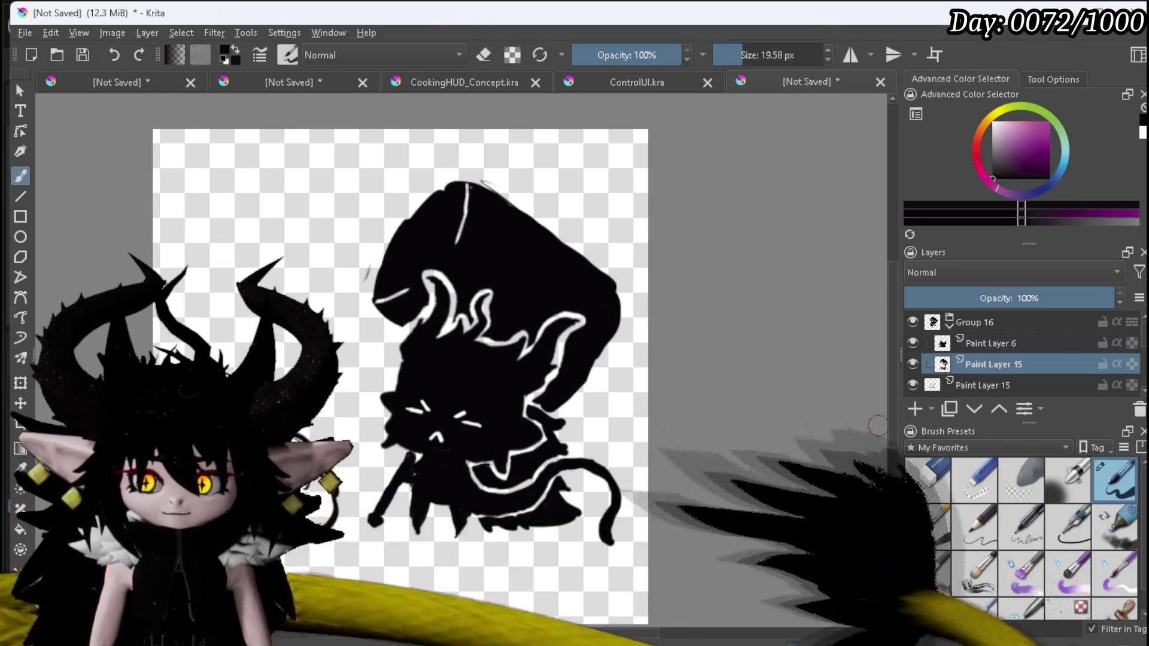
Erase the faint grey mark to the left of the hood.
key("e")
left_click_drag(367, 247, 363, 278)
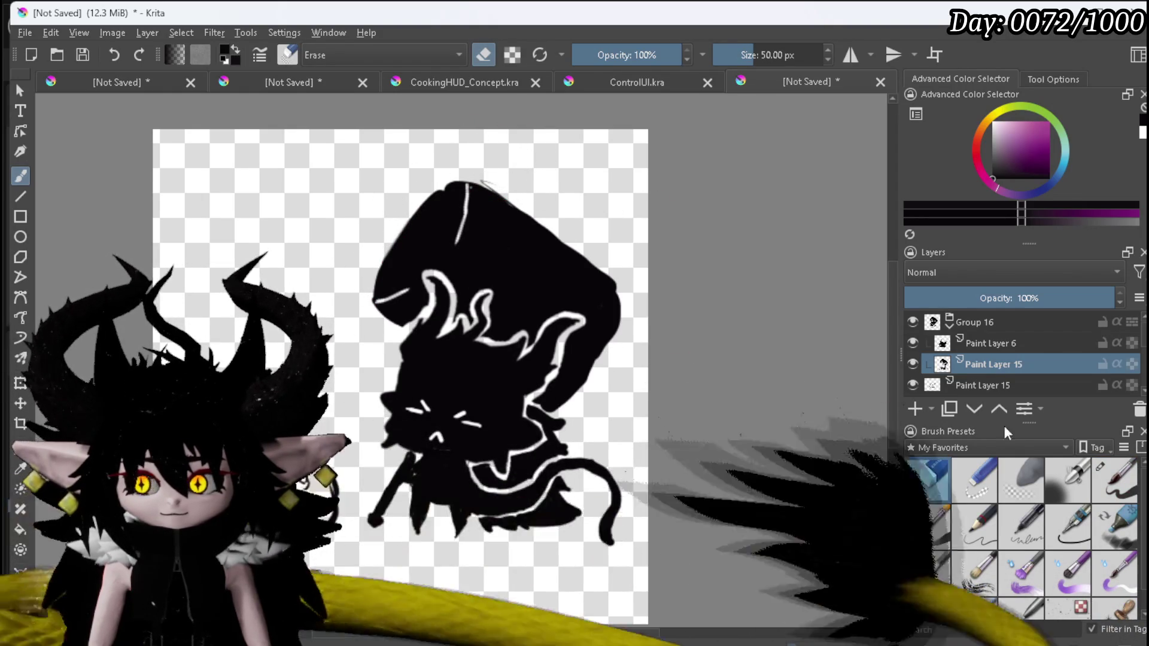
left_click(1114, 478)
Hand-letter BONK in white across the black hammer head, then move the Krita window aside.
key("x")
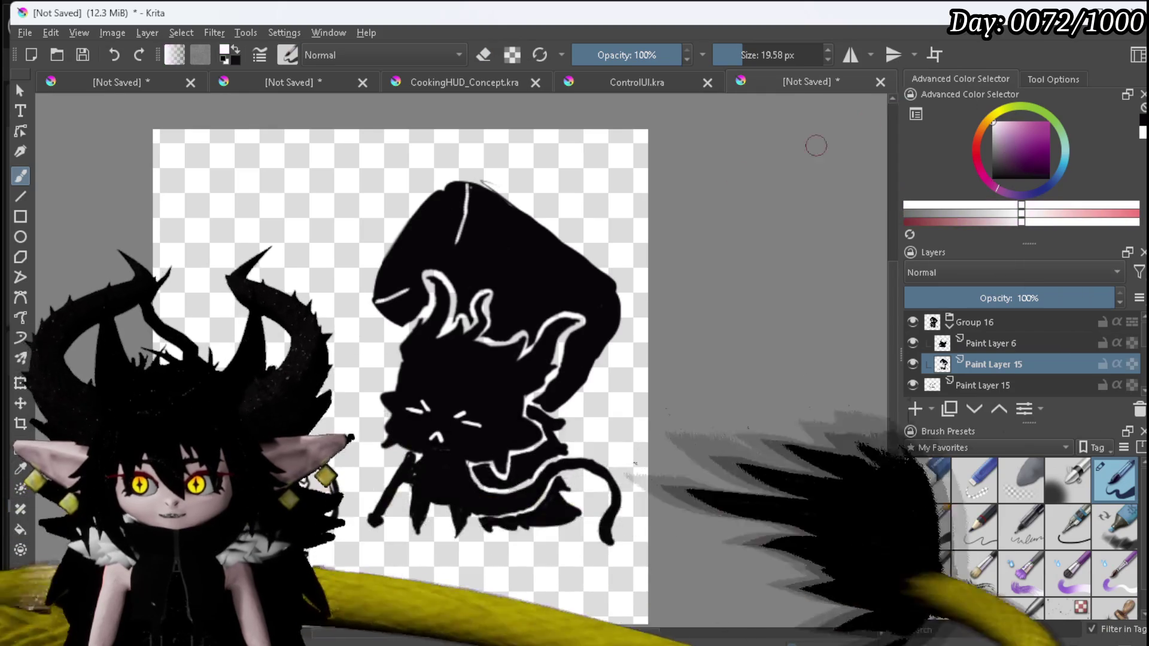
left_click_drag(484, 235, 470, 276)
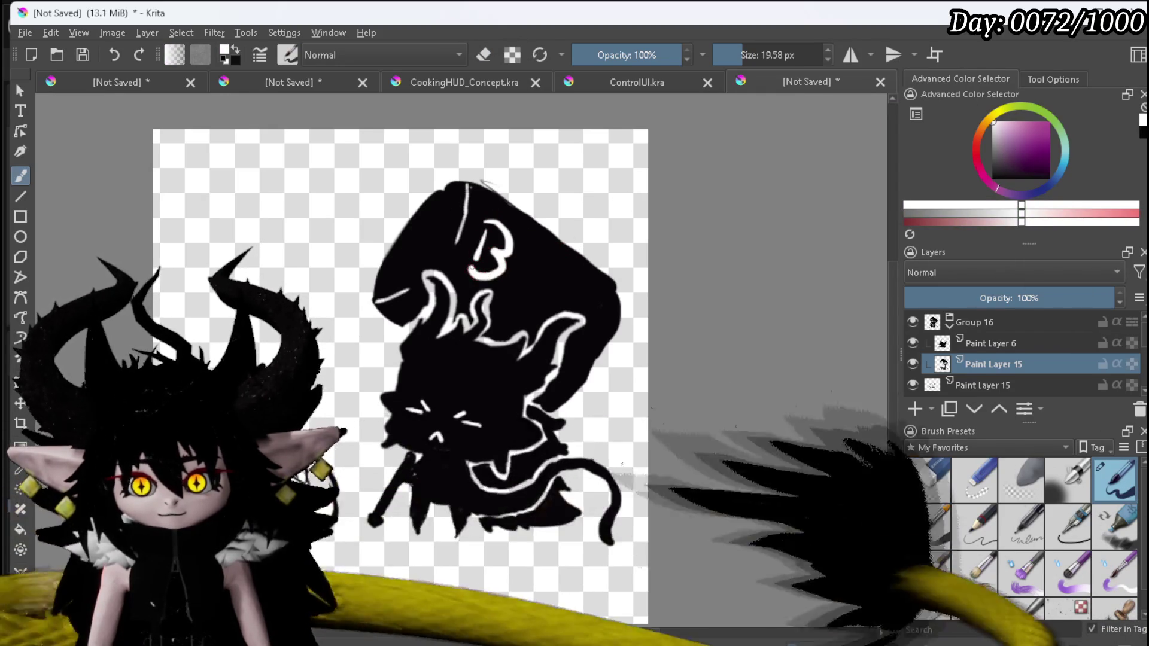
mouse_move(538, 267)
left_mouse_down()
mouse_move(503, 266)
mouse_move(549, 303)
mouse_move(570, 287)
left_mouse_up()
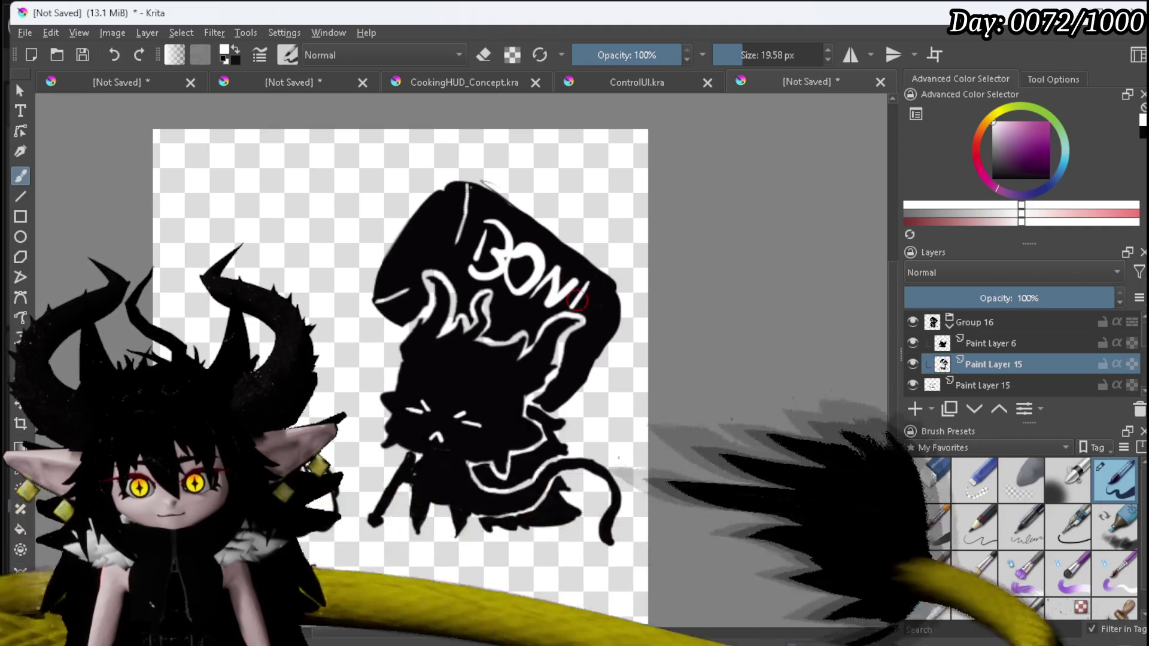
left_click_drag(584, 297, 585, 335)
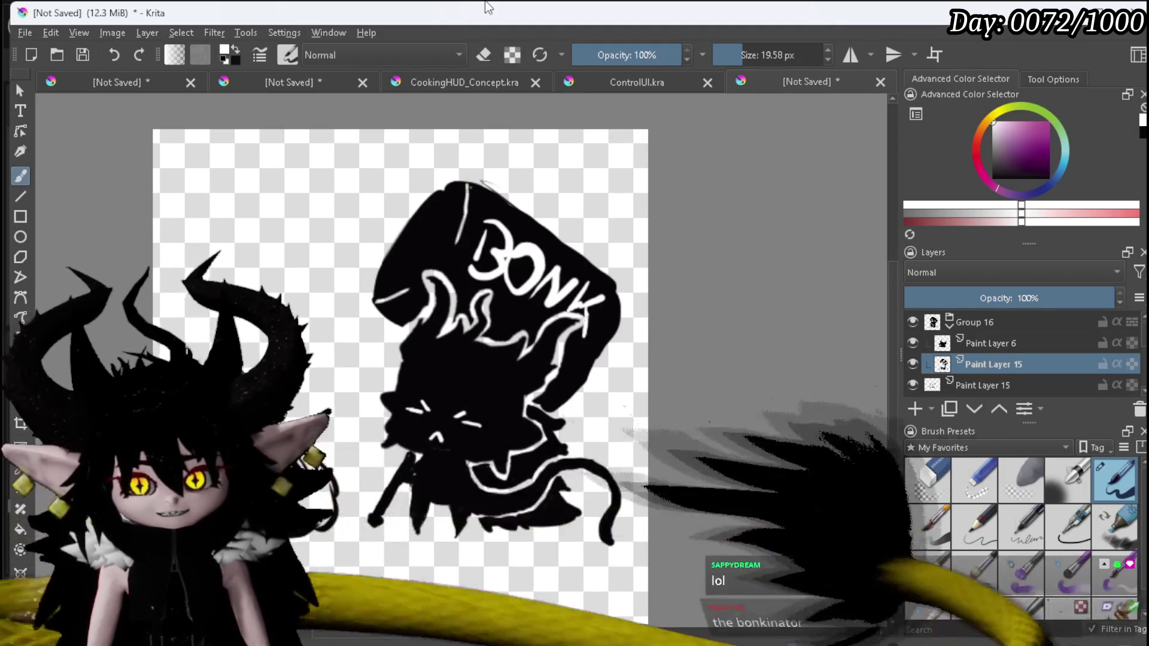
left_click_drag(485, 14, 821, 13)
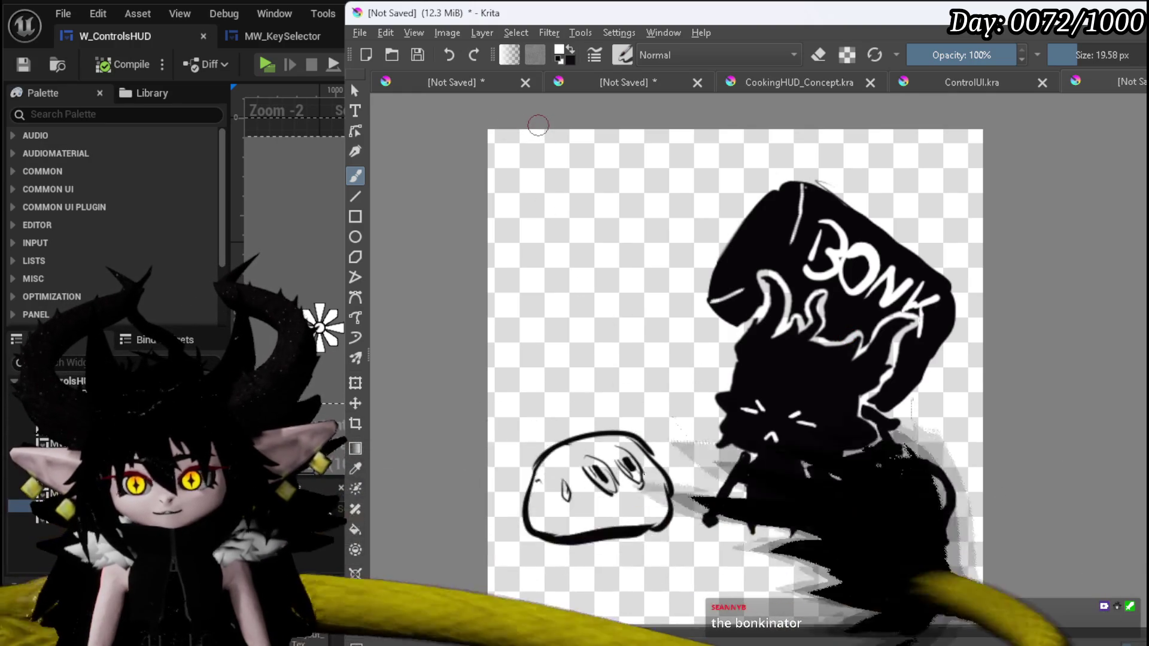
Cover the old O and leftover strokes in black, then redraw the O in white.
scroll(806, 277, "up", 3)
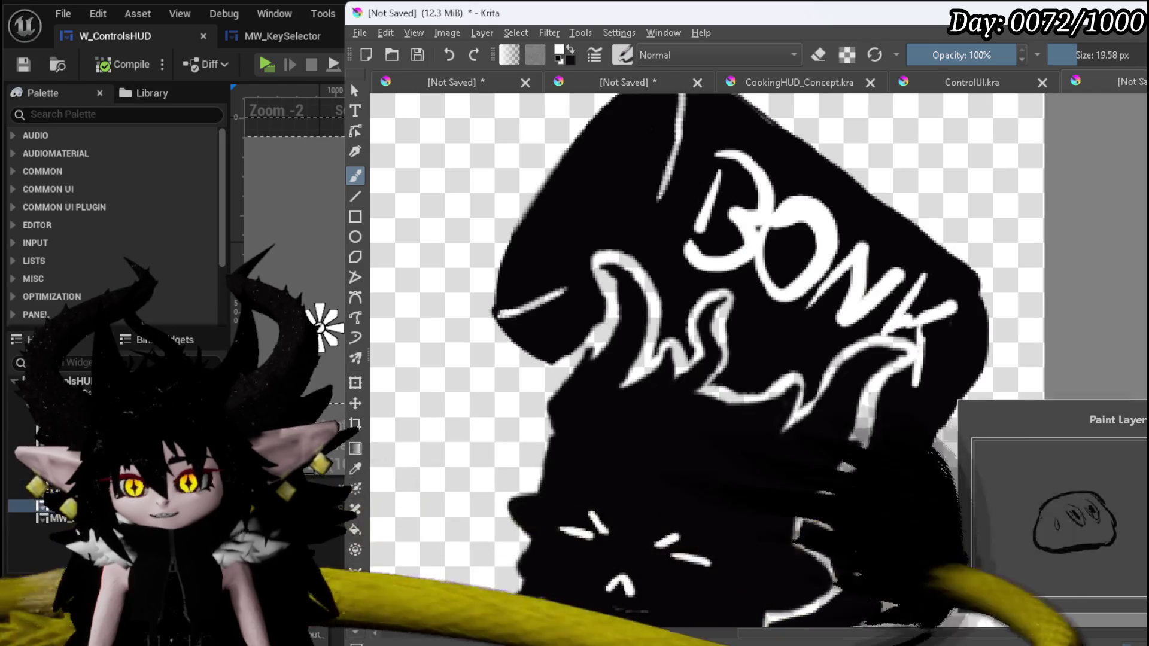
key("e")
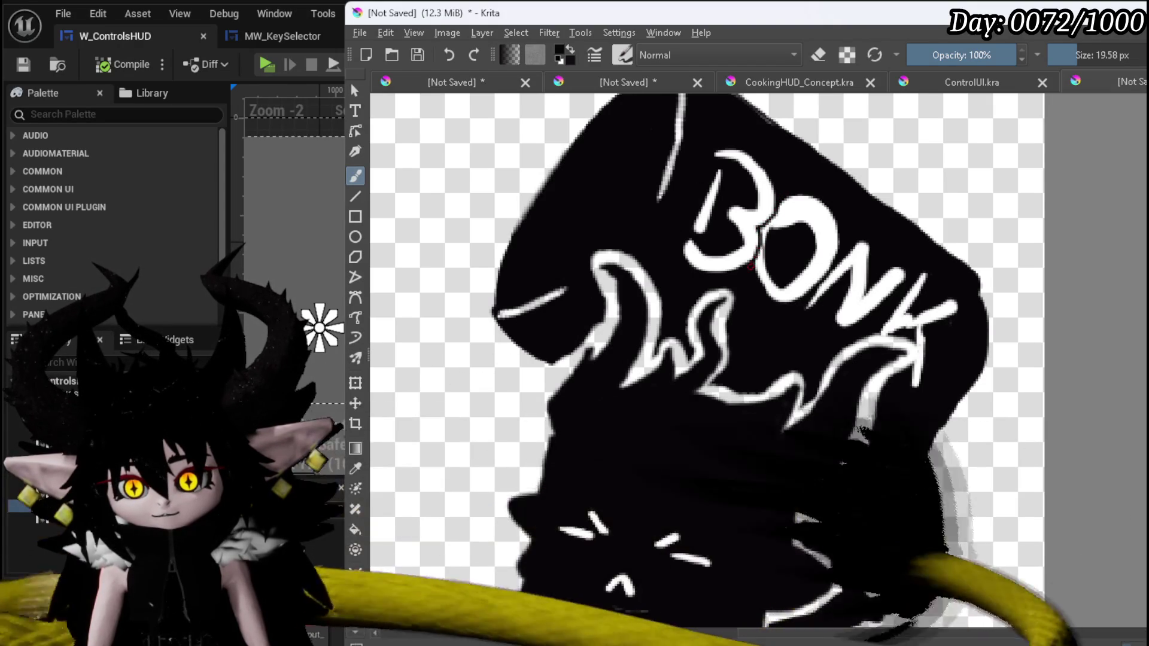
mouse_move(763, 233)
left_mouse_down()
mouse_move(787, 208)
mouse_move(820, 213)
mouse_move(791, 289)
left_mouse_up()
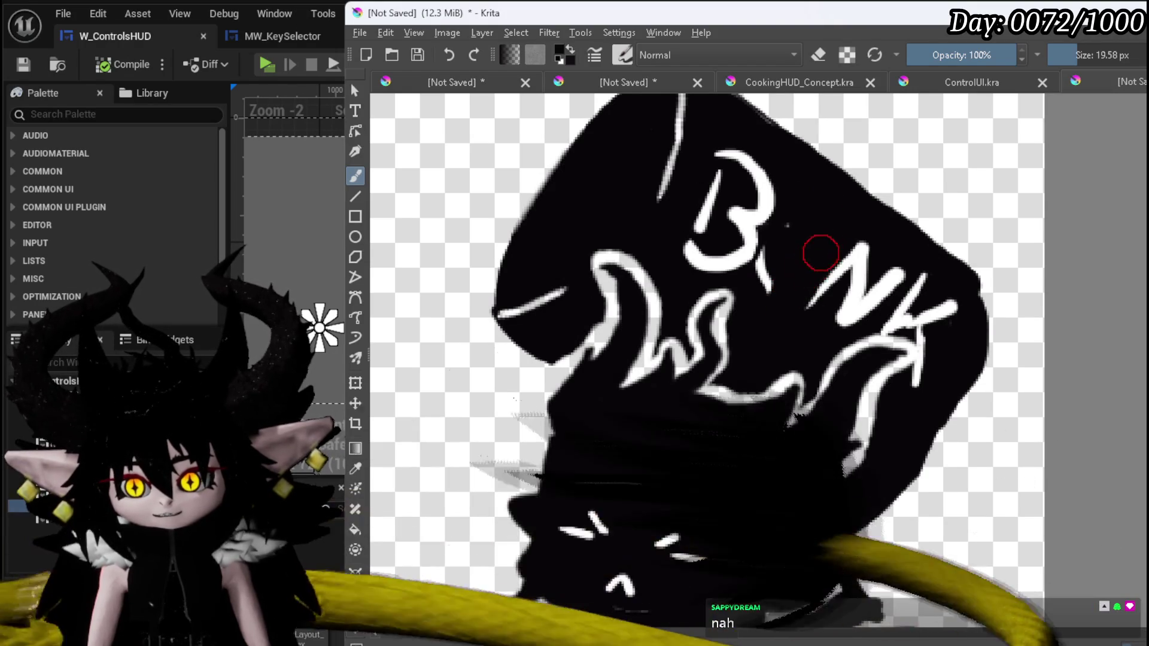
left_click_drag(775, 257, 764, 274)
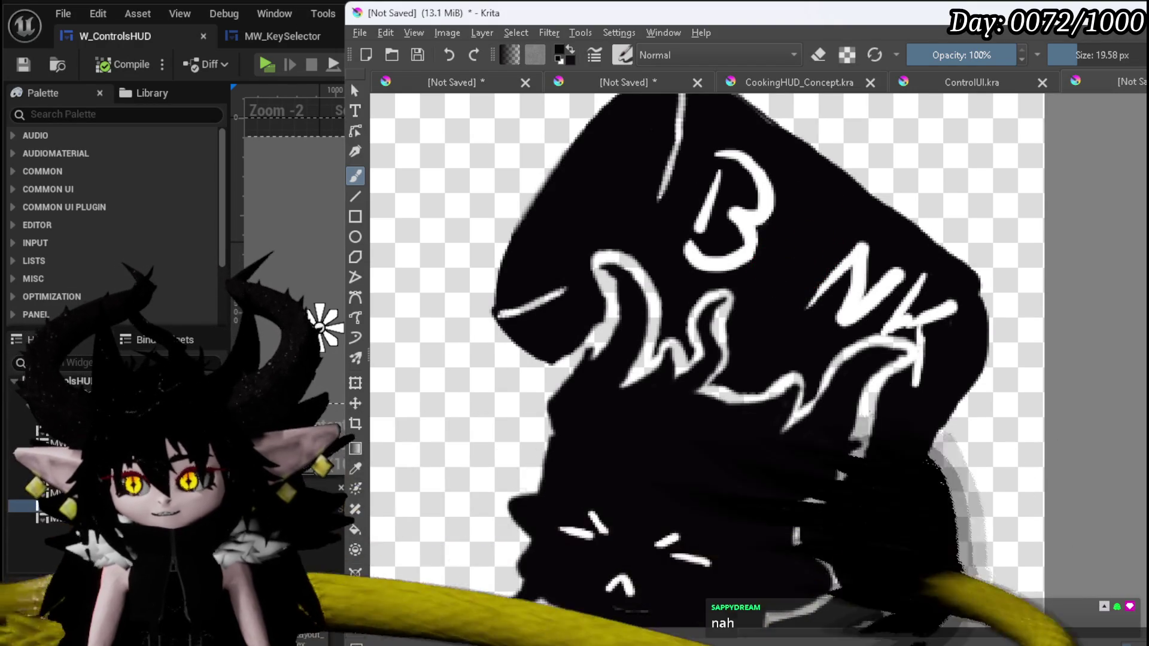
key("x")
left_click_drag(800, 221, 823, 221)
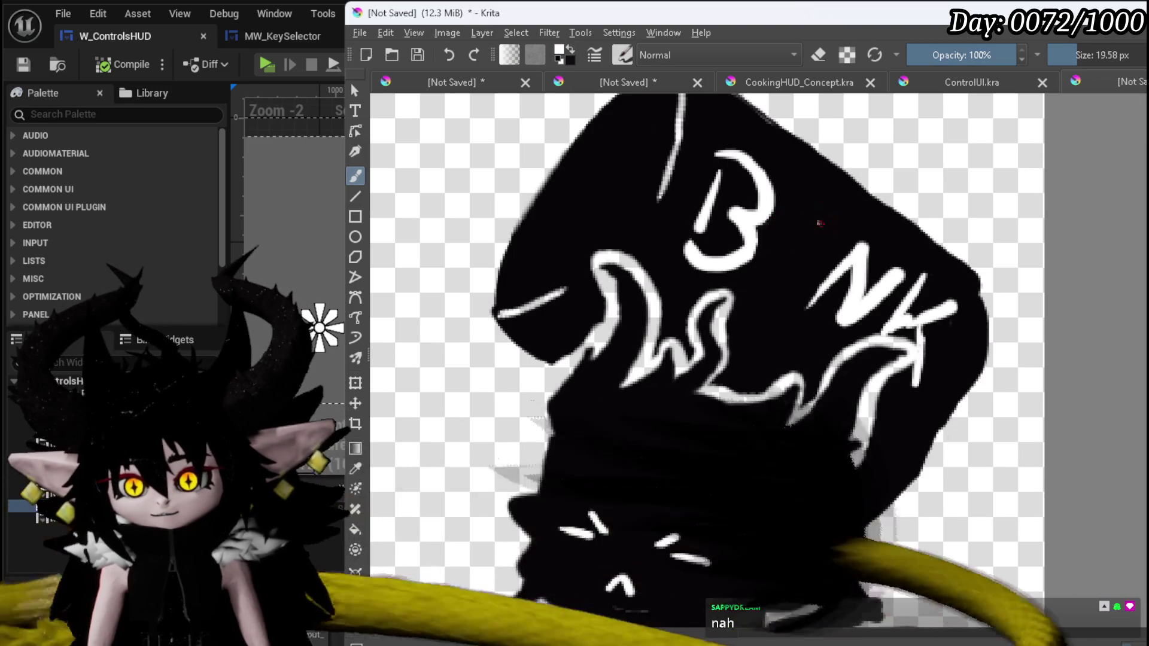
mouse_move(772, 280)
left_mouse_down()
mouse_move(790, 289)
mouse_move(809, 261)
left_mouse_up()
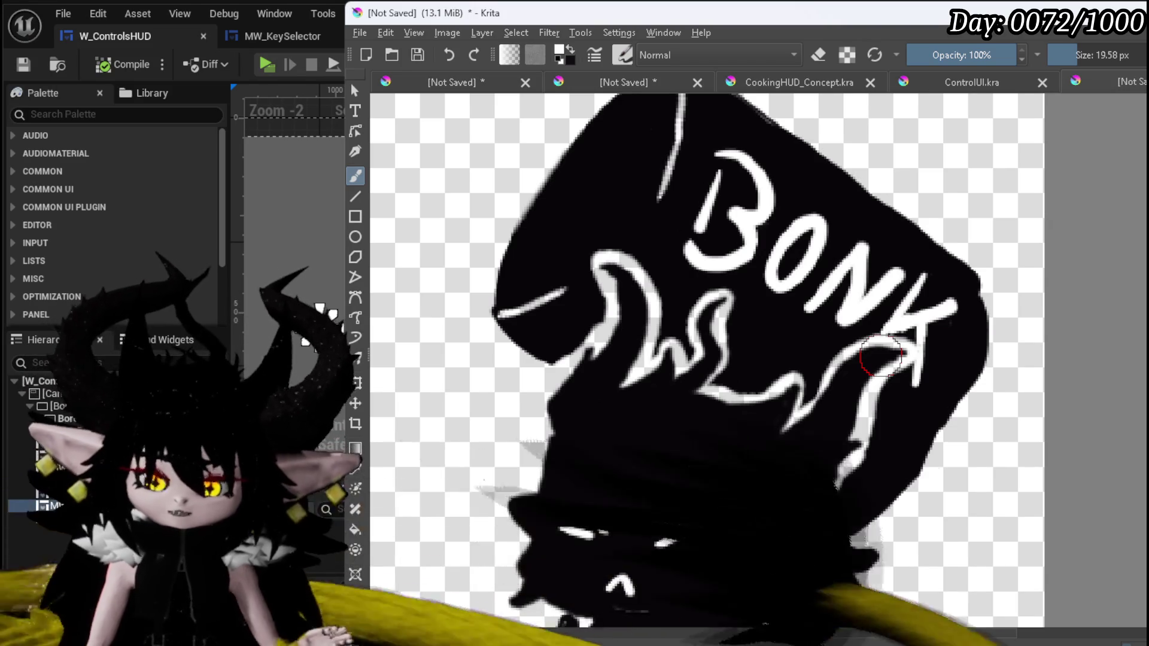
scroll(855, 239, "down", 4)
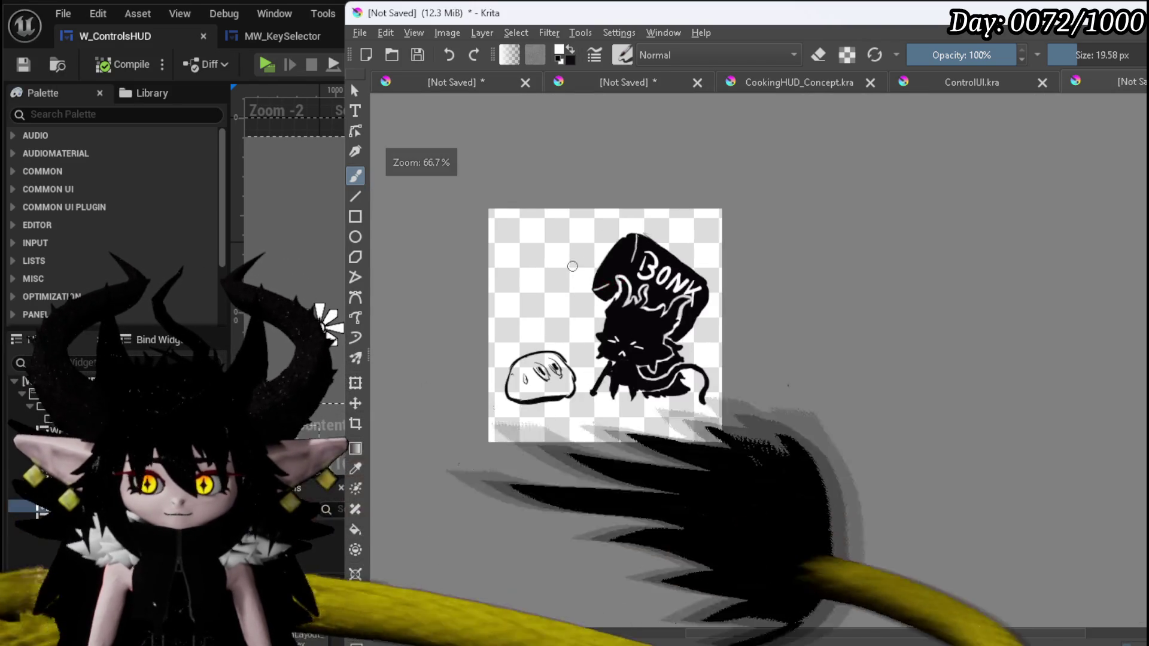
Export the drawing as a PNG with default name and options, then return to Unreal.
scroll(653, 281, "up", 2)
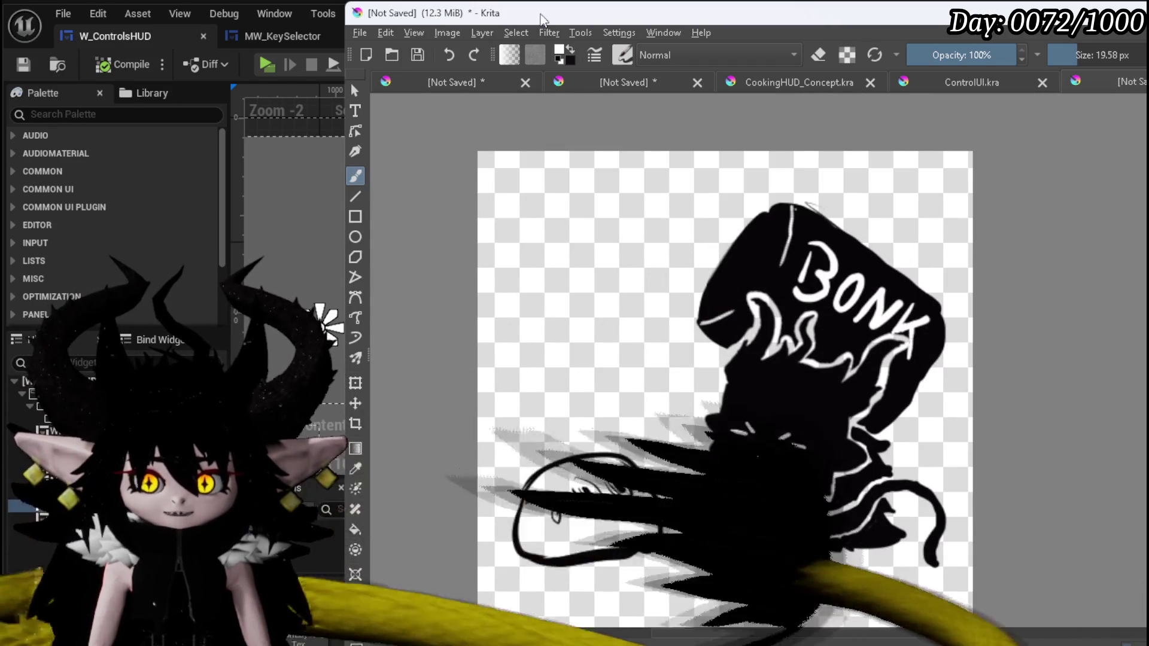
left_click(362, 33)
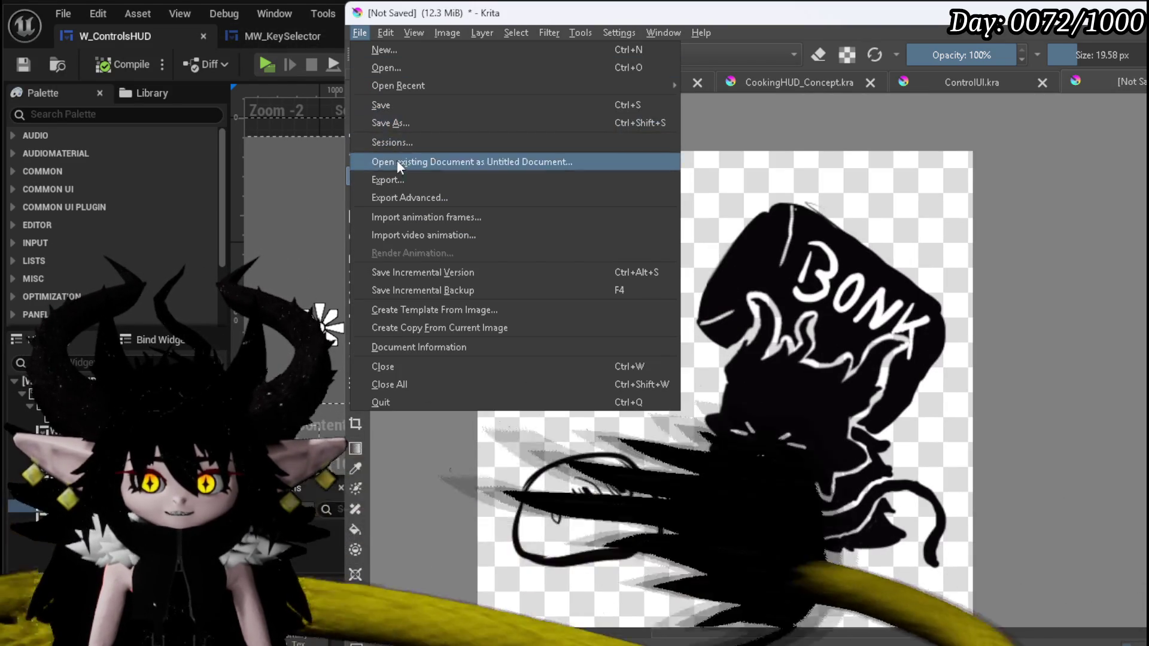
left_click(389, 180)
key("Return")
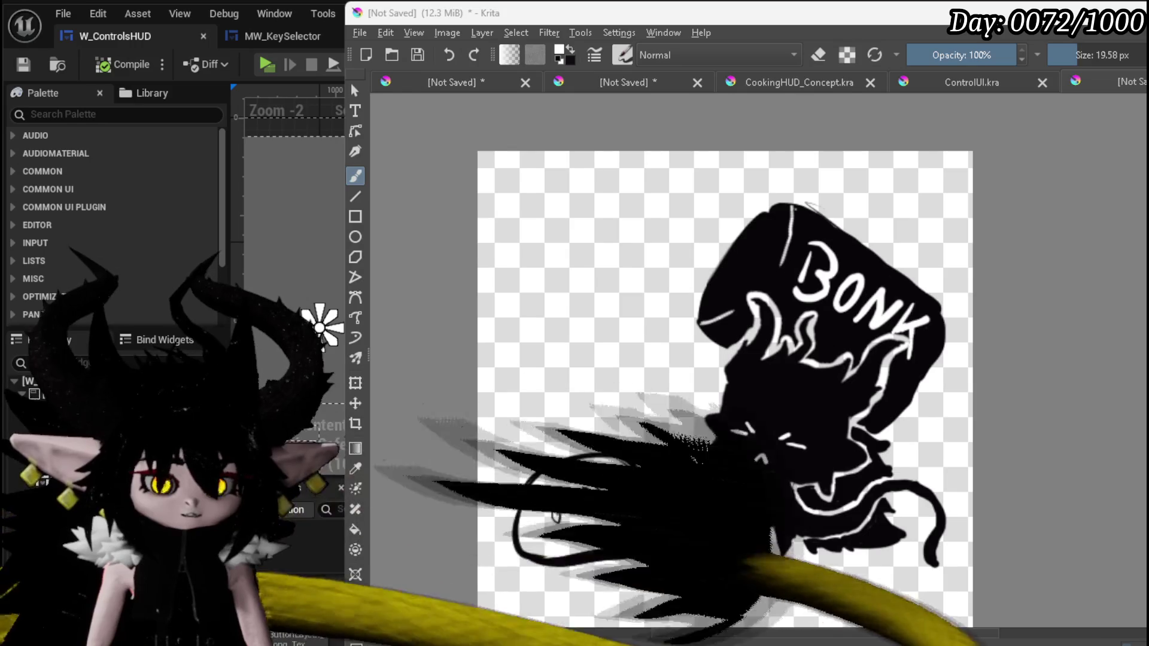
key("ctrl+shift+e")
left_click(987, 462)
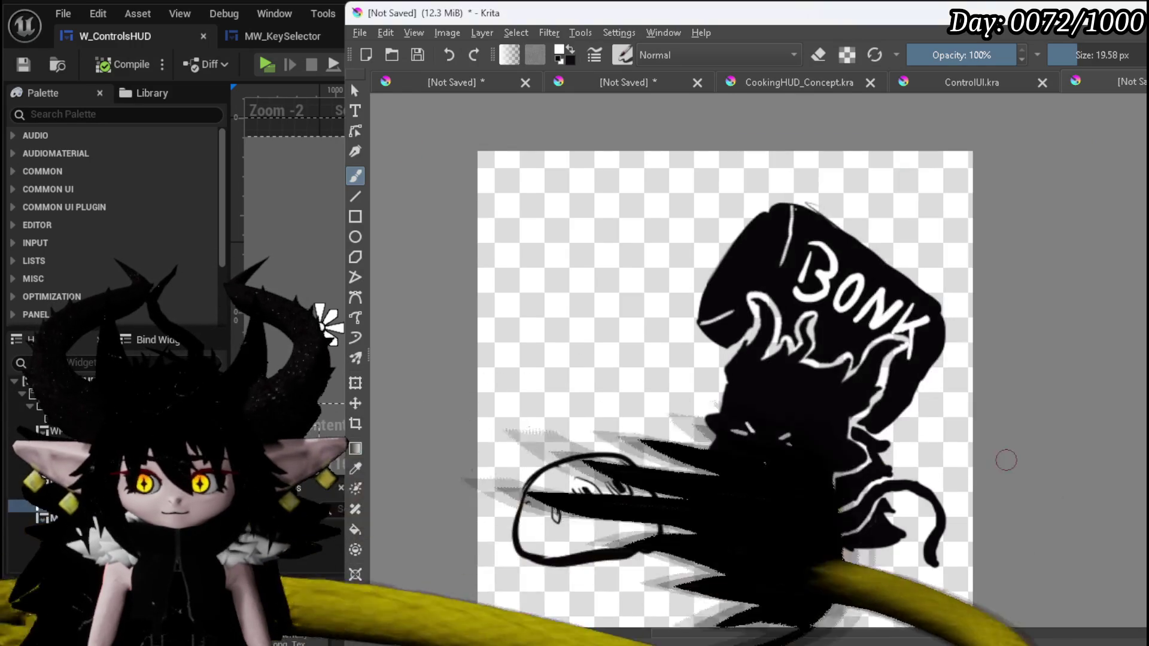
key("alt+Tab")
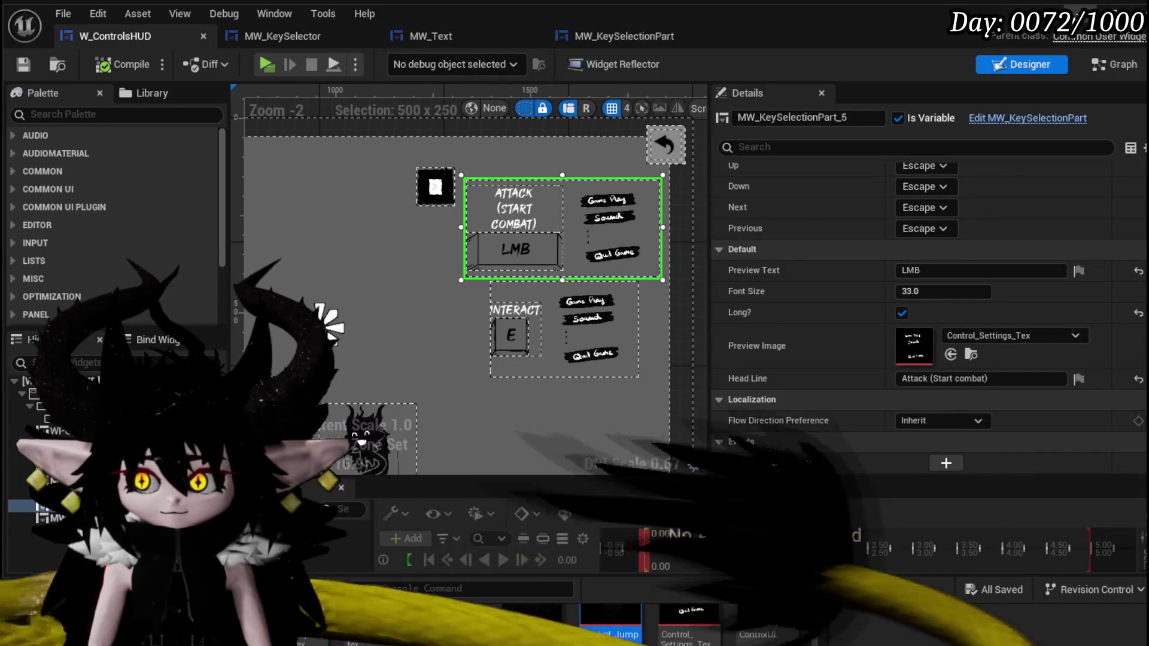
Save the newly imported Control_Attack_Tex texture.
key("alt+Tab")
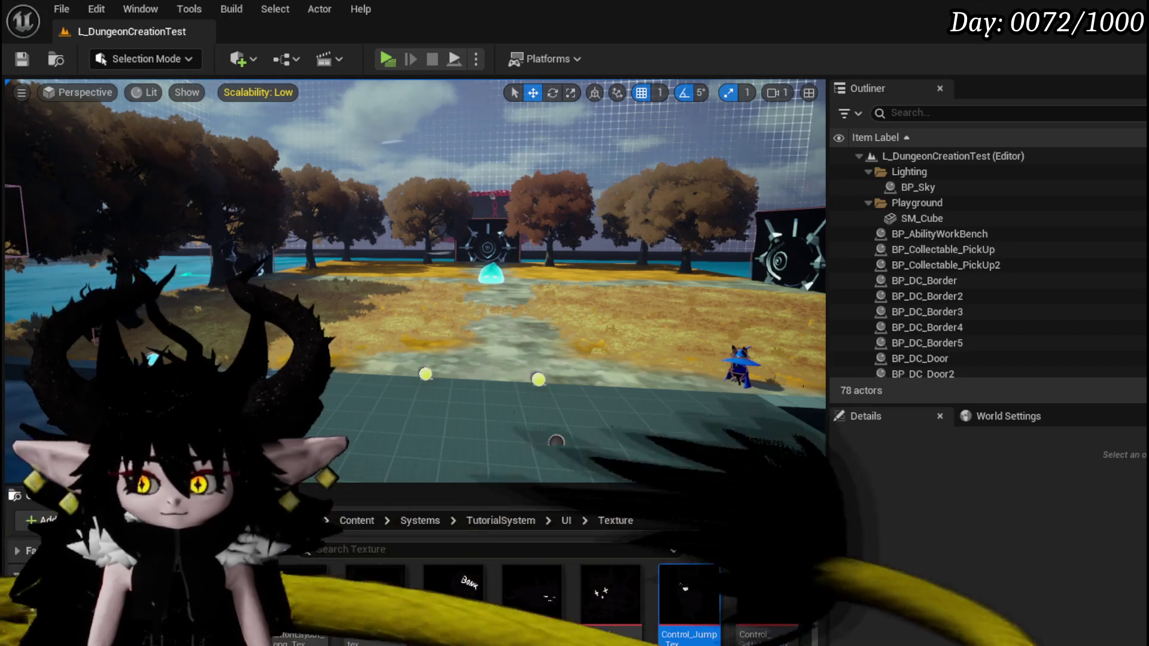
key("ctrl+shift+s")
left_click(889, 584)
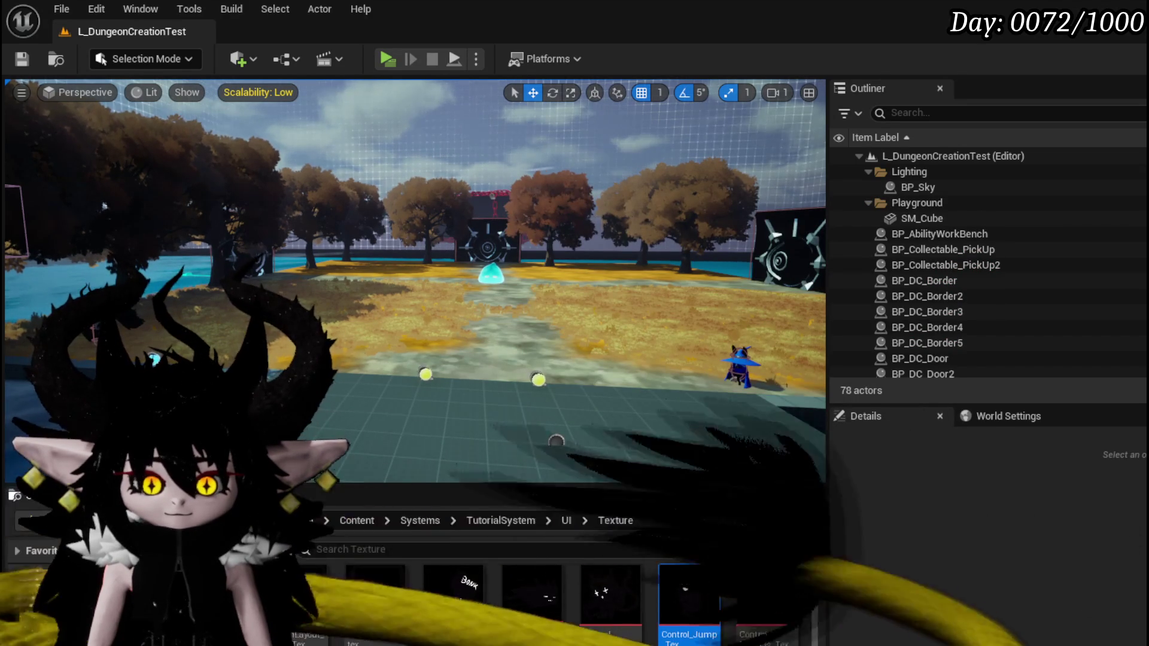
Set Control_Attack_Tex as the Attack entry's Preview Image and compile W_ControlsHUD.
key("alt+Tab")
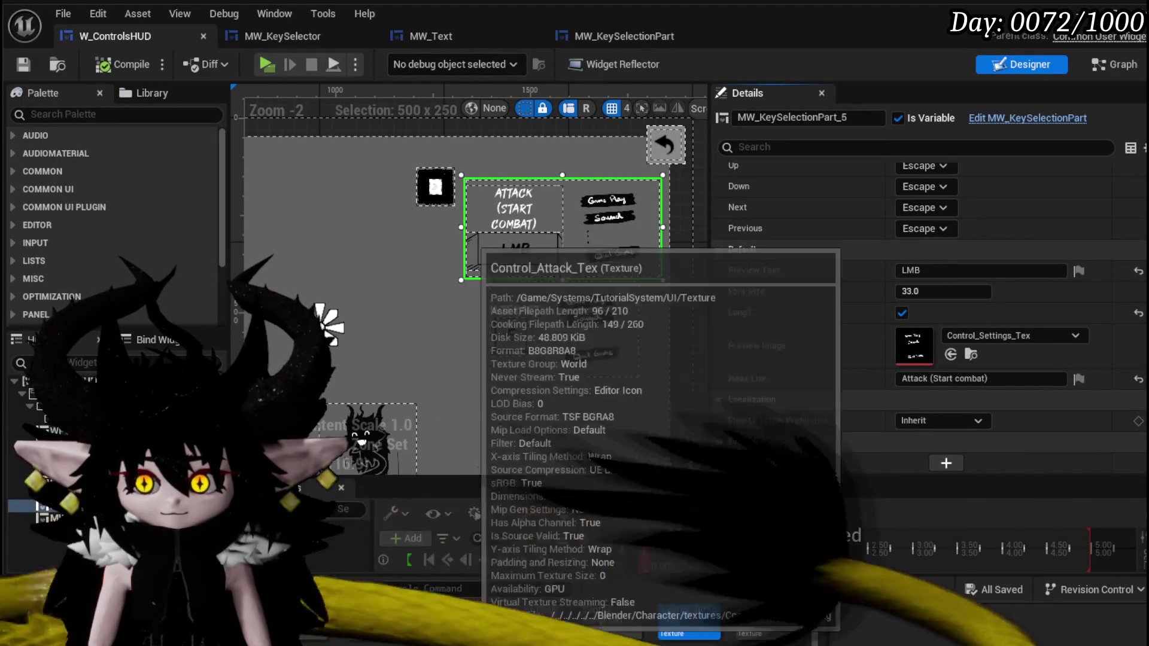
left_click_drag(458, 618, 915, 347)
scroll(604, 240, "up", 3)
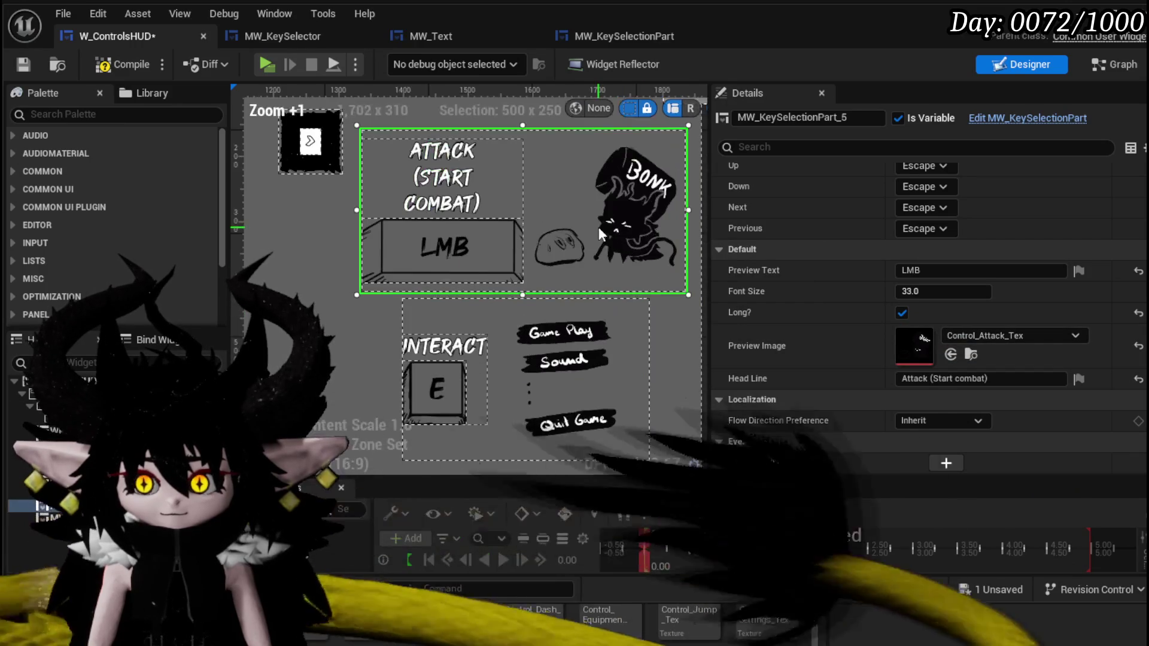
left_click(114, 65)
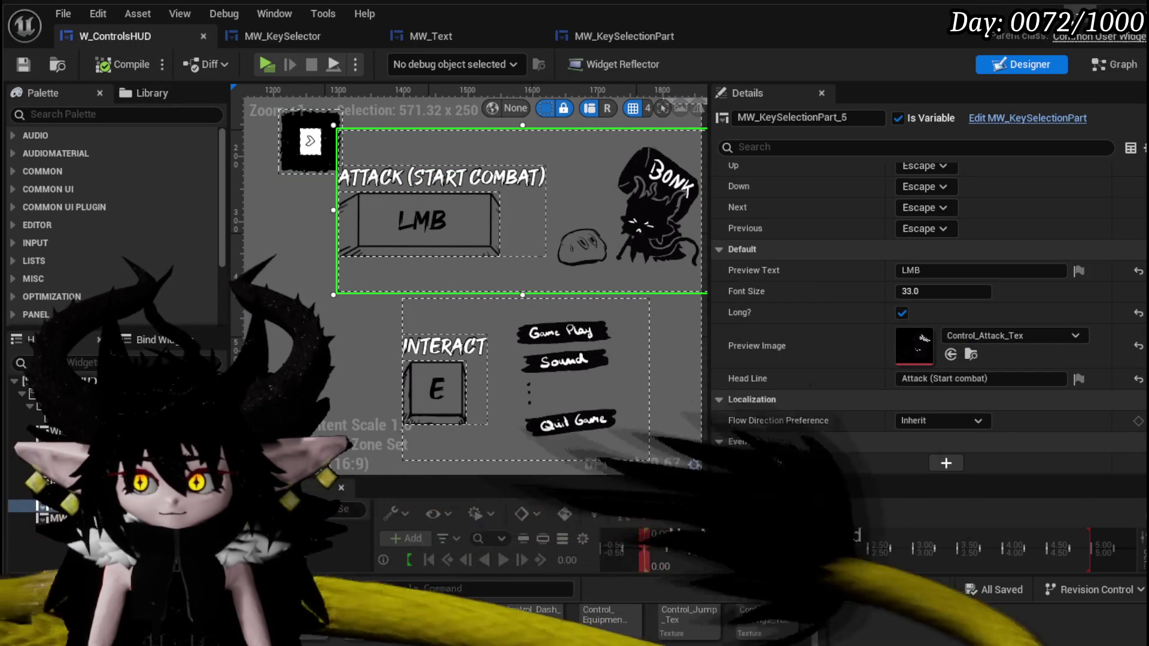
Start a test play from the level editor and open the in-game controls panel.
key("alt+Tab")
left_click(389, 60)
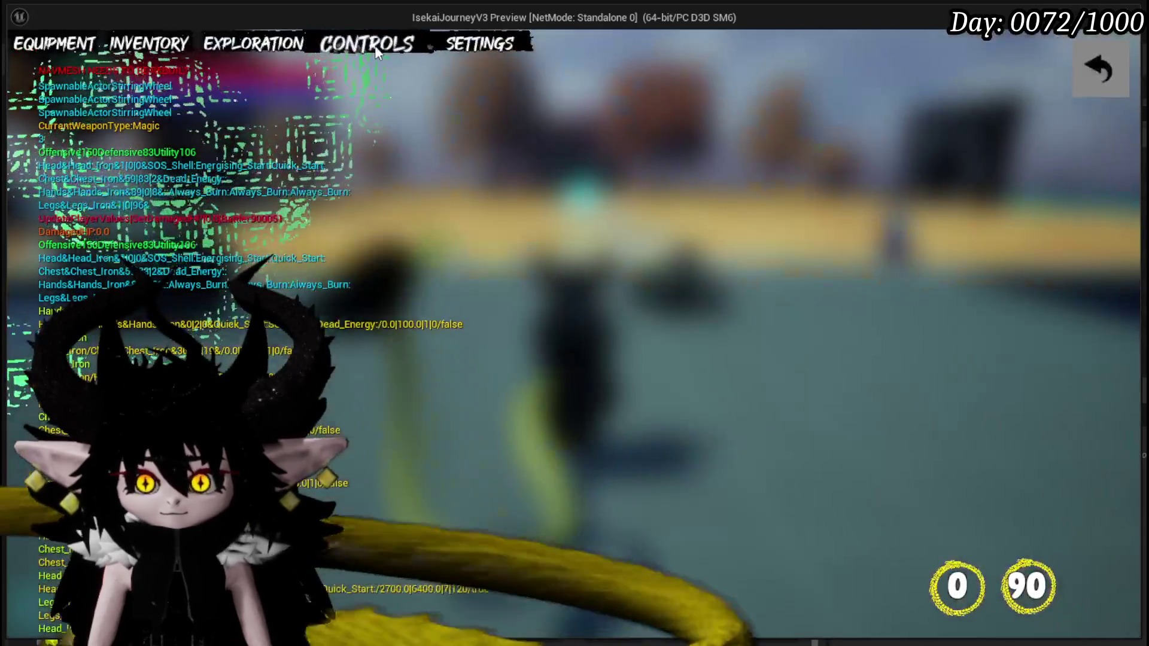
left_click(376, 50)
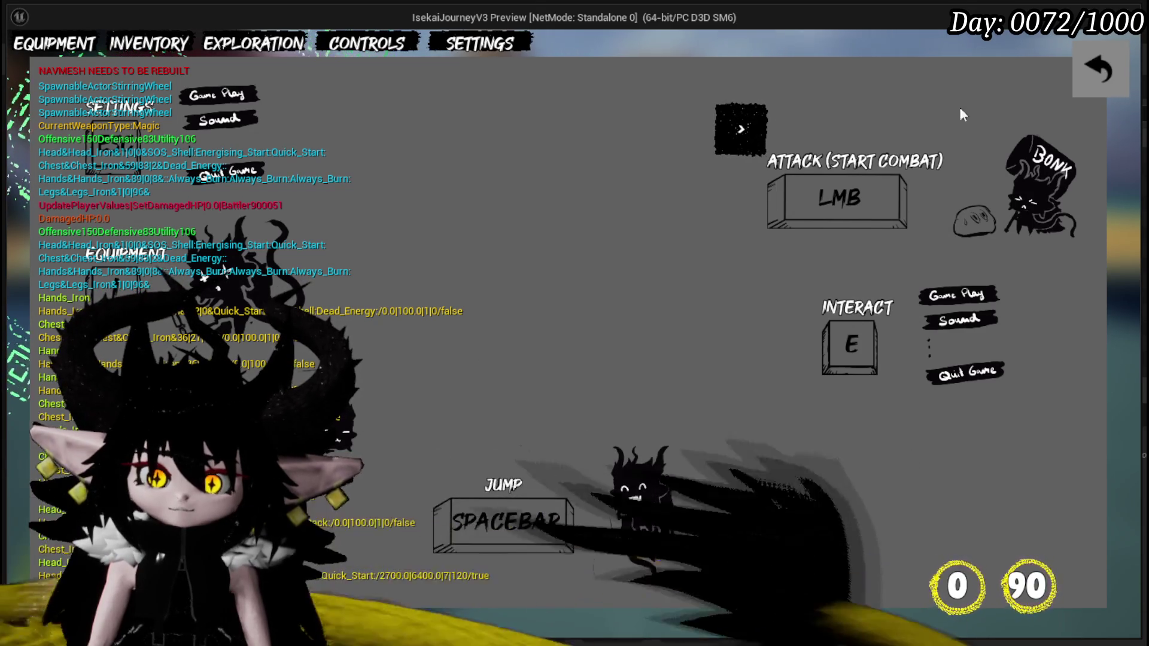
left_click(1097, 65)
key("Escape")
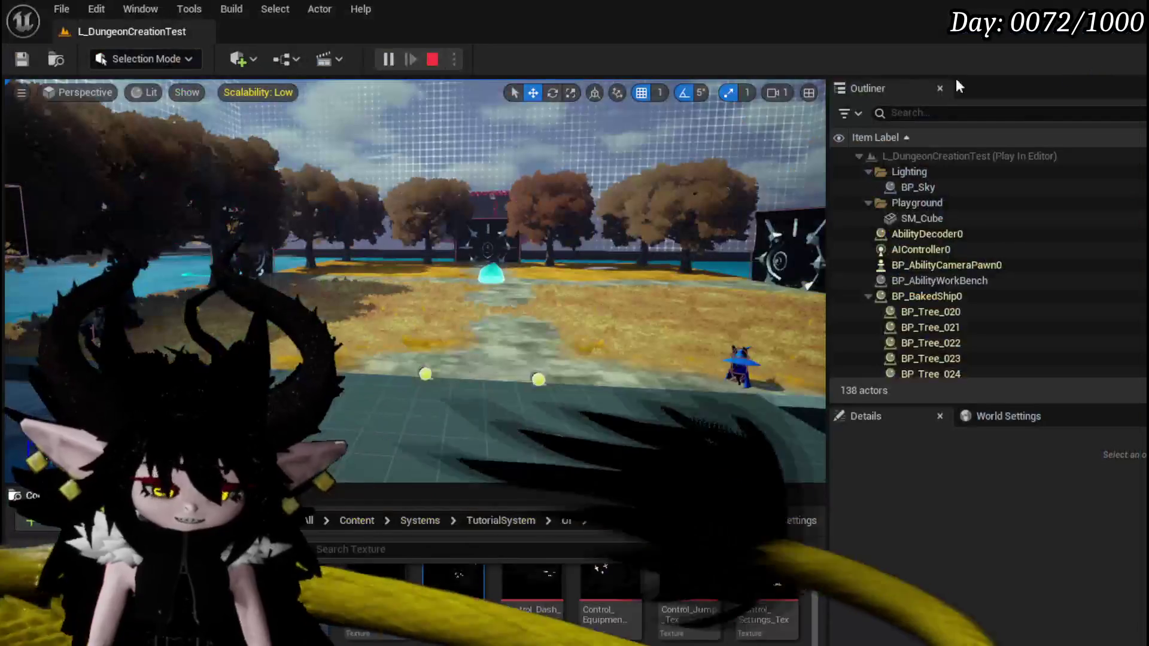
key("ctrl+s")
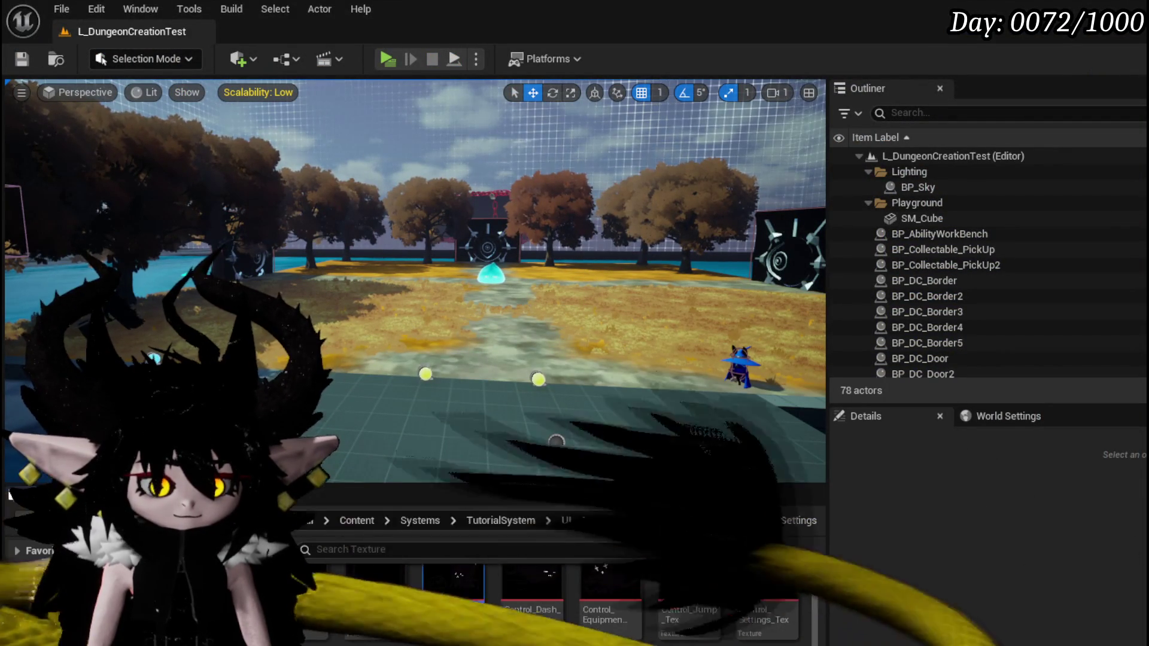
key("alt+Tab")
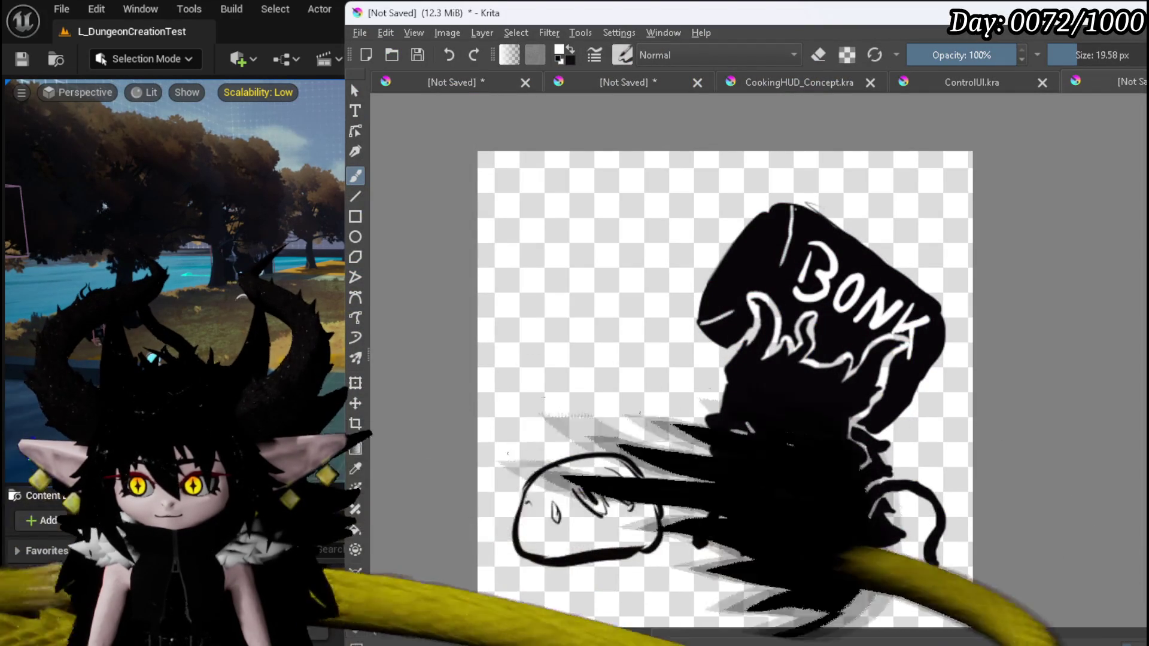
Hide the BONK hammer, then mirror the creature horizontally and back to its original facing.
key("Escape")
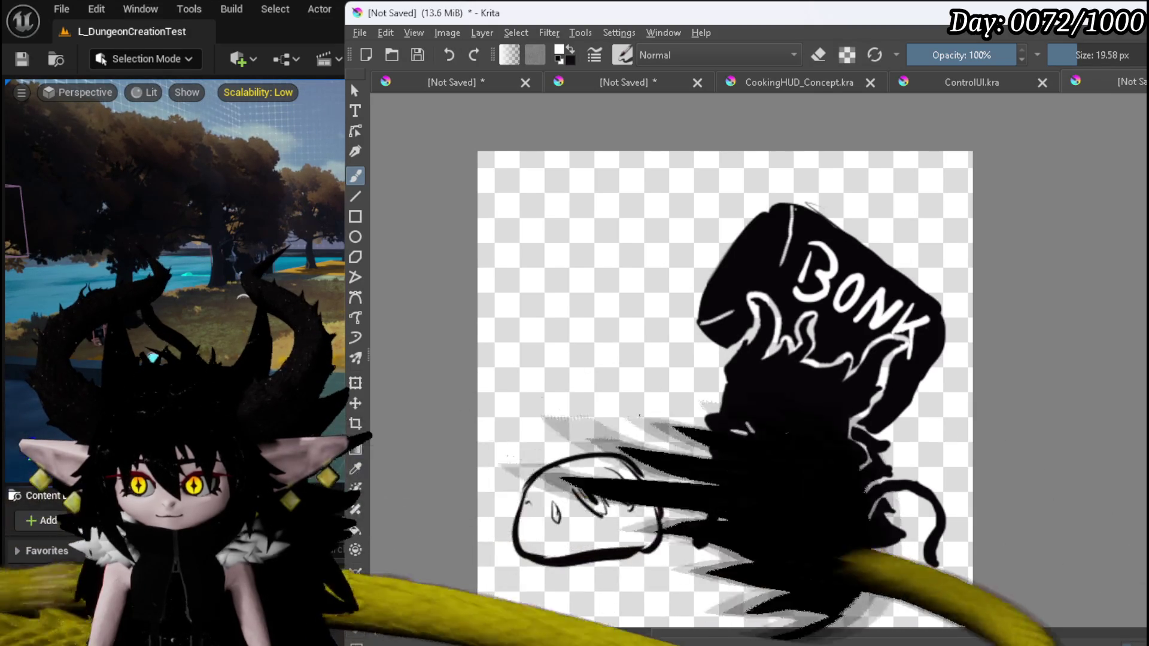
key("ctrl+z")
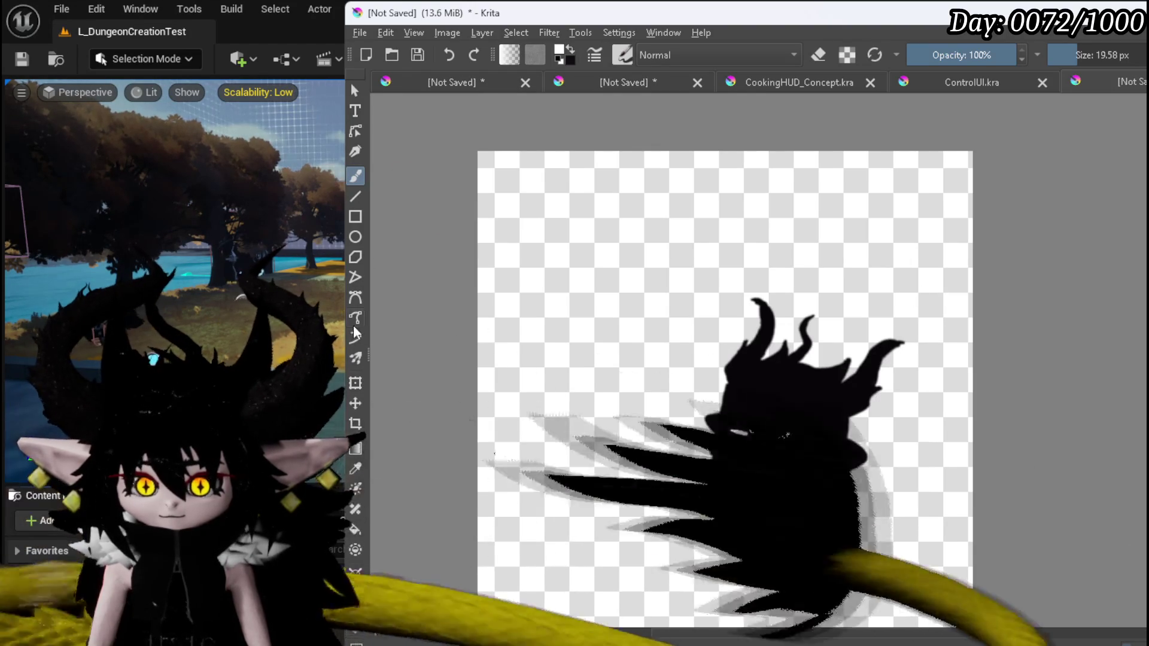
left_click(355, 383)
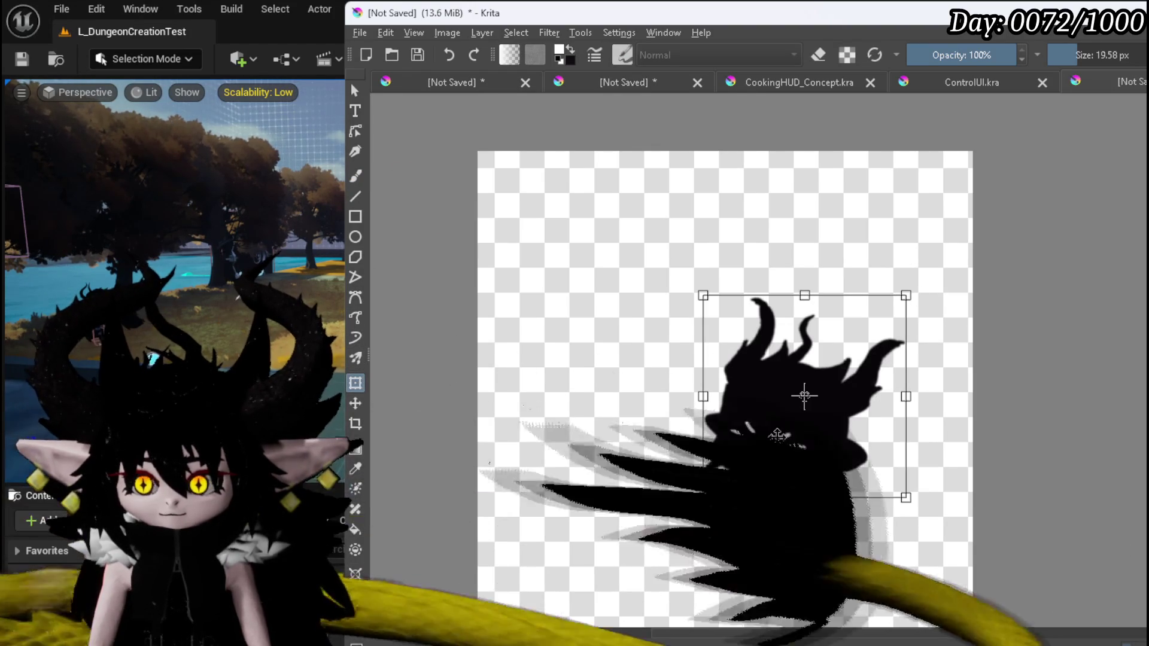
right_click(779, 439)
left_click(830, 570)
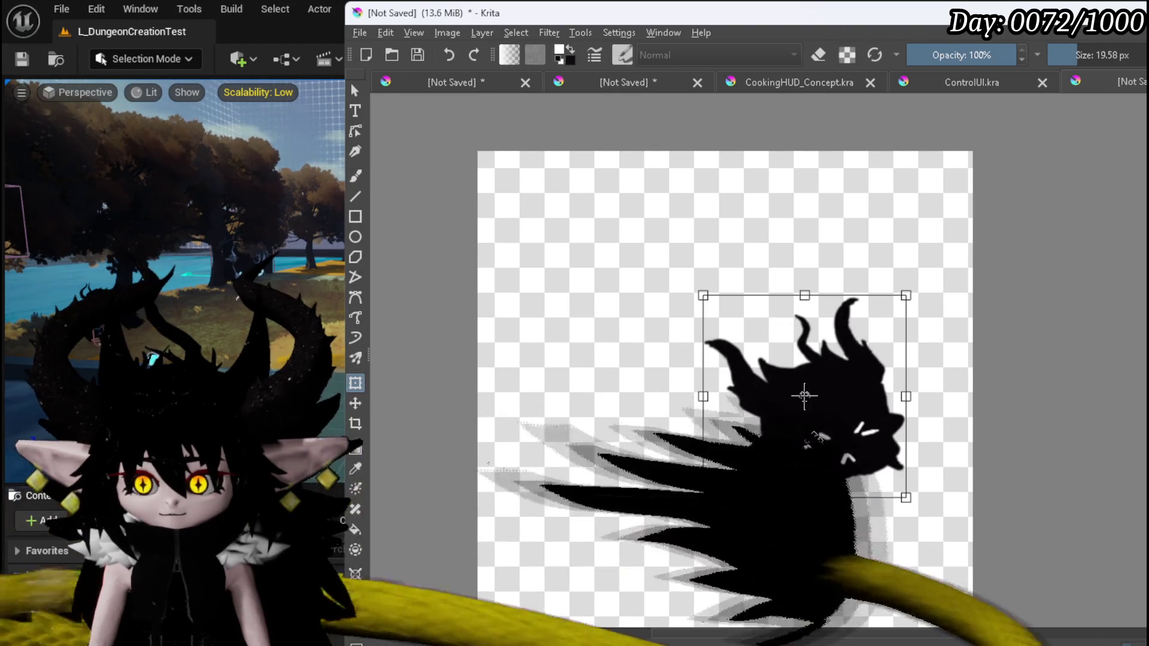
right_click(815, 443)
left_click(878, 575)
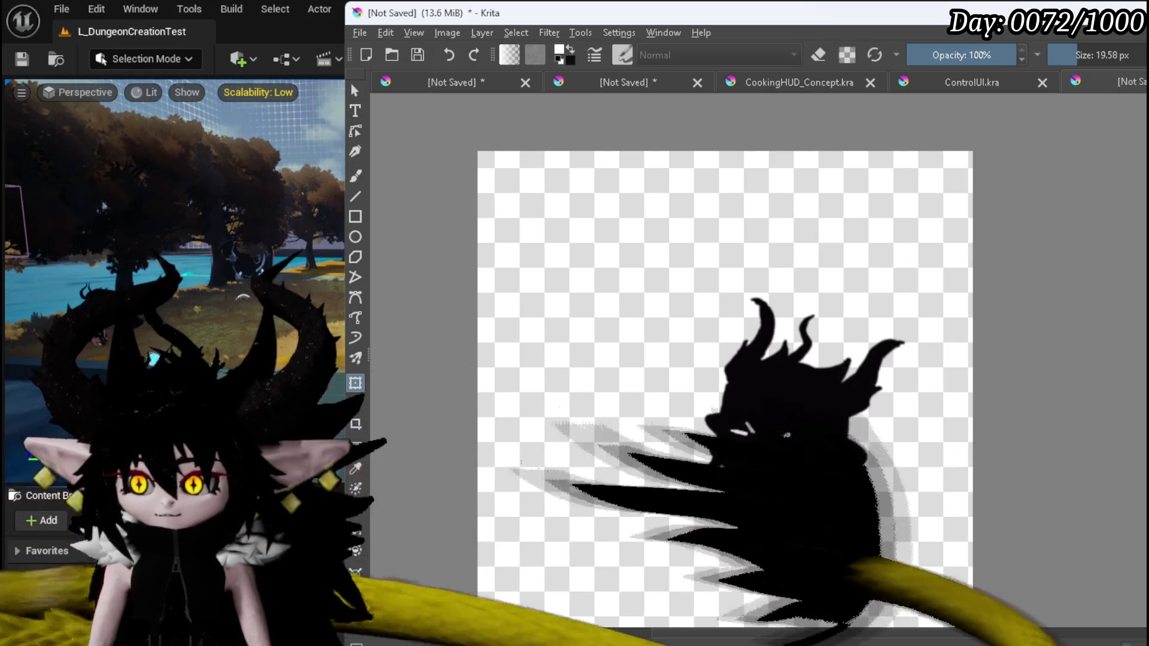
Hide the black creature layer to leave an empty canvas.
scroll(1029, 302, "down", 2)
scroll(1011, 296, "up", 1)
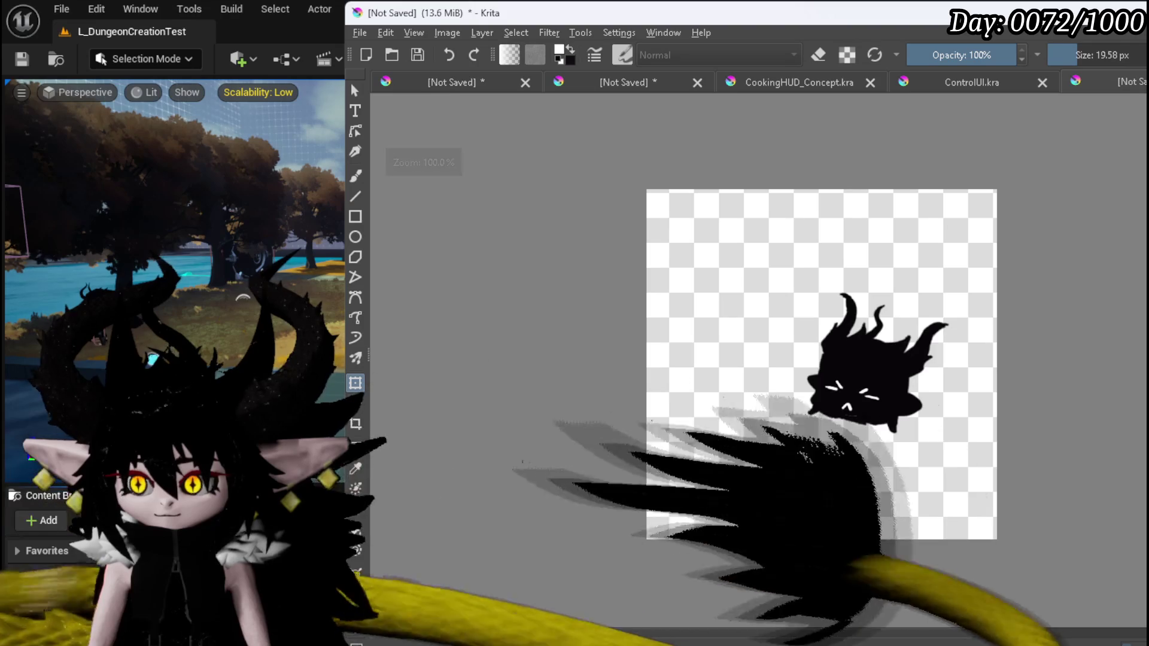
key("Delete")
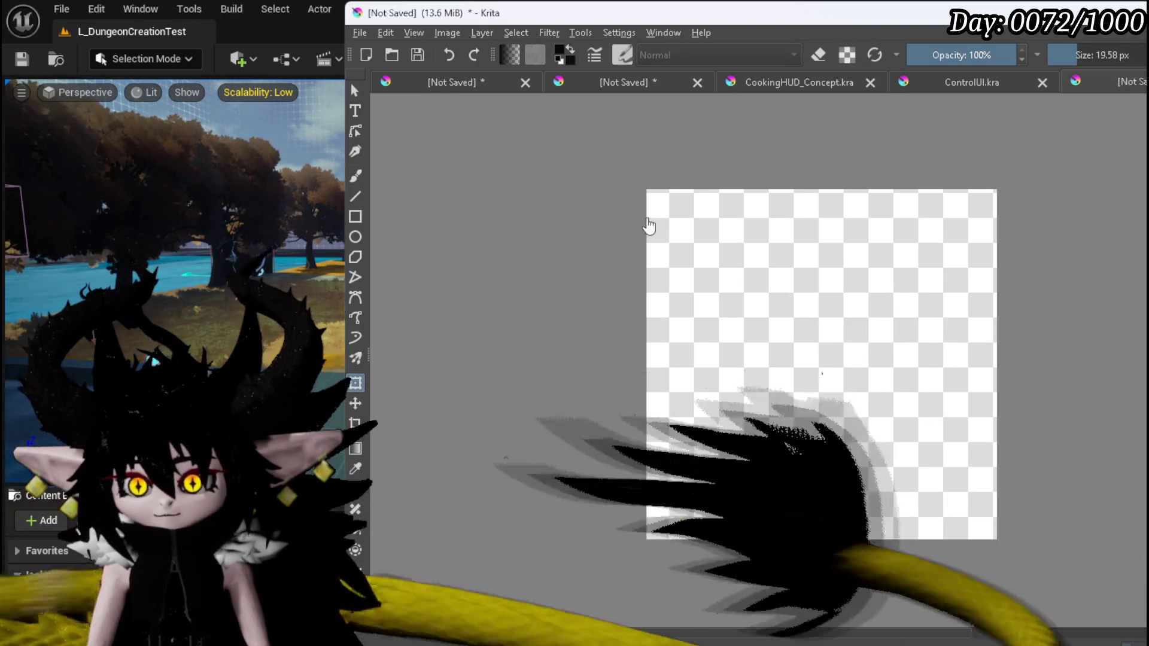
Sketch a small circle, a rounded body, the start of PRES, and a question mark.
left_click_drag(819, 337, 846, 323)
left_click_drag(938, 350, 826, 426)
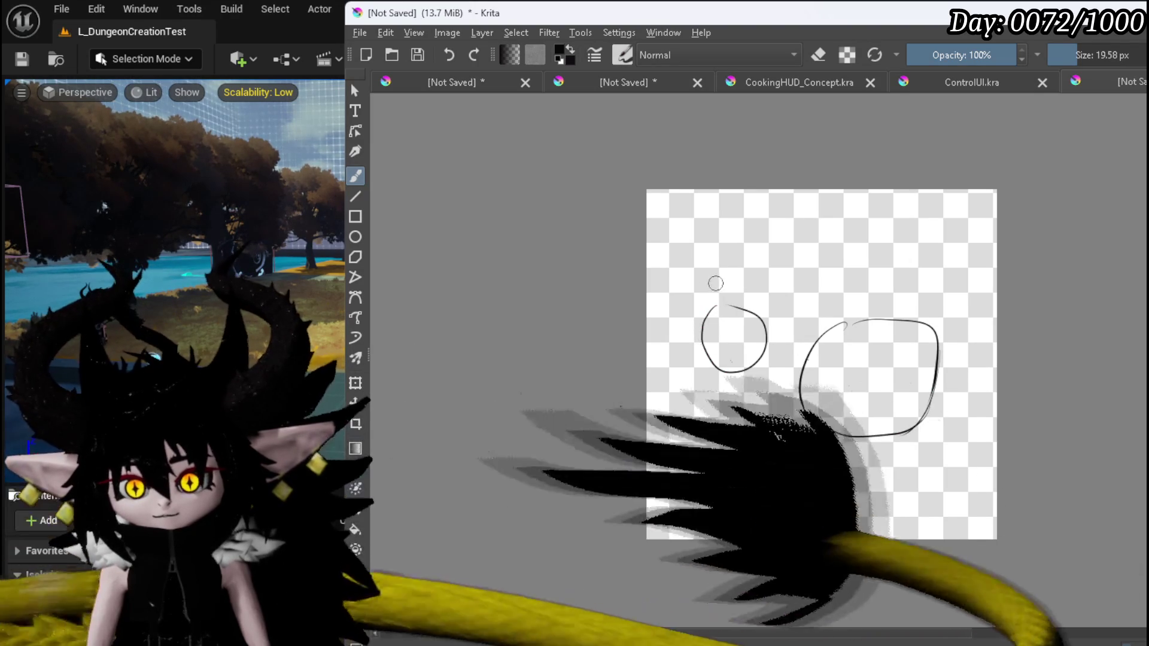
mouse_move(682, 258)
left_mouse_down()
mouse_move(677, 274)
mouse_move(708, 262)
mouse_move(731, 278)
left_mouse_up()
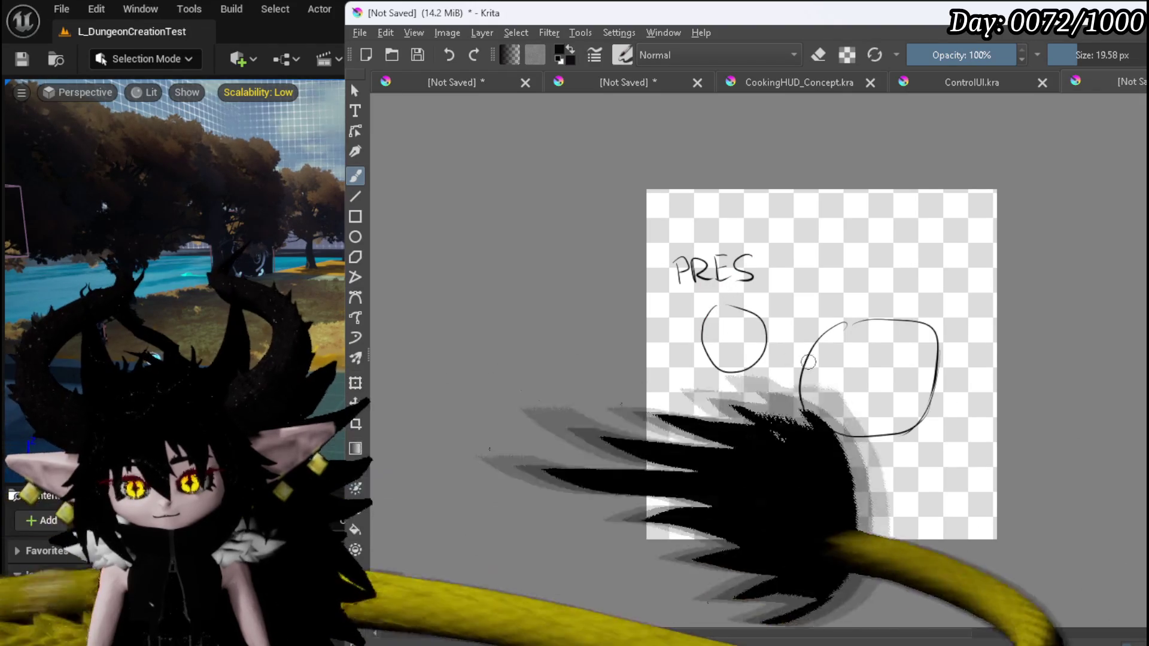
left_click_drag(799, 421, 808, 421)
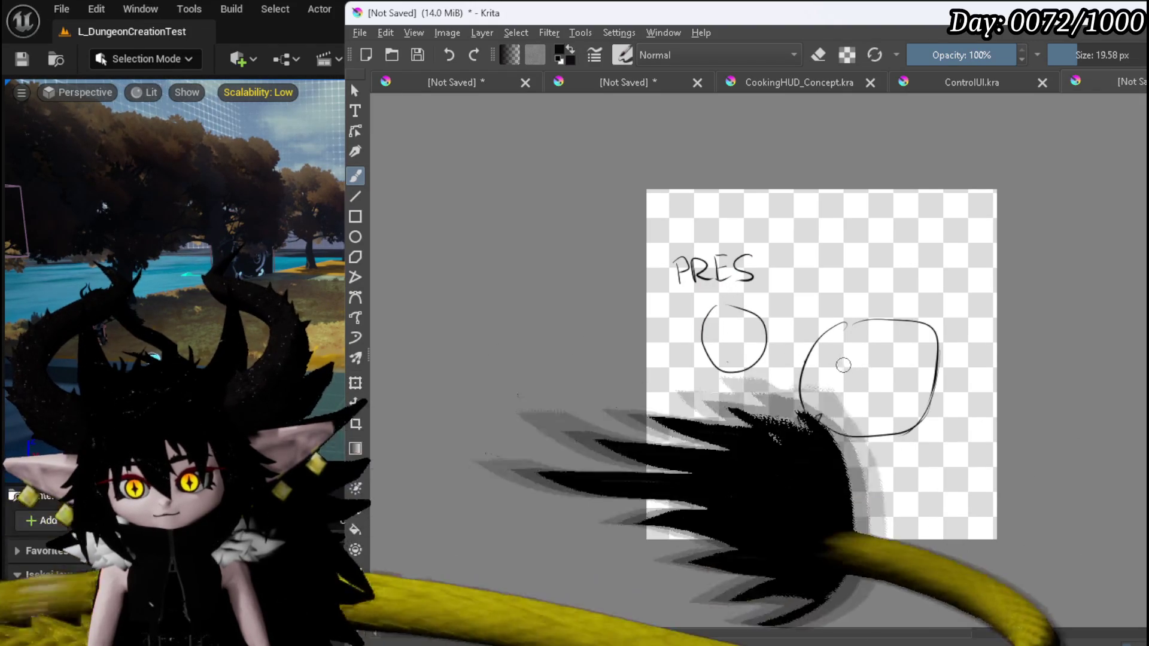
left_click_drag(832, 344, 828, 358)
mouse_move(896, 232)
left_mouse_down()
mouse_move(912, 242)
mouse_move(896, 264)
left_mouse_up()
mouse_move(892, 222)
left_mouse_down()
mouse_move(901, 263)
mouse_move(881, 239)
left_mouse_up()
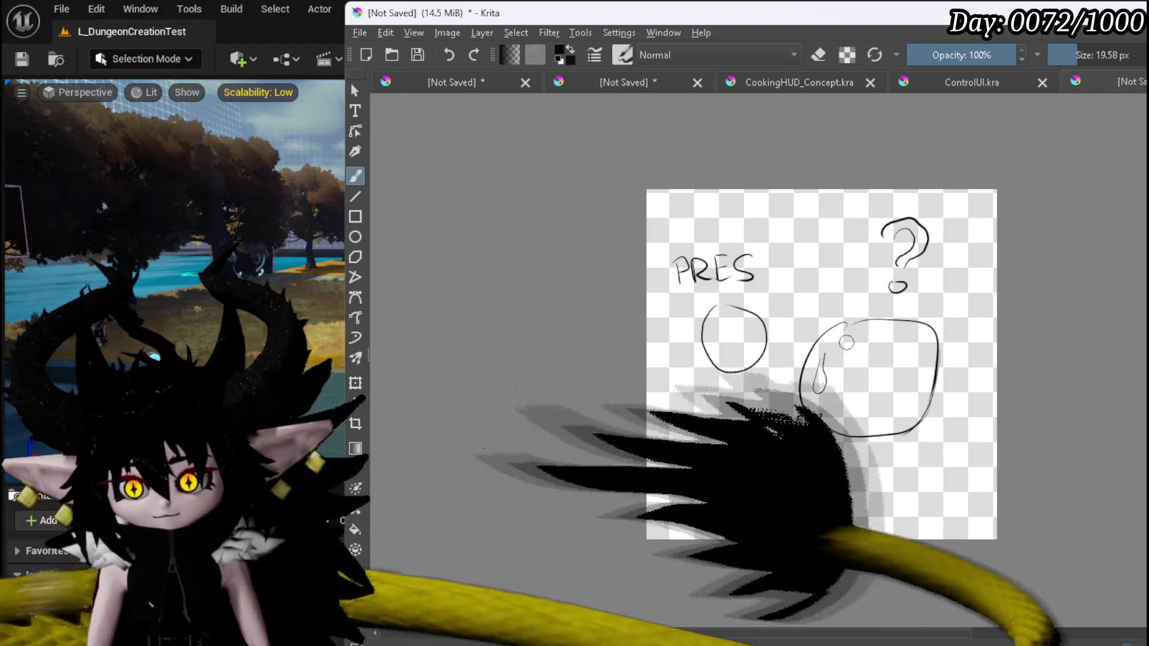
Sketch the creature's face, legs and hooked tail, then erase the question mark and lower curves.
left_click_drag(862, 329, 890, 340)
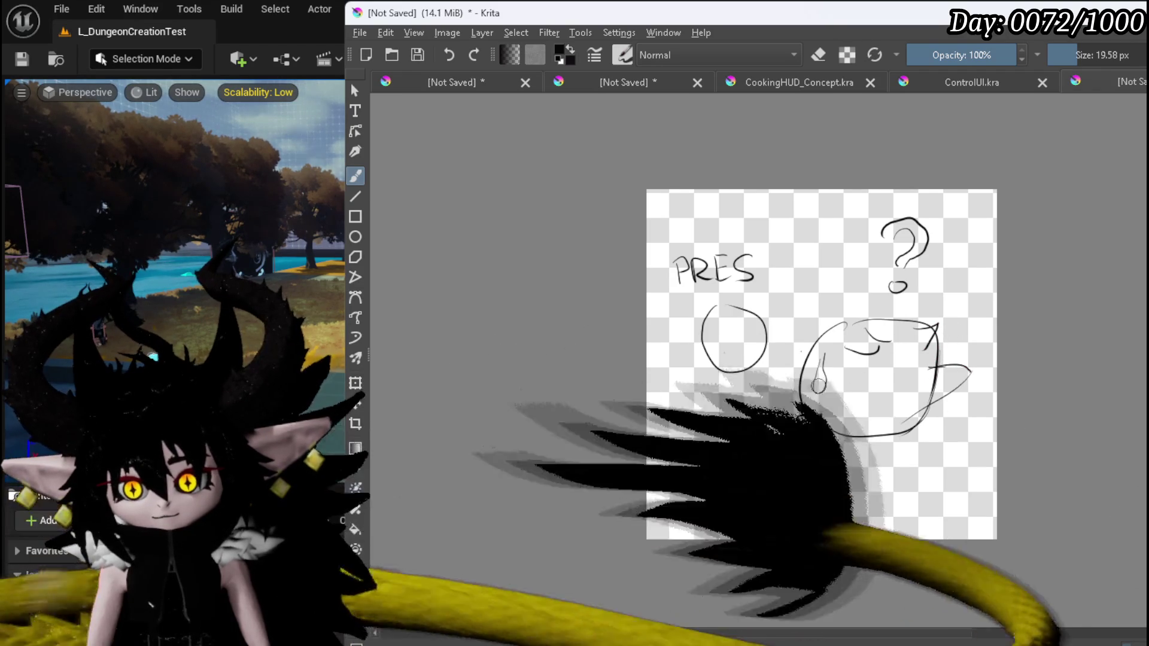
left_click_drag(841, 389, 789, 419)
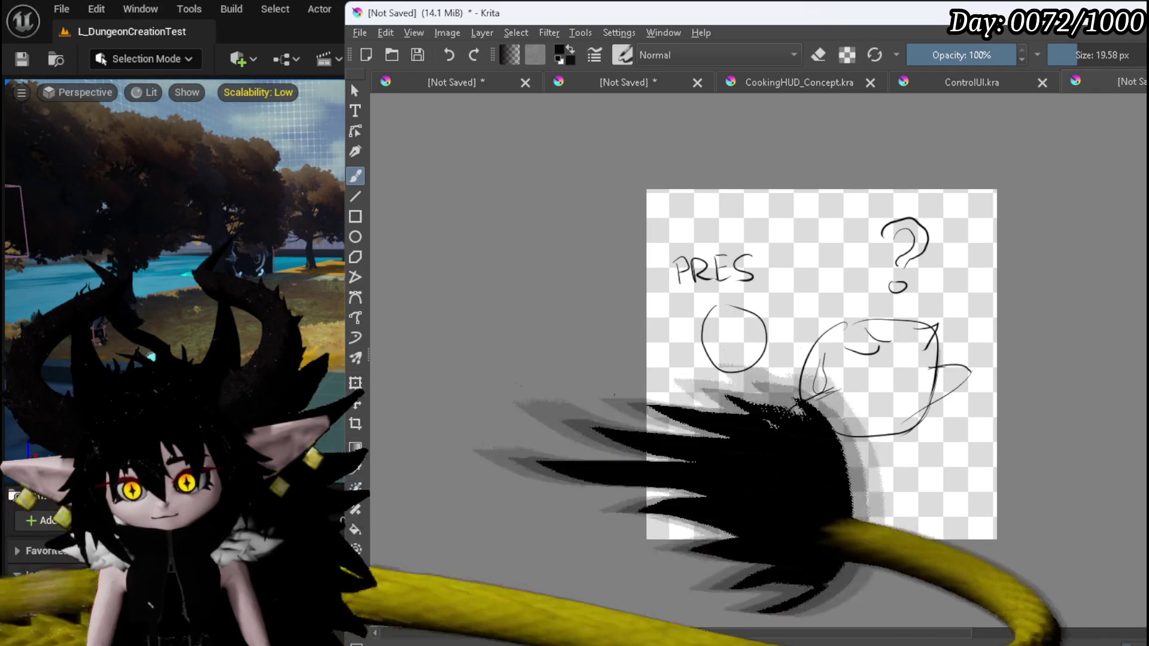
mouse_move(938, 414)
left_mouse_down()
mouse_move(933, 388)
mouse_move(944, 428)
mouse_move(936, 500)
left_mouse_up()
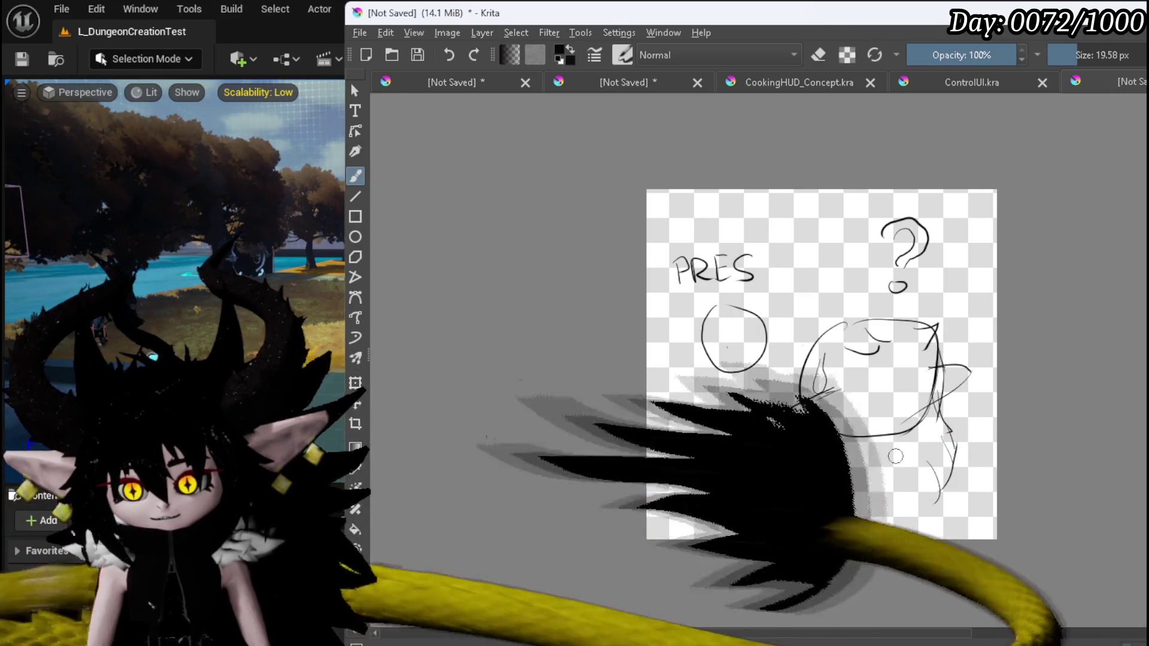
left_click_drag(858, 515, 909, 502)
left_click_drag(819, 493, 768, 456)
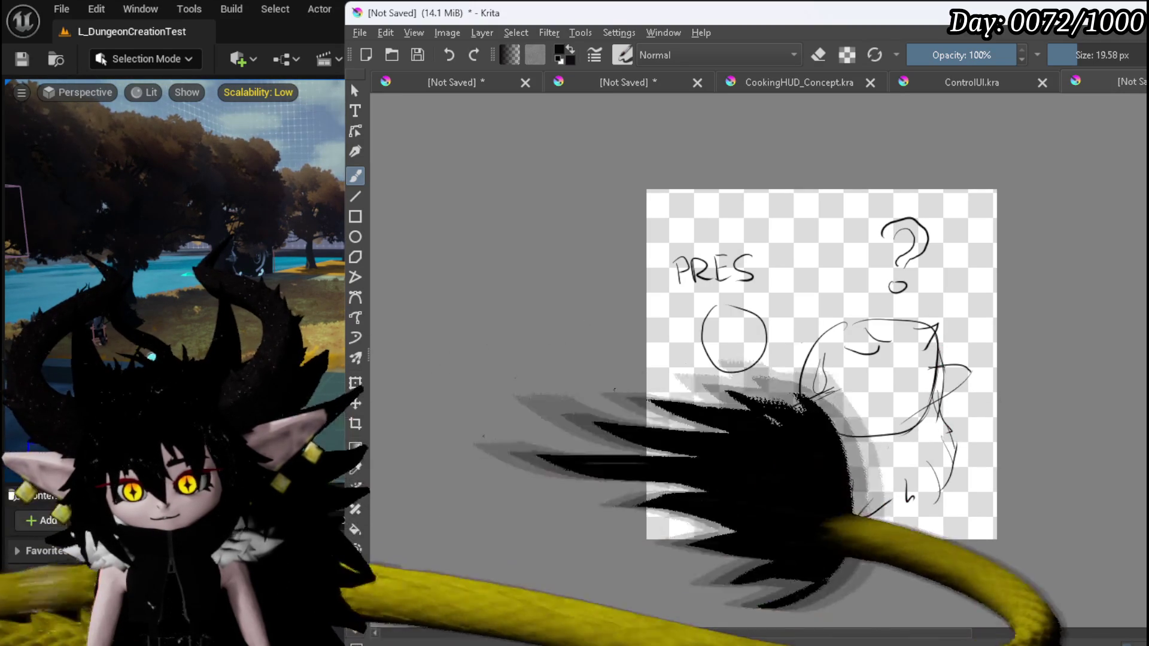
left_click_drag(678, 480, 715, 425)
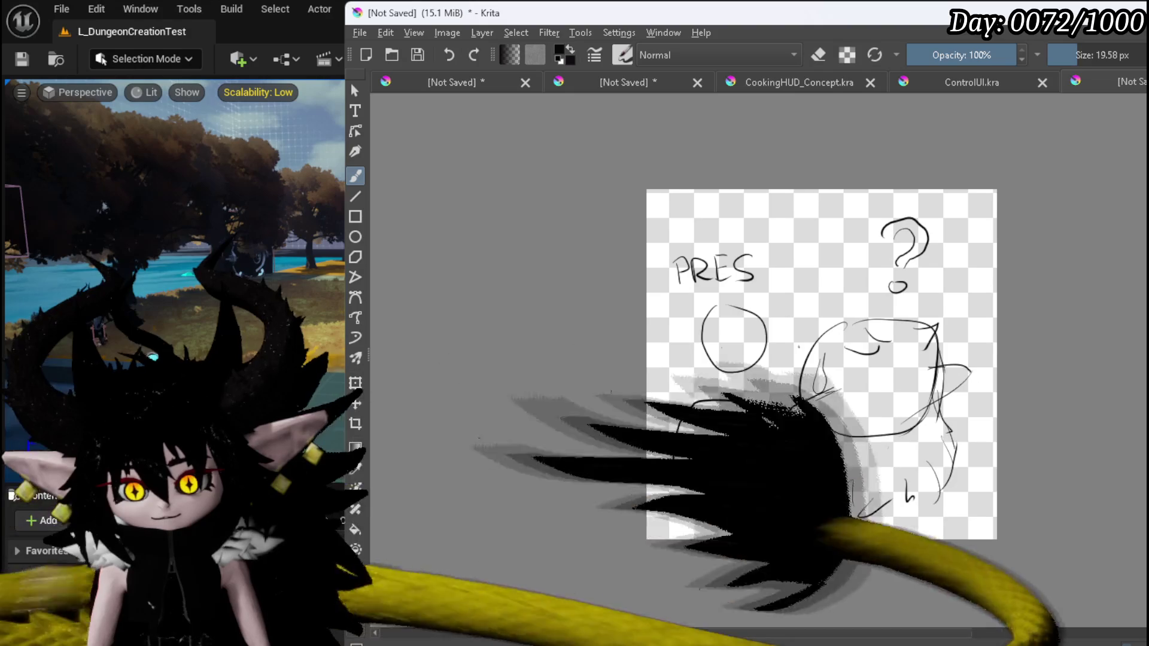
left_click_drag(747, 508, 839, 514)
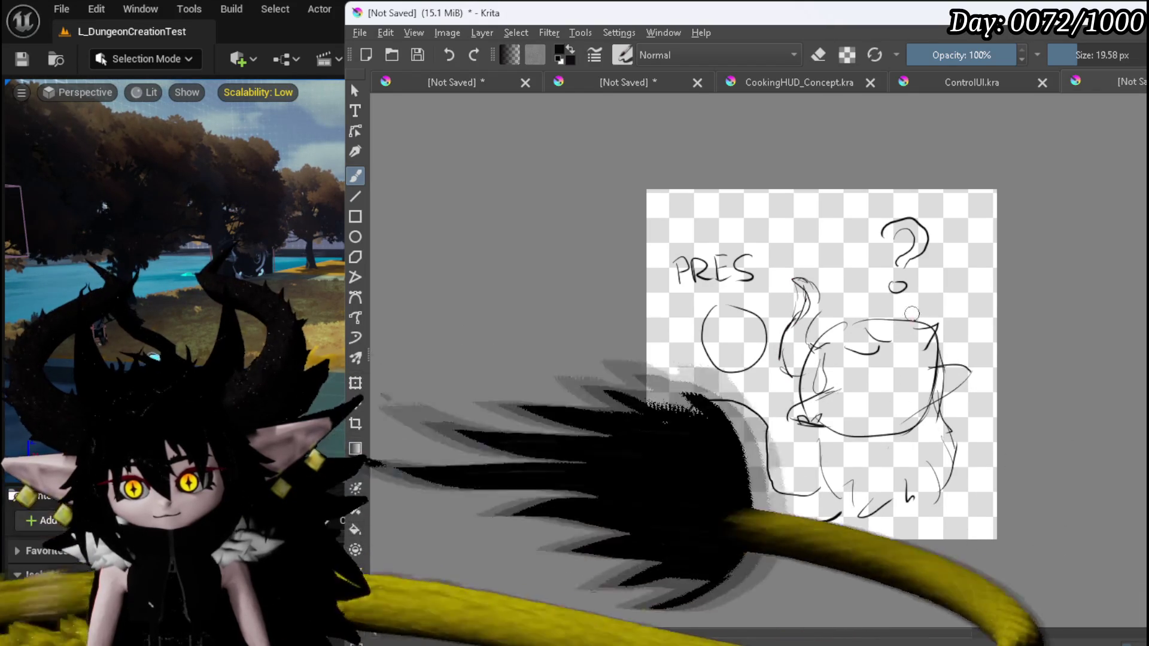
left_click_drag(923, 298, 935, 278)
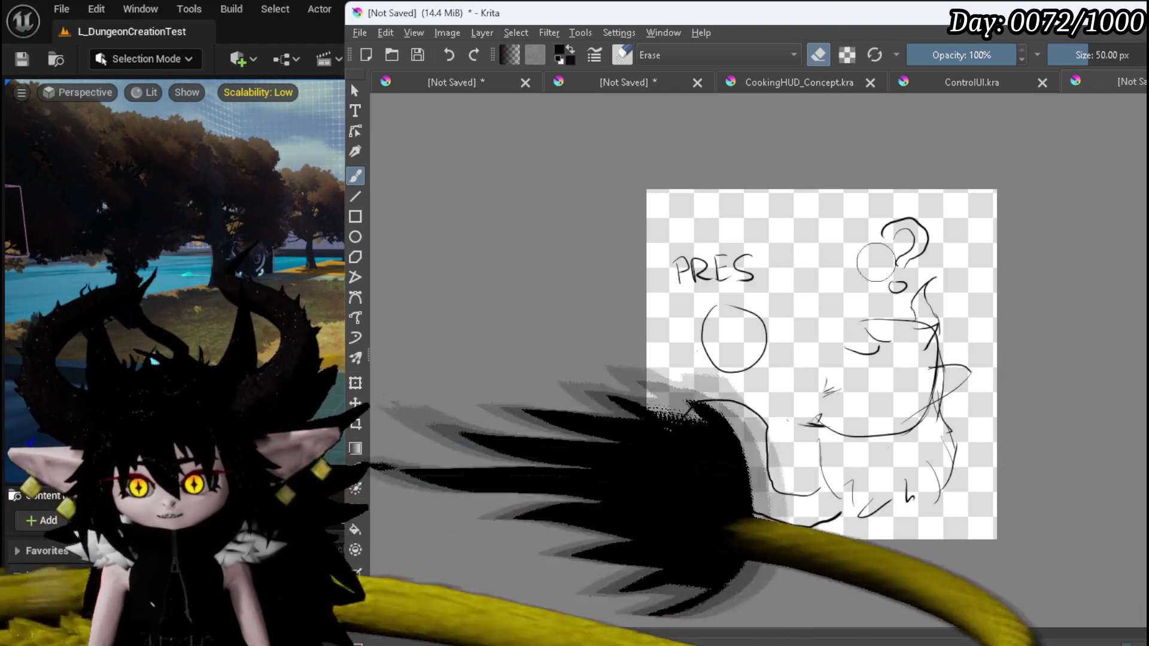
left_click_drag(904, 234, 880, 410)
mouse_move(886, 481)
left_mouse_down()
mouse_move(828, 411)
mouse_move(733, 435)
mouse_move(733, 400)
left_mouse_up()
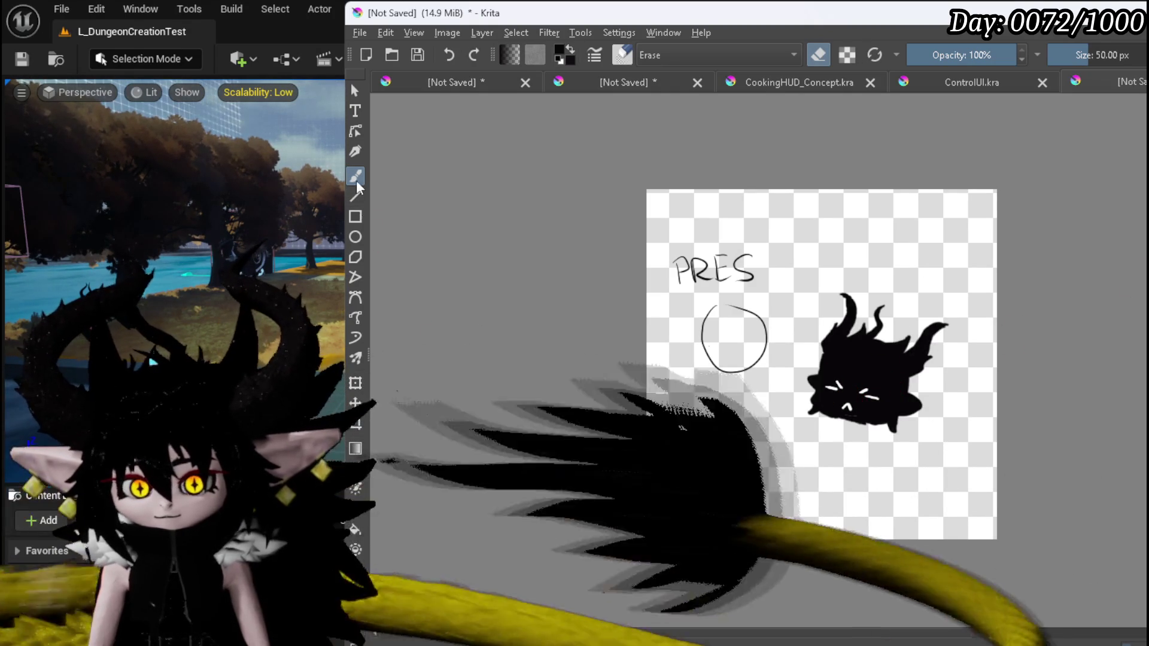
Enlarge the creature, rotate it about 20° counter-clockwise, and shift it toward the top right.
left_click(354, 383)
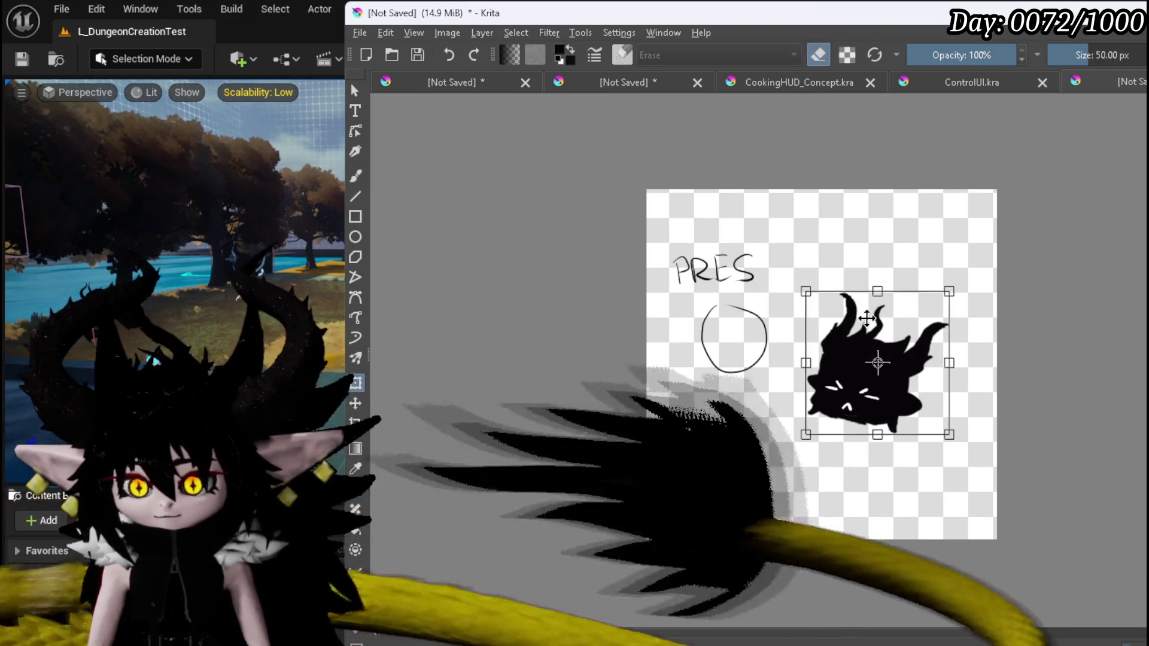
left_click_drag(802, 290, 745, 226)
mouse_move(838, 311)
left_mouse_down()
mouse_move(873, 295)
mouse_move(860, 299)
left_mouse_up()
left_click_drag(1087, 266, 1043, 228)
left_click_drag(953, 328, 944, 311)
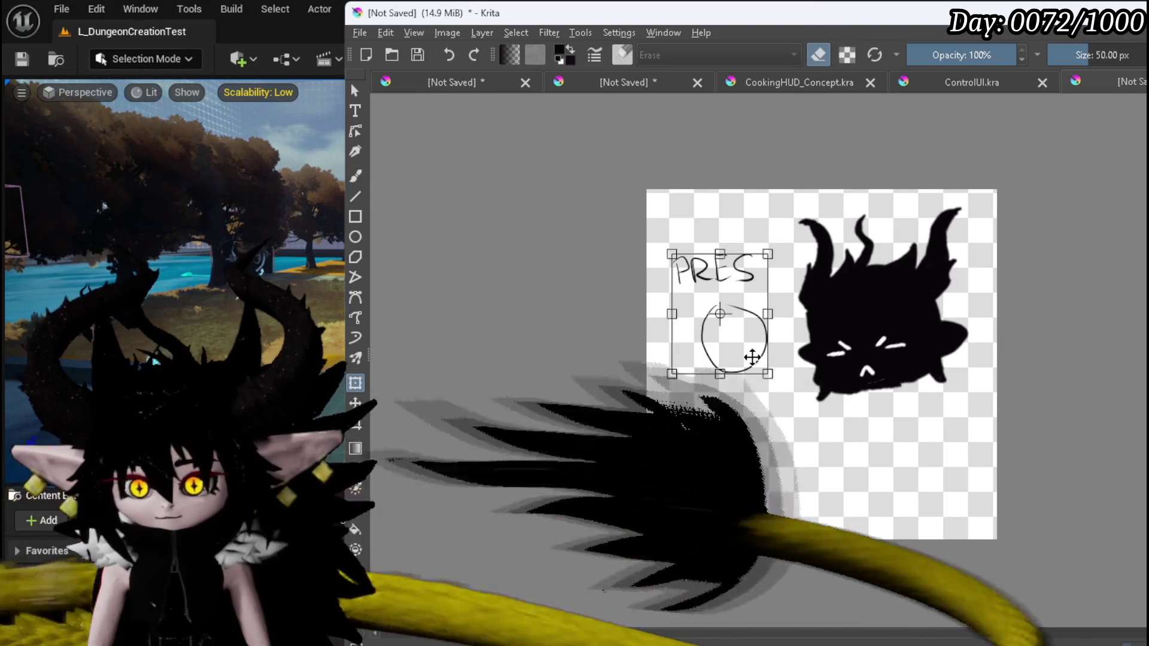
Move the PRES sketch lower and tilt it slightly counter-clockwise.
left_click_drag(743, 354, 744, 436)
mouse_move(923, 423)
left_mouse_down()
mouse_move(907, 379)
mouse_move(974, 408)
left_mouse_up()
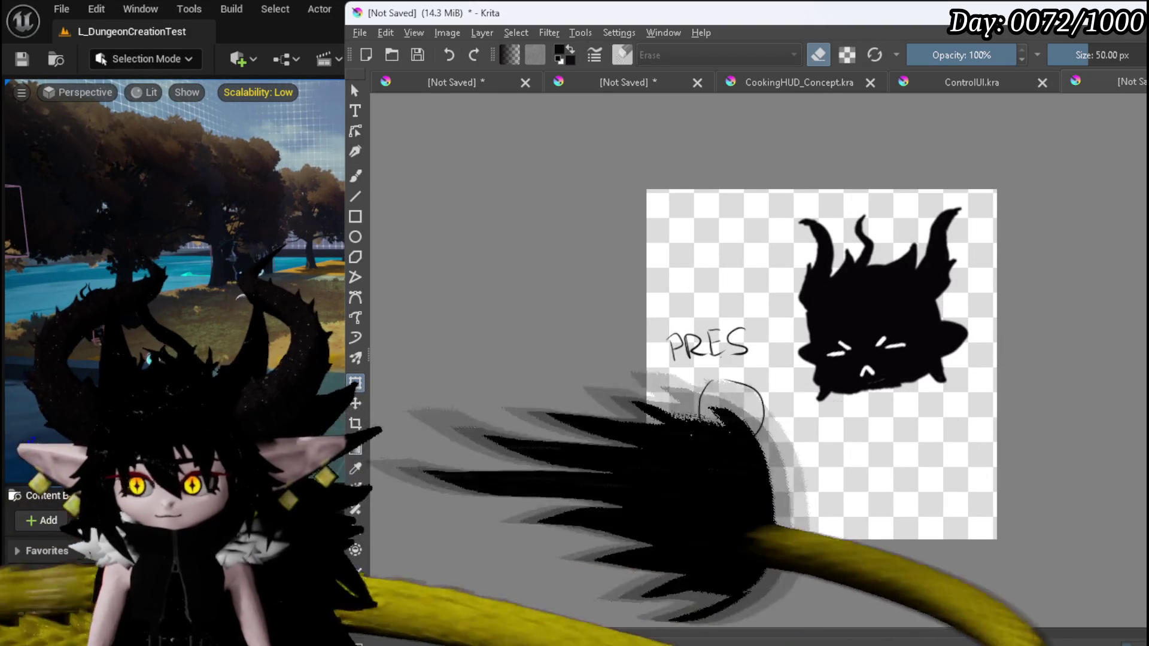
key("e")
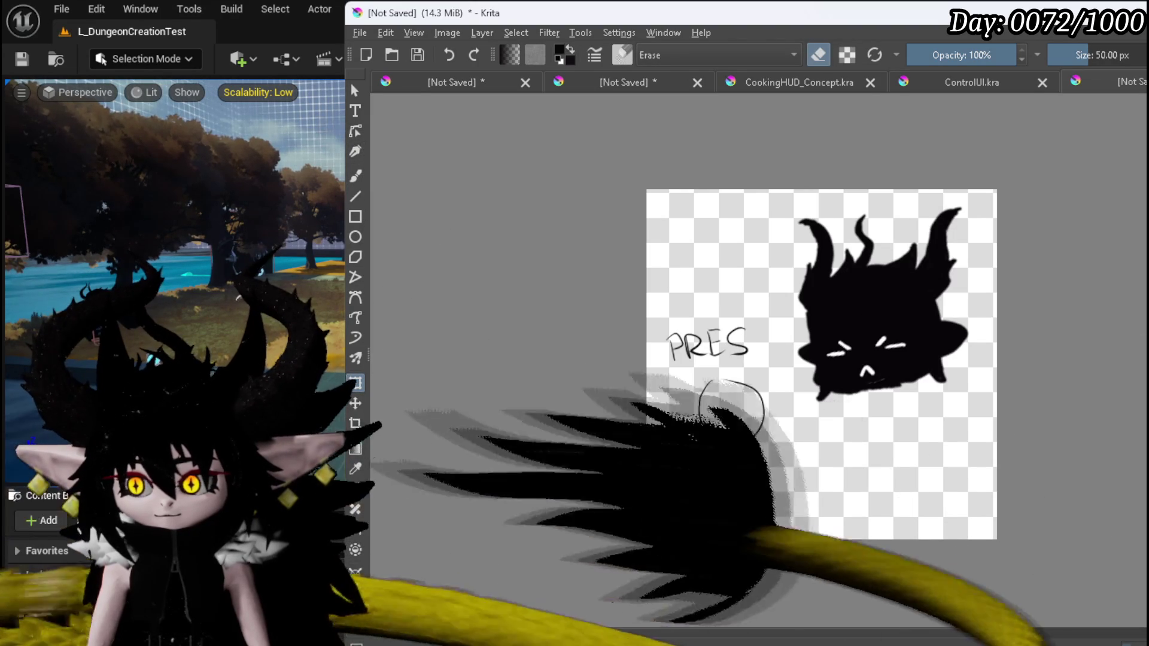
Repaint the creature's face: black over the old eye marks, then two white eyes and a small white mouth.
key("e")
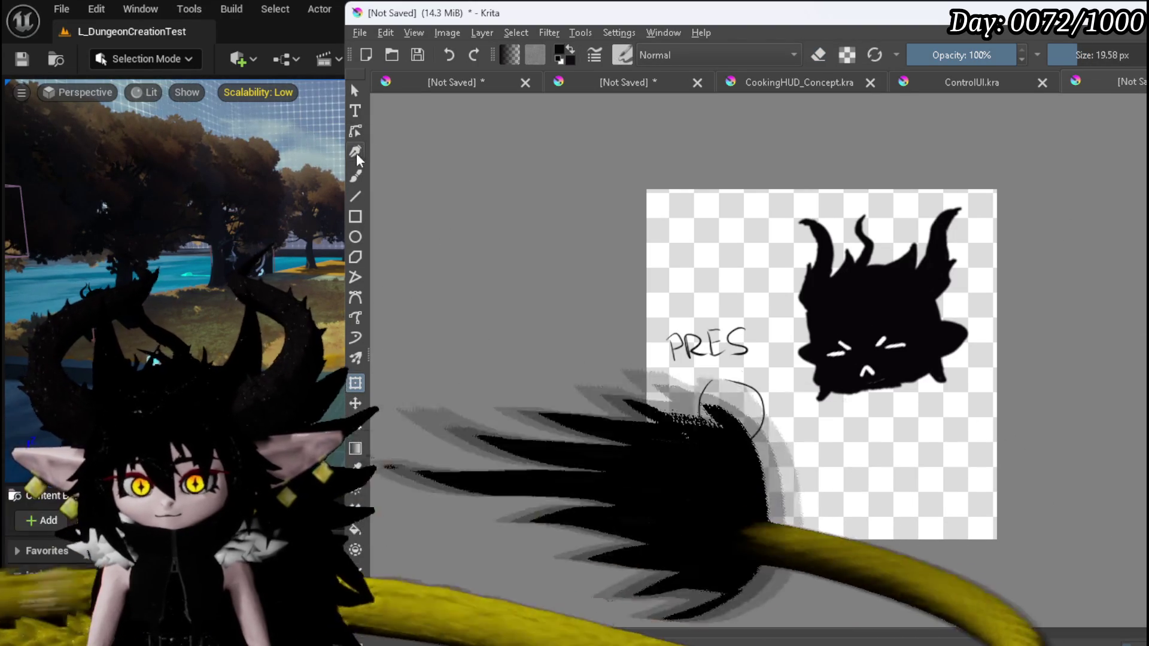
left_click(355, 176)
mouse_move(837, 353)
left_mouse_down()
mouse_move(892, 339)
mouse_move(870, 351)
left_mouse_up()
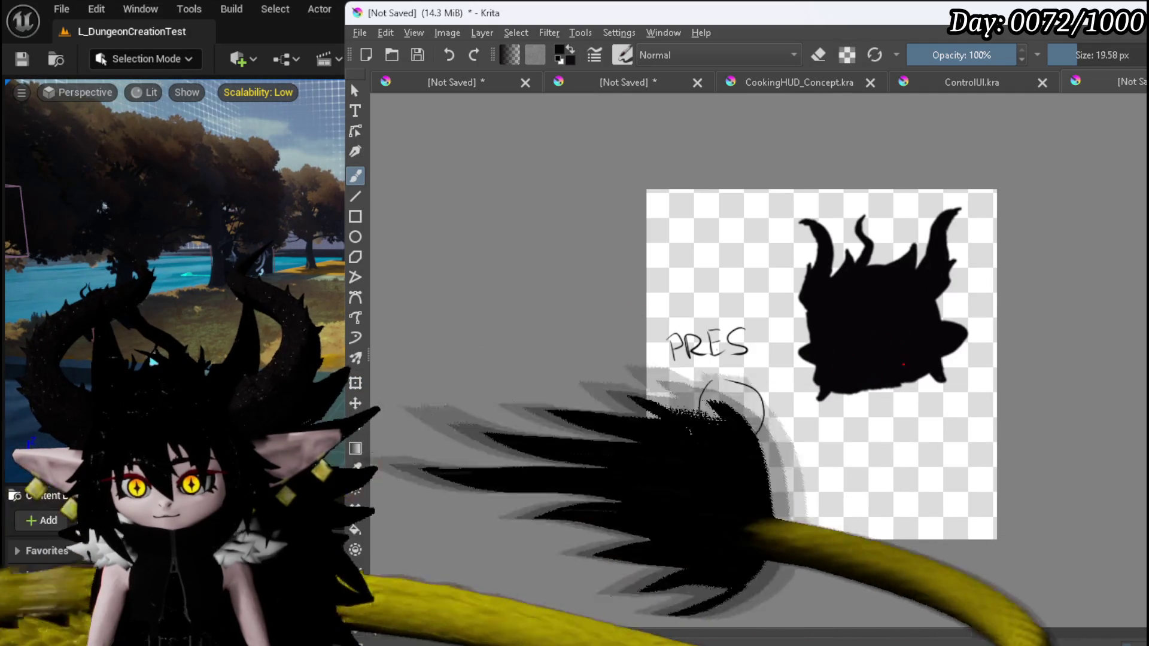
scroll(988, 270, "up", 5)
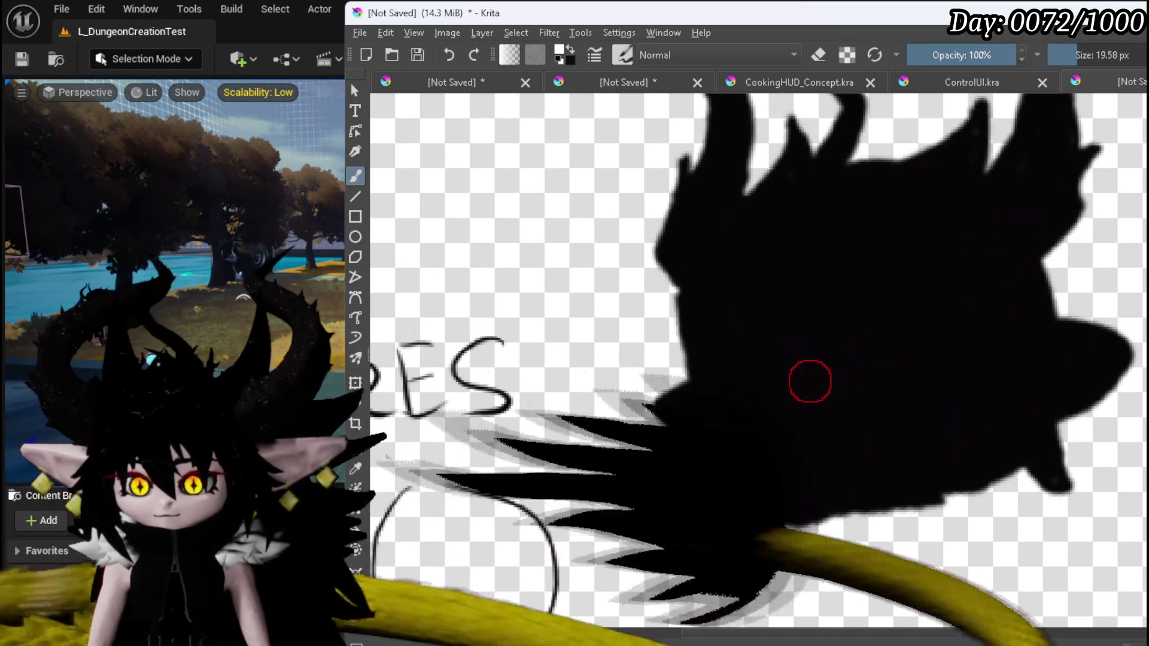
left_click(743, 412)
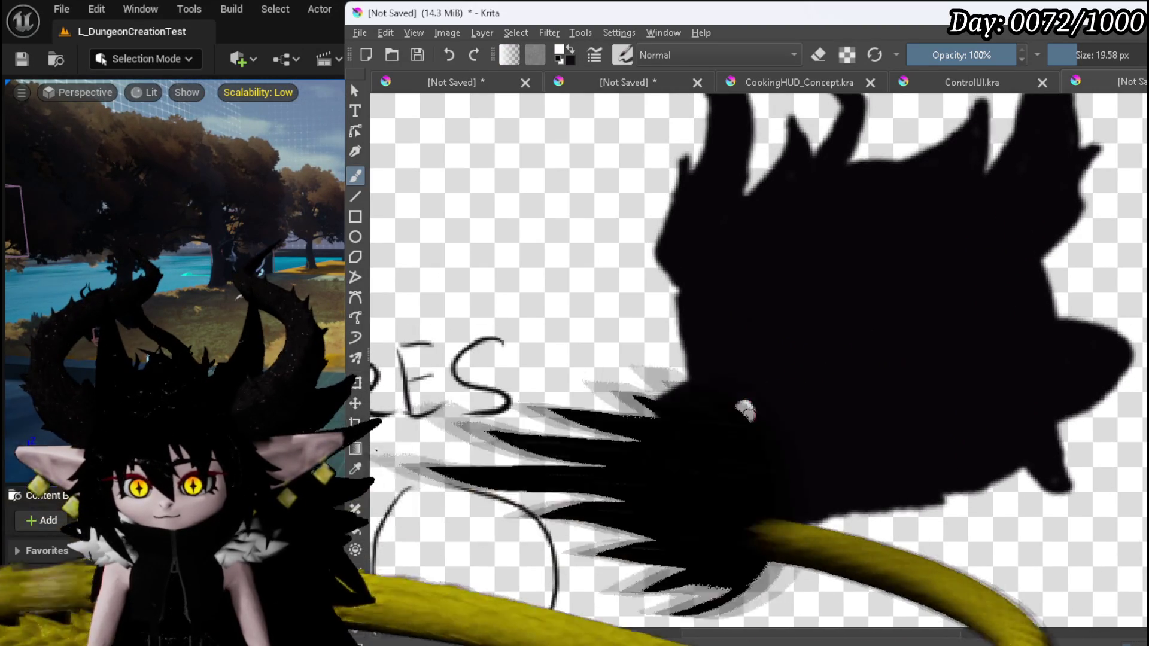
left_click(948, 382)
mouse_move(824, 441)
left_mouse_down()
mouse_move(831, 461)
mouse_move(881, 446)
left_mouse_up()
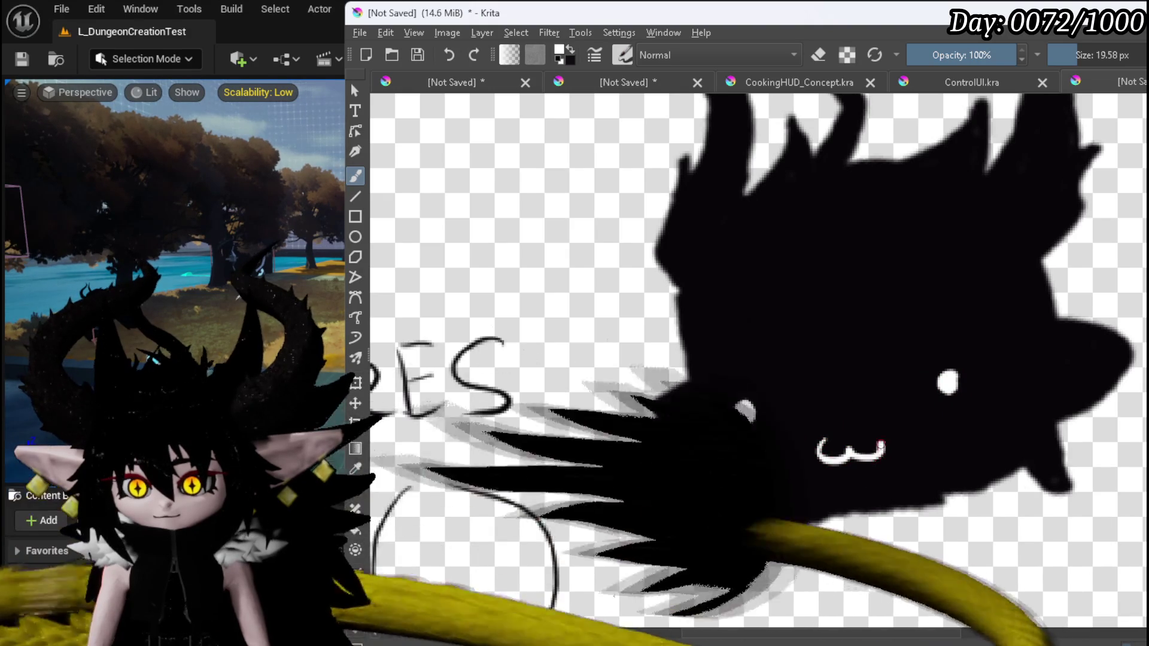
scroll(842, 414, "down", 2)
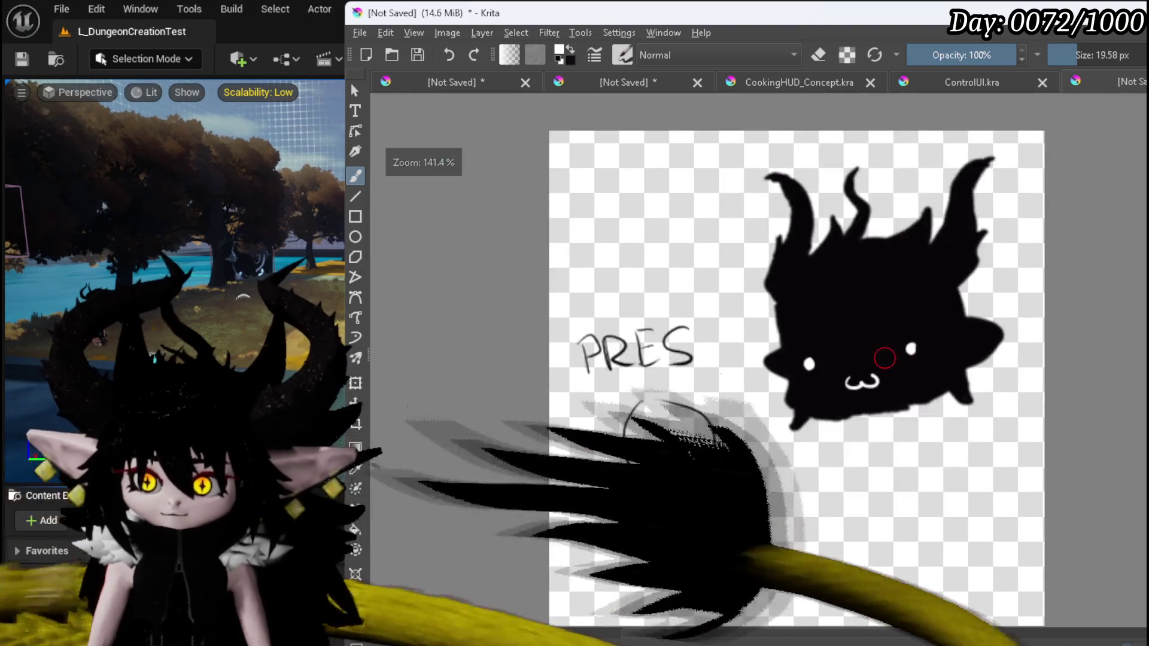
Erase the spike between the horns and draw a question mark above the head, redoing its dot.
key("e")
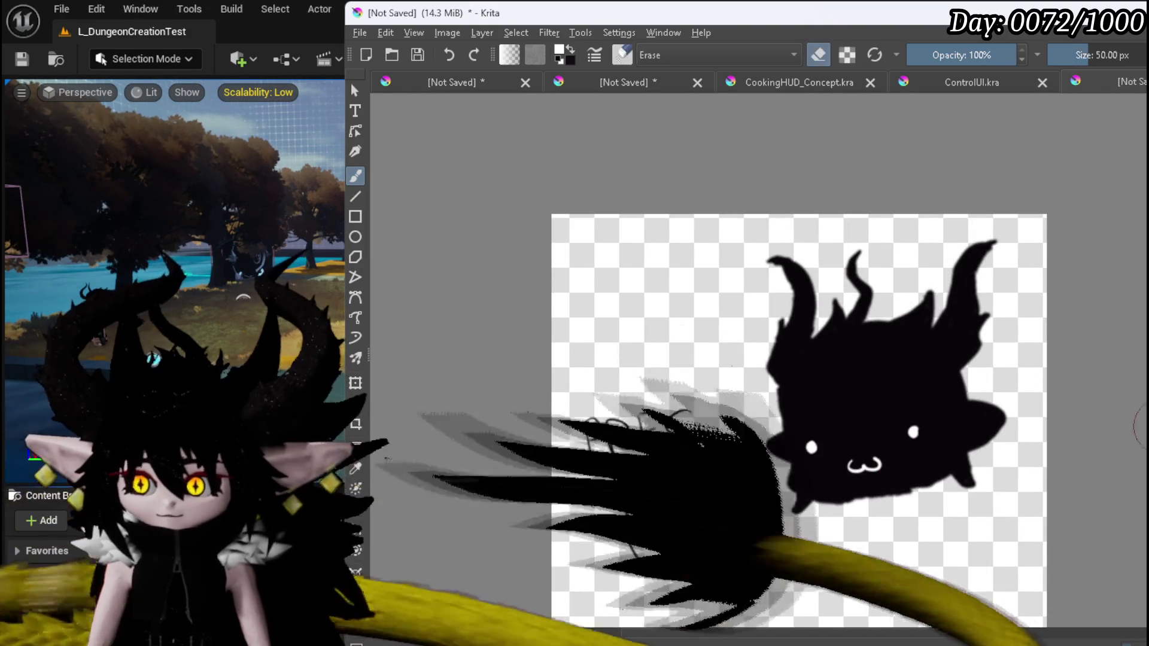
left_click_drag(859, 293, 855, 311)
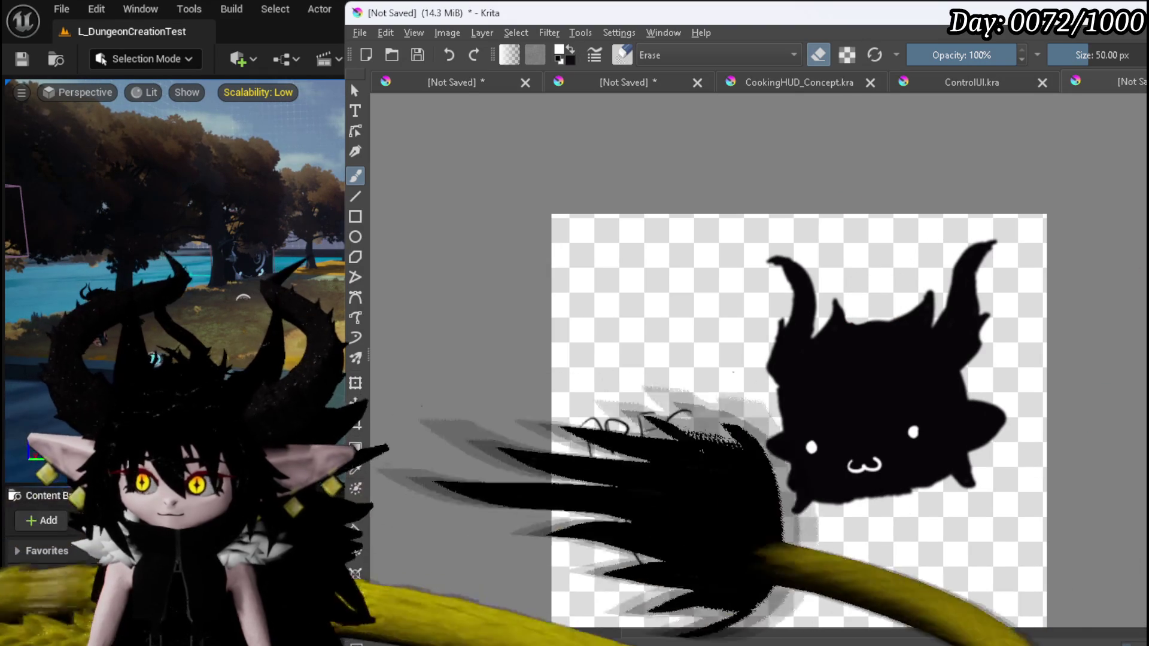
key("x")
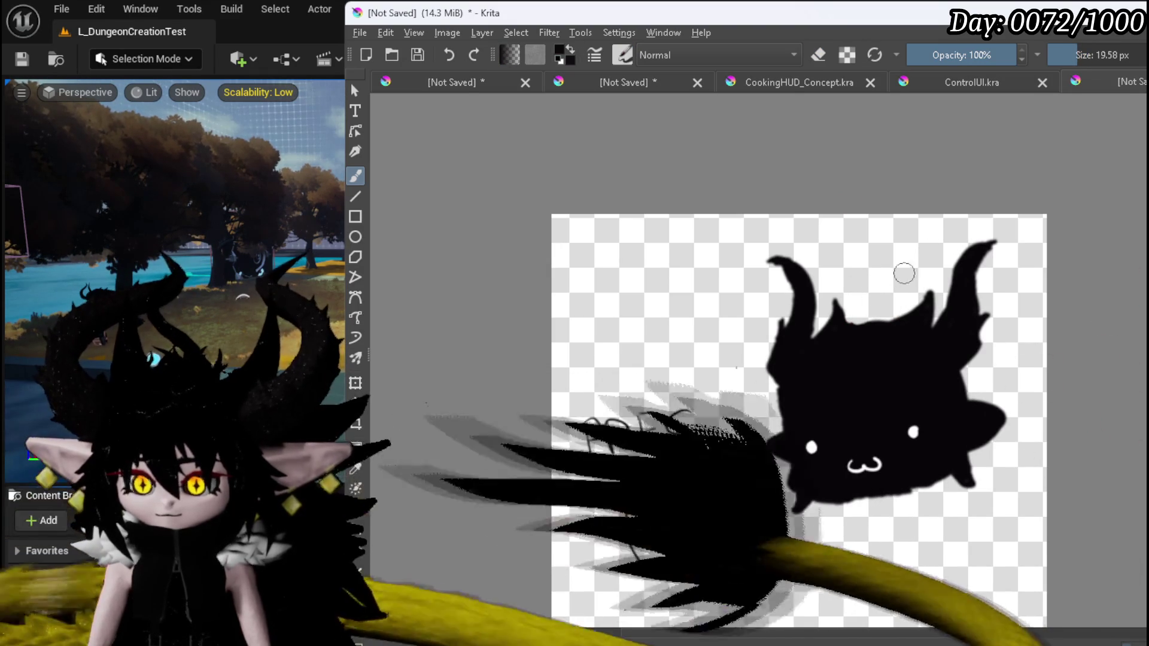
mouse_move(849, 245)
left_mouse_down()
mouse_move(877, 258)
mouse_move(865, 282)
left_mouse_up()
left_click(876, 313)
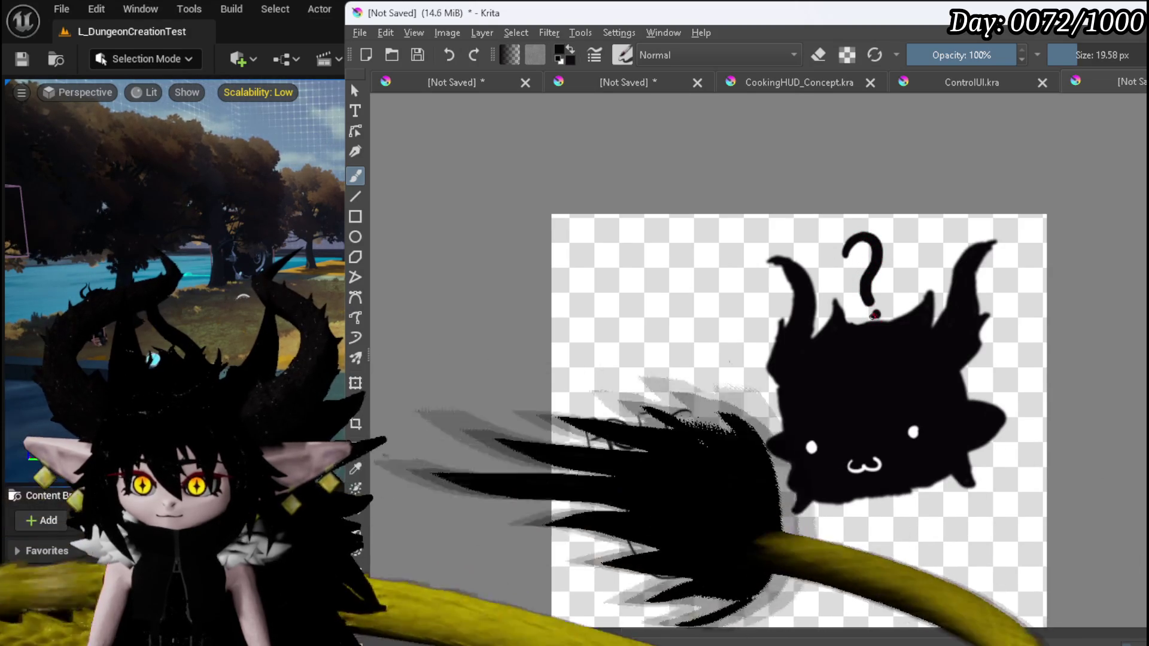
left_click_drag(877, 276, 876, 310)
key("e")
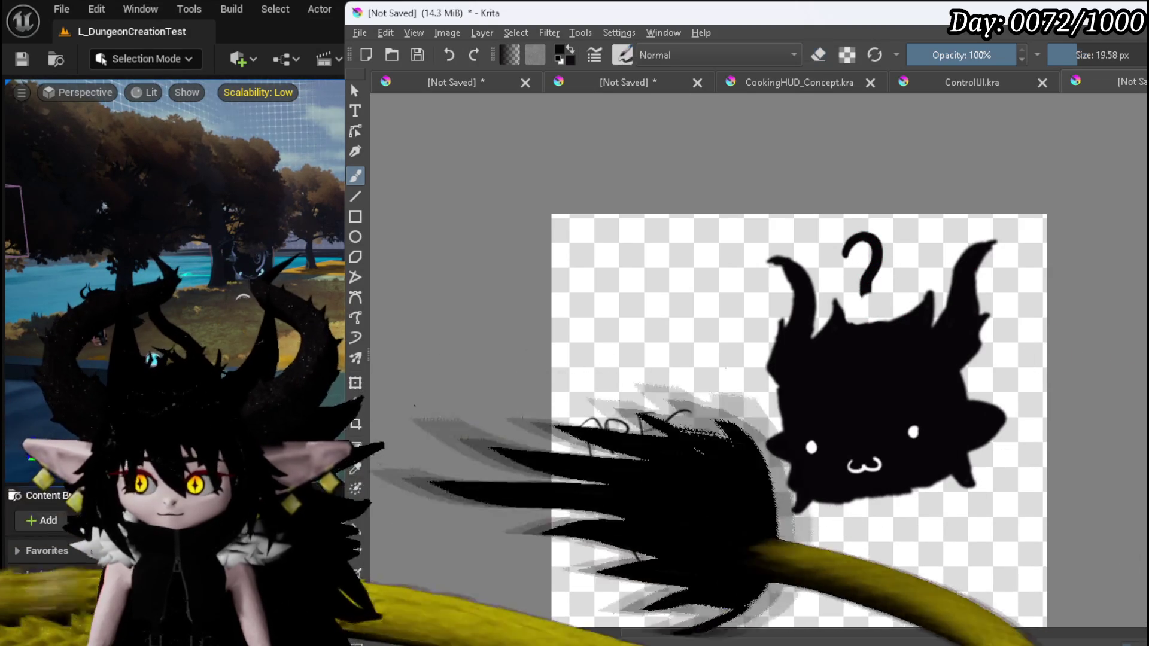
left_click(861, 311)
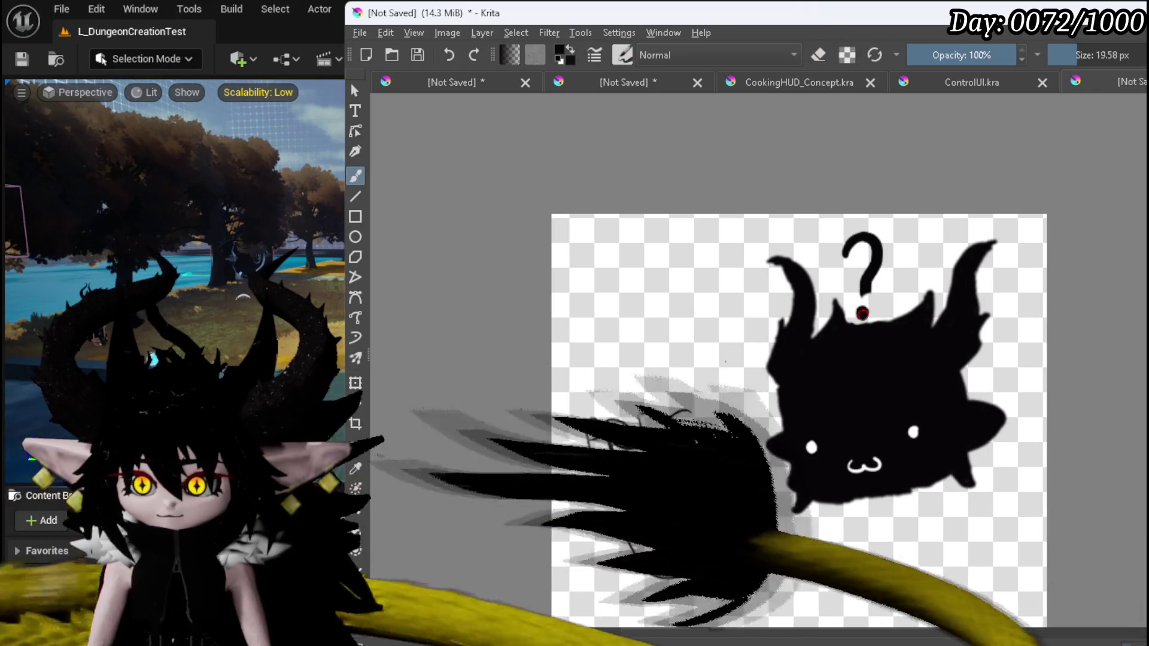
left_click_drag(862, 295, 871, 284)
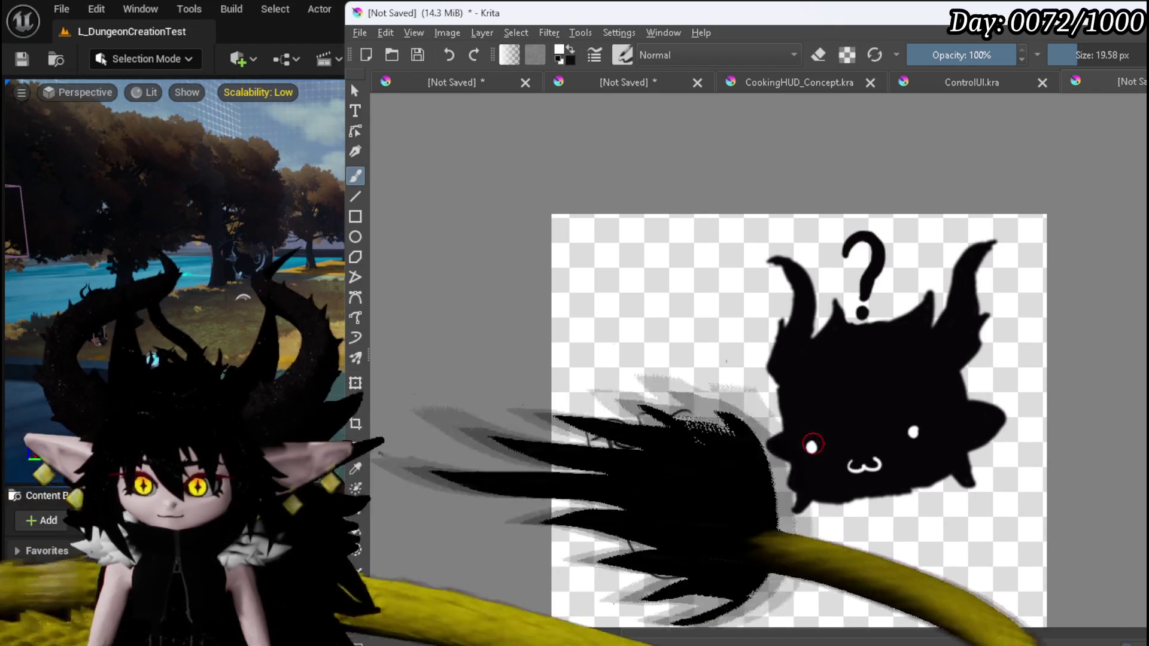
Paint a thin light line across the creature's eyes, redrawing it after one undo.
left_click_drag(805, 429, 853, 423)
key("ctrl+z")
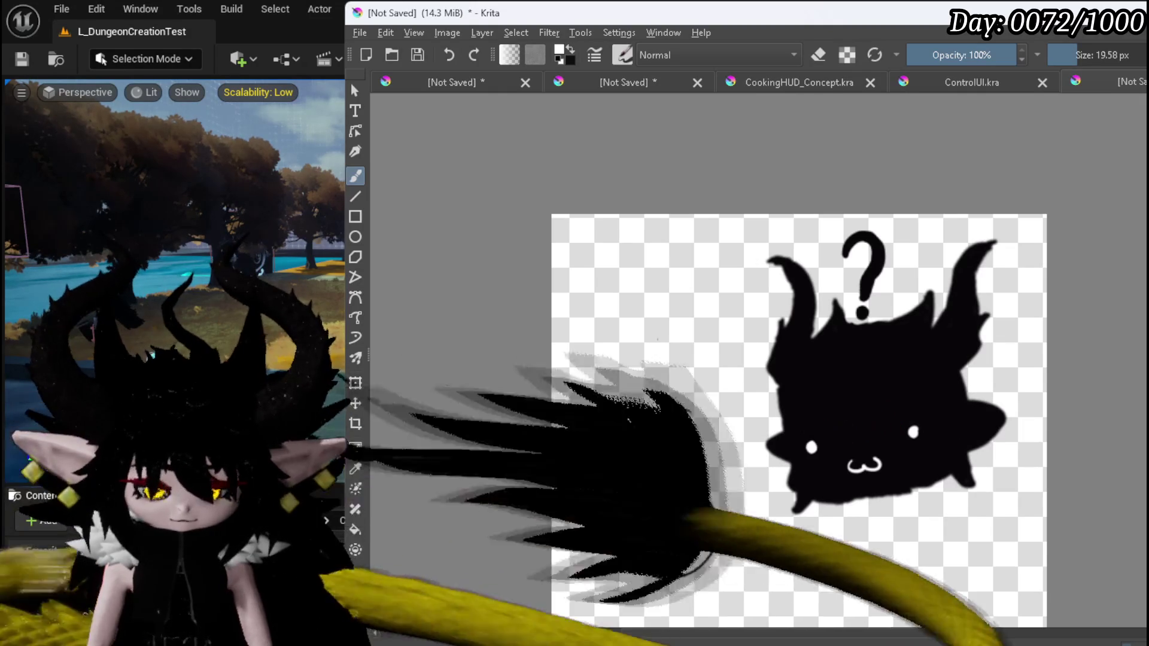
left_click_drag(841, 428, 881, 421)
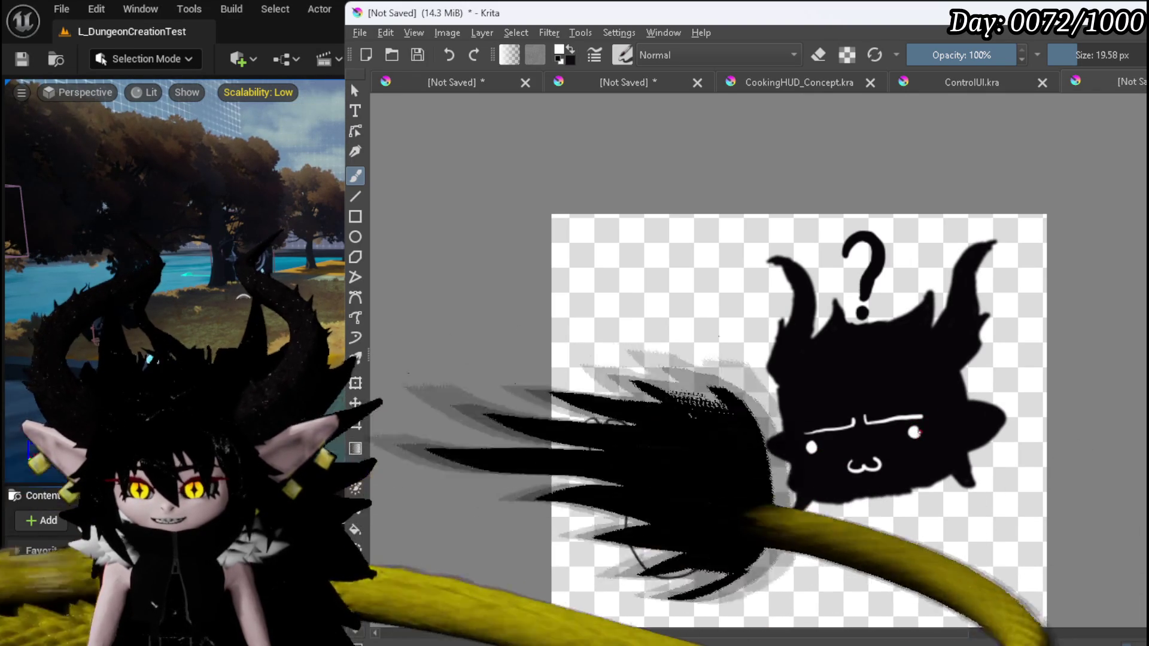
Zoom in, paint black over the white eye line, and dim the creature to translucent grey.
scroll(757, 300, "down", 4)
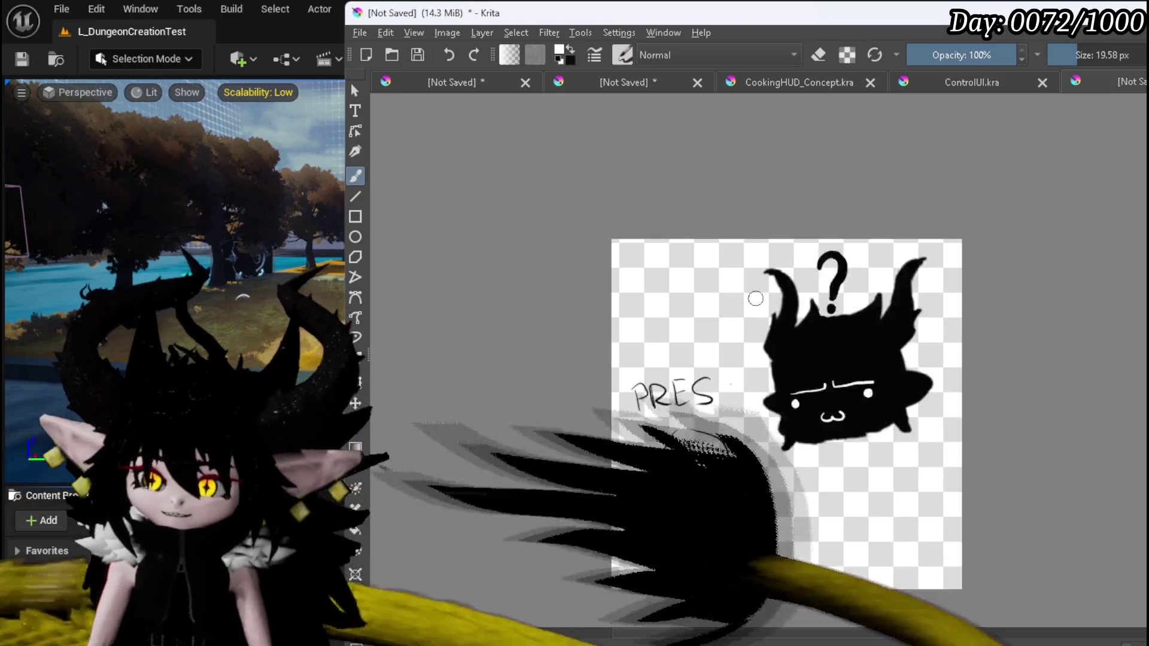
scroll(770, 338, "up", 4)
left_click_drag(770, 339, 771, 410)
scroll(775, 381, "up", 1)
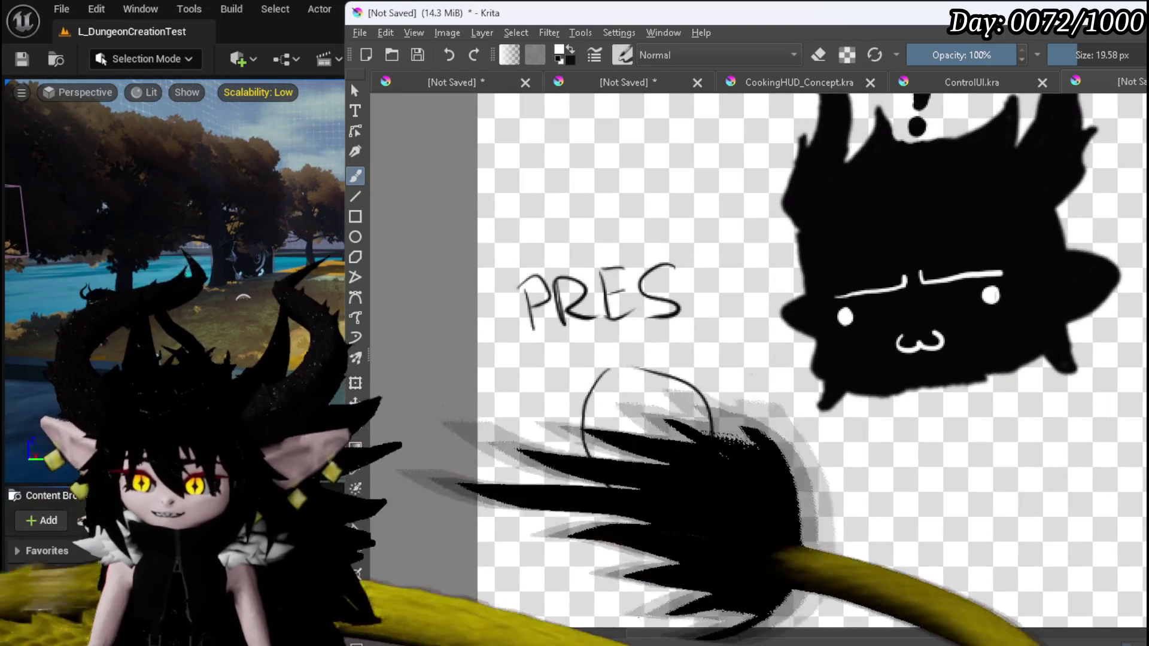
left_click_drag(844, 295, 994, 263)
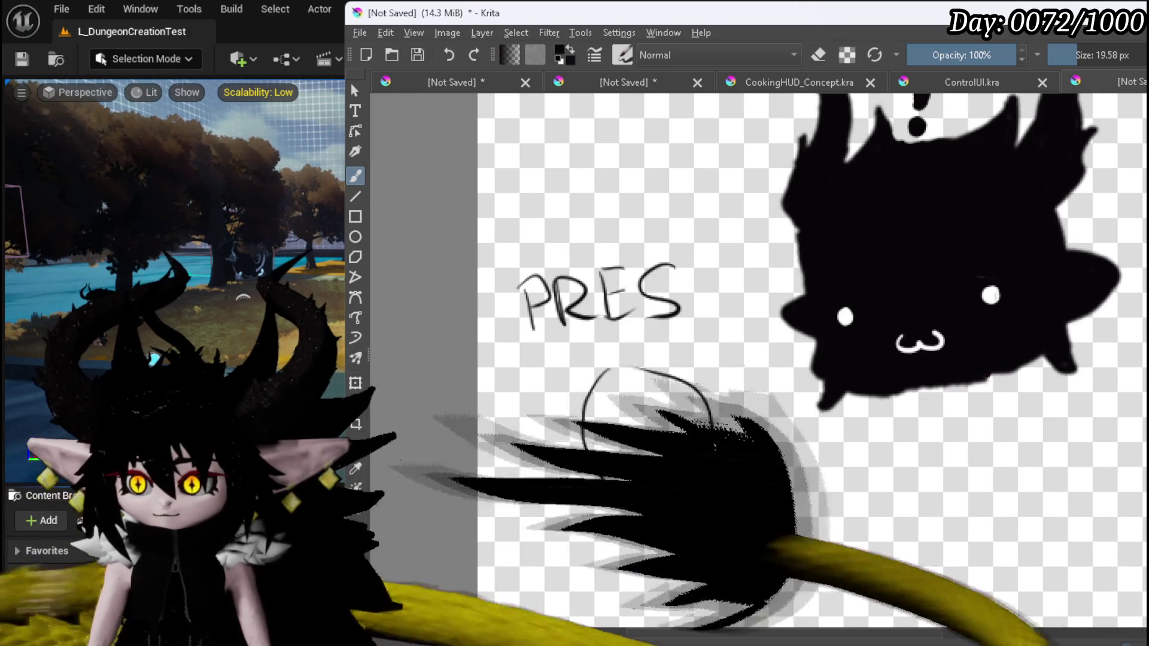
key("ctrl+z")
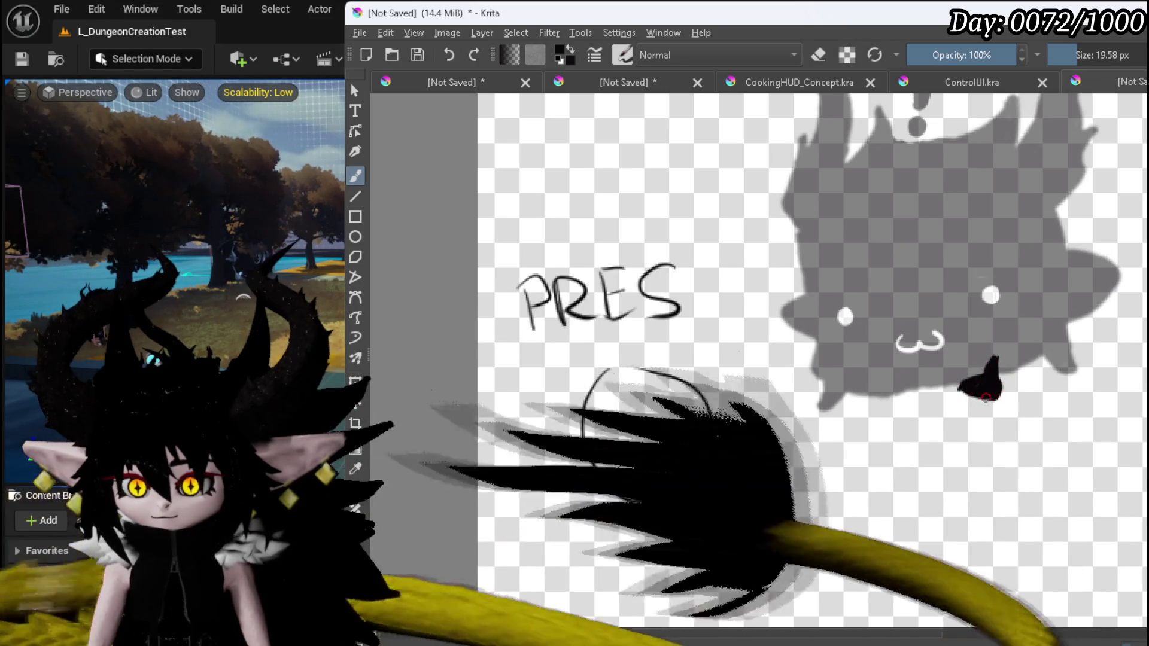
Sketch two legs, a curving body and a long tail stroke beneath the faded creature.
mouse_move(923, 395)
left_mouse_down()
mouse_move(915, 439)
mouse_move(967, 448)
mouse_move(908, 475)
left_mouse_up()
left_click_drag(983, 456, 979, 502)
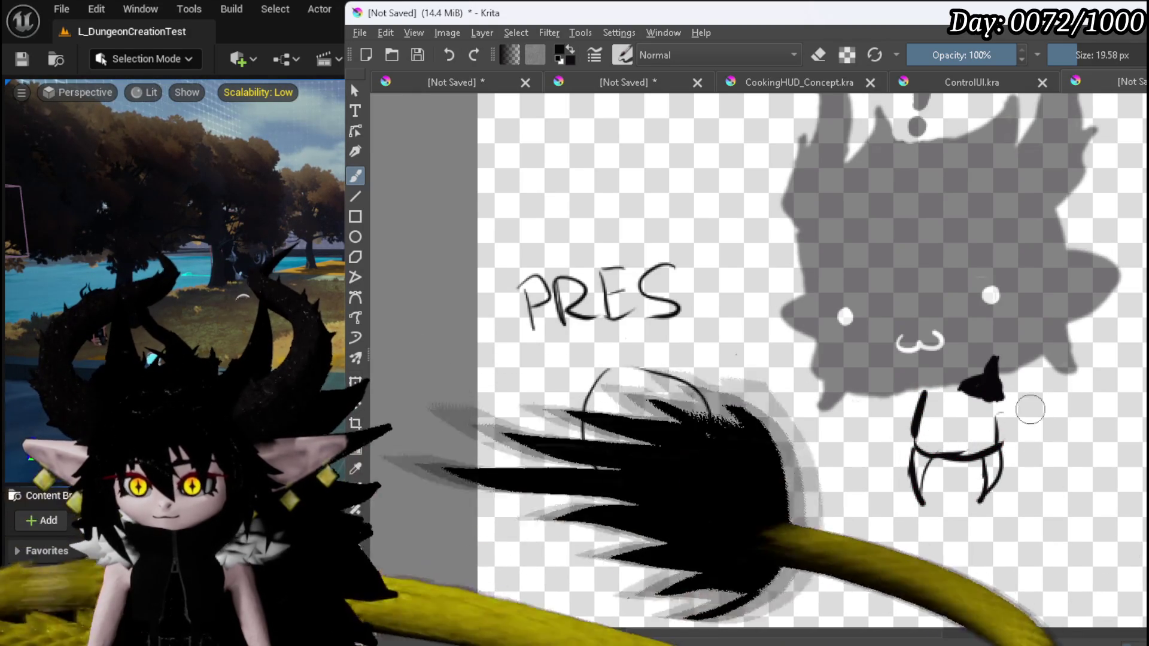
left_click_drag(1092, 425, 1109, 521)
mouse_move(916, 588)
left_mouse_down()
mouse_move(771, 560)
mouse_move(643, 565)
left_mouse_up()
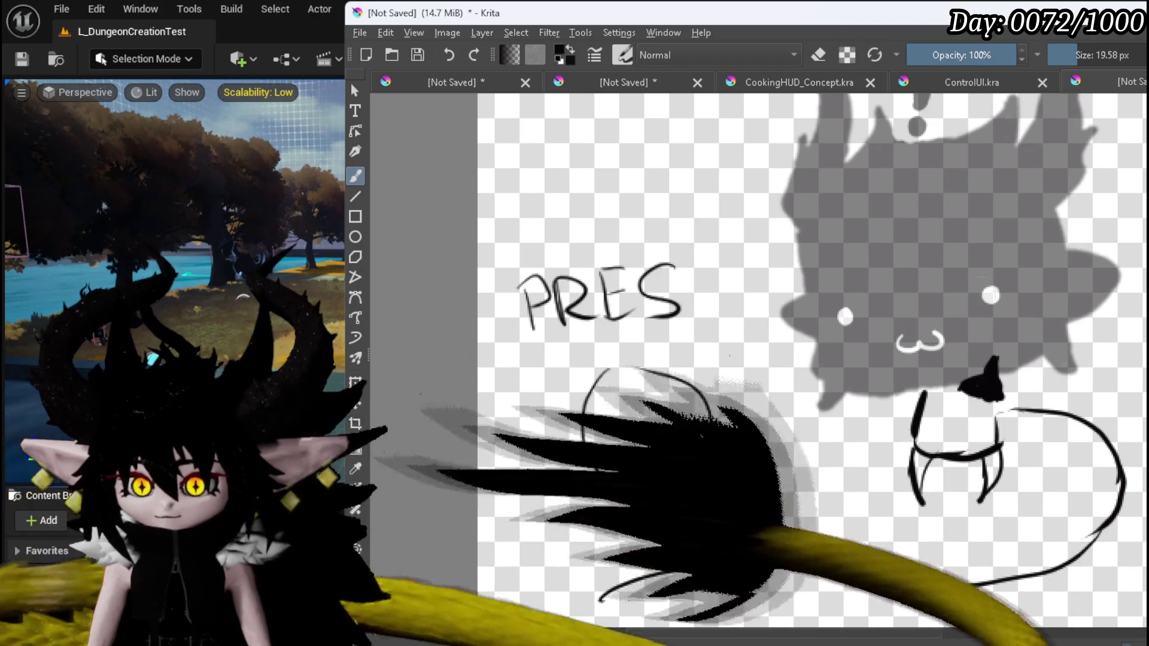
Erase the handwritten PRES note and finish writing DONT beside it.
key("e")
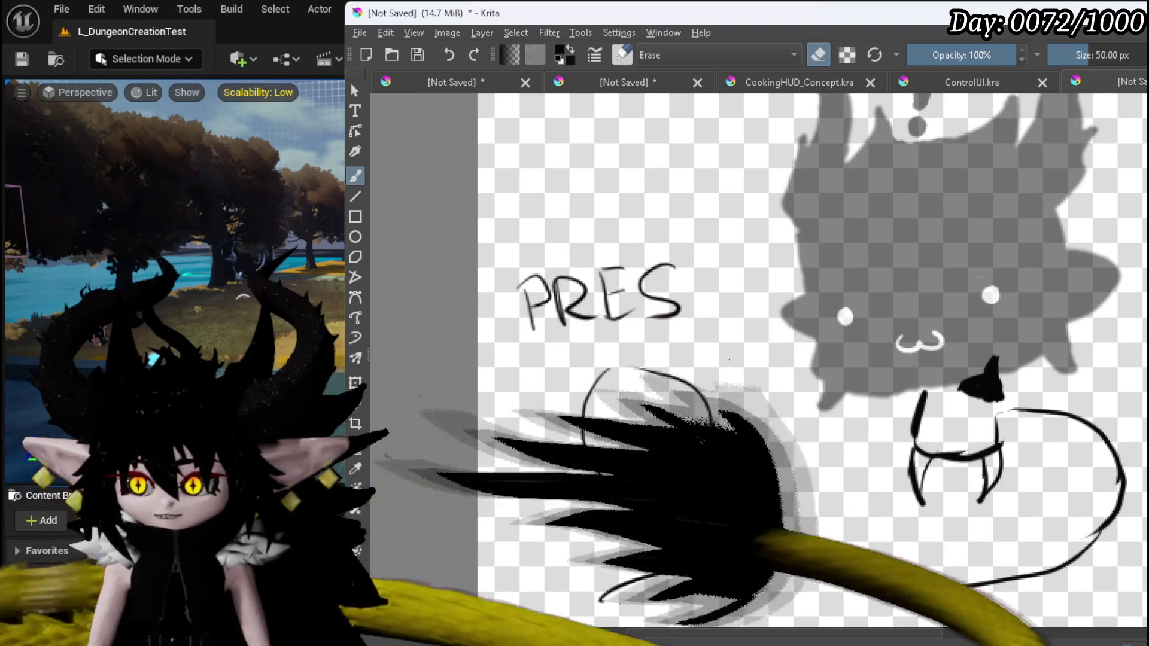
mouse_move(673, 287)
left_mouse_down()
mouse_move(661, 299)
mouse_move(543, 286)
mouse_move(574, 313)
left_mouse_up()
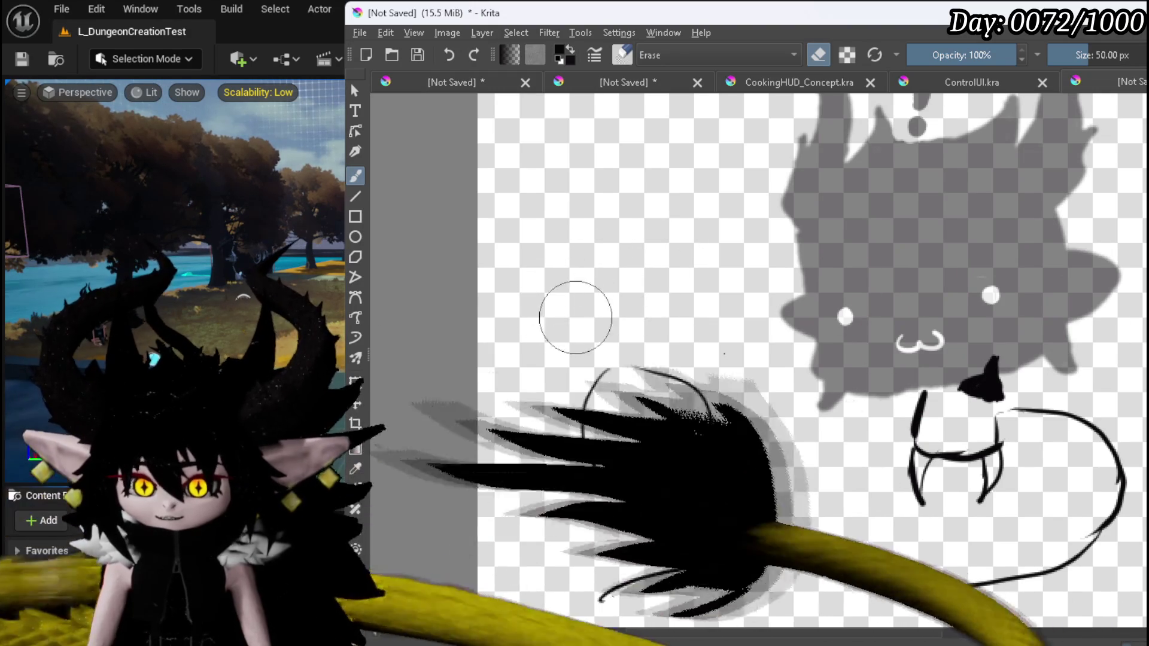
key("e")
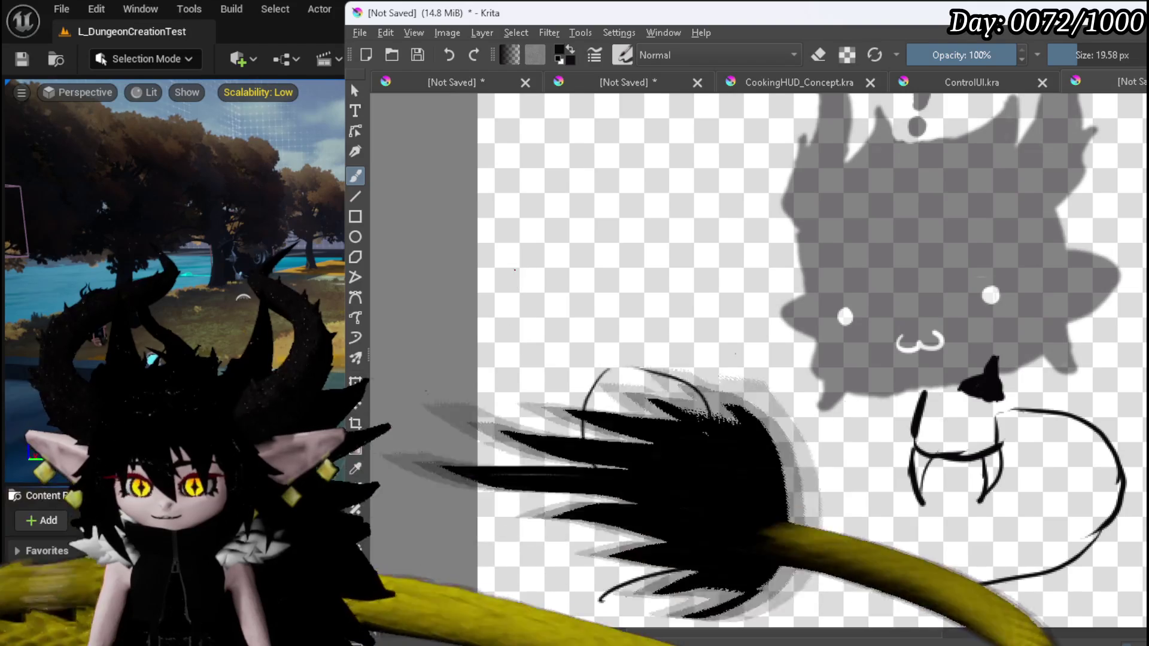
mouse_move(572, 256)
left_mouse_down()
mouse_move(572, 282)
mouse_move(586, 258)
mouse_move(614, 269)
mouse_move(615, 234)
left_mouse_up()
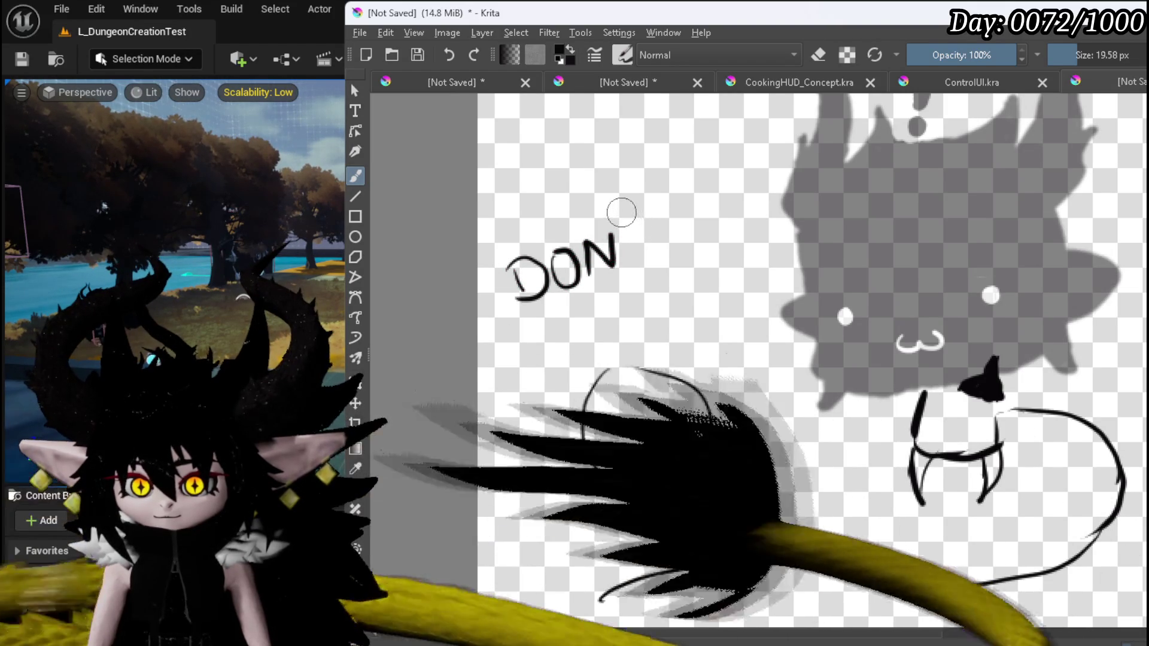
mouse_move(615, 237)
left_mouse_down()
mouse_move(646, 219)
mouse_move(547, 277)
mouse_move(632, 301)
left_mouse_up()
key("e")
key("e")
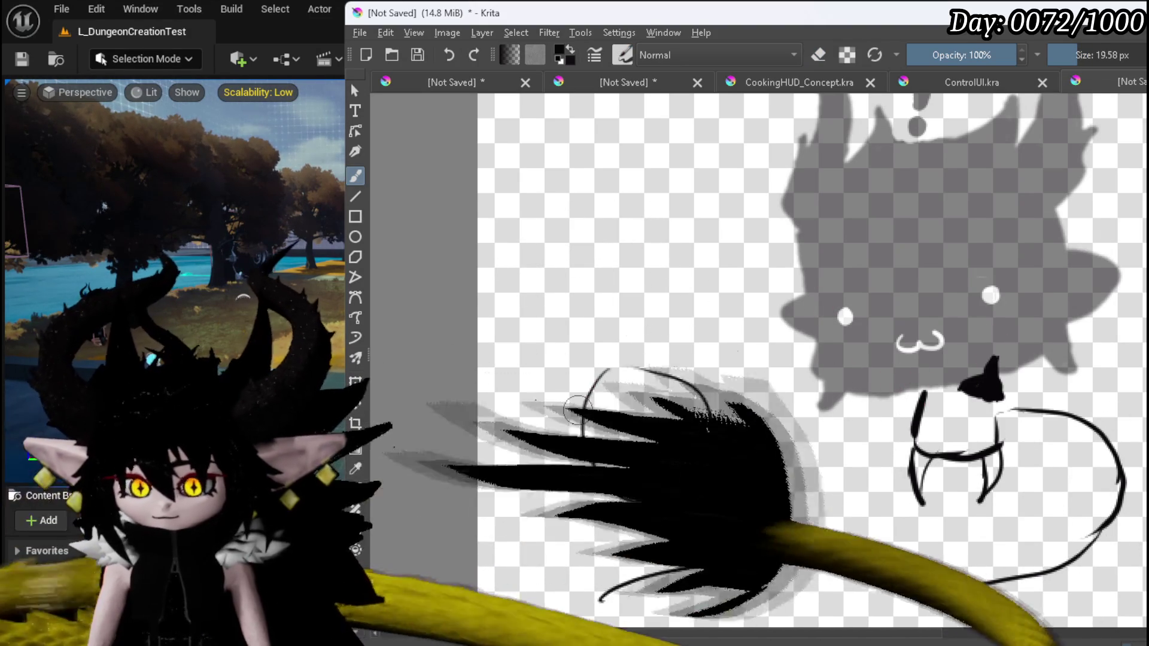
Rough out a creature outline around the left circle with an arched top and diagonal strokes.
left_click_drag(556, 389, 566, 410)
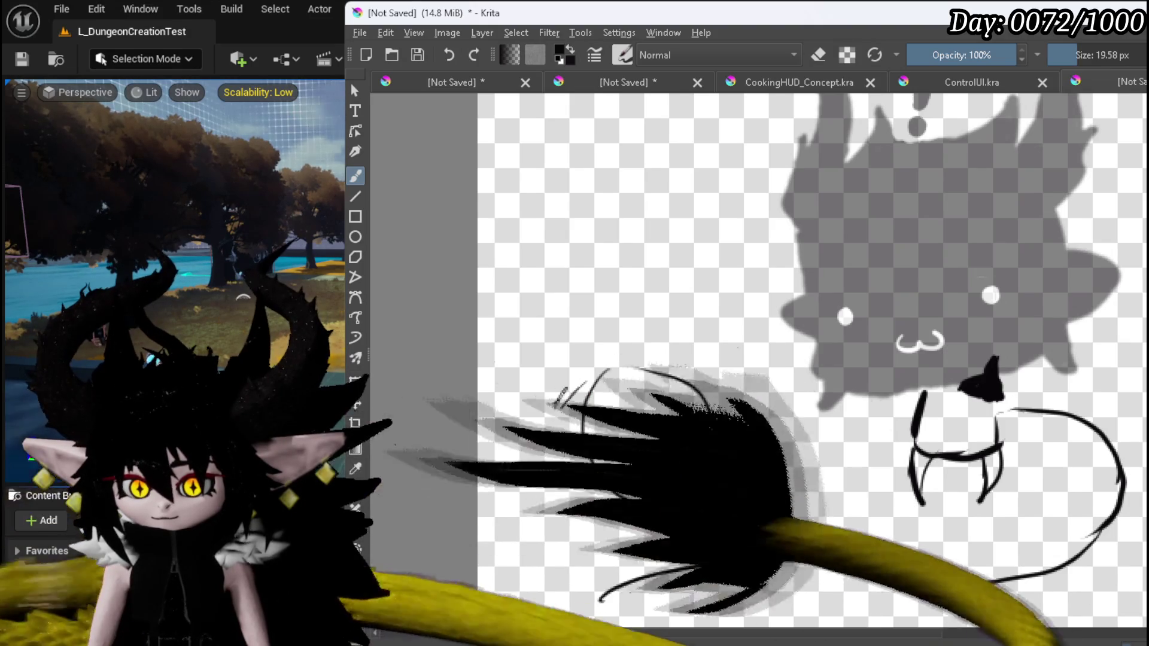
left_click_drag(670, 463, 583, 431)
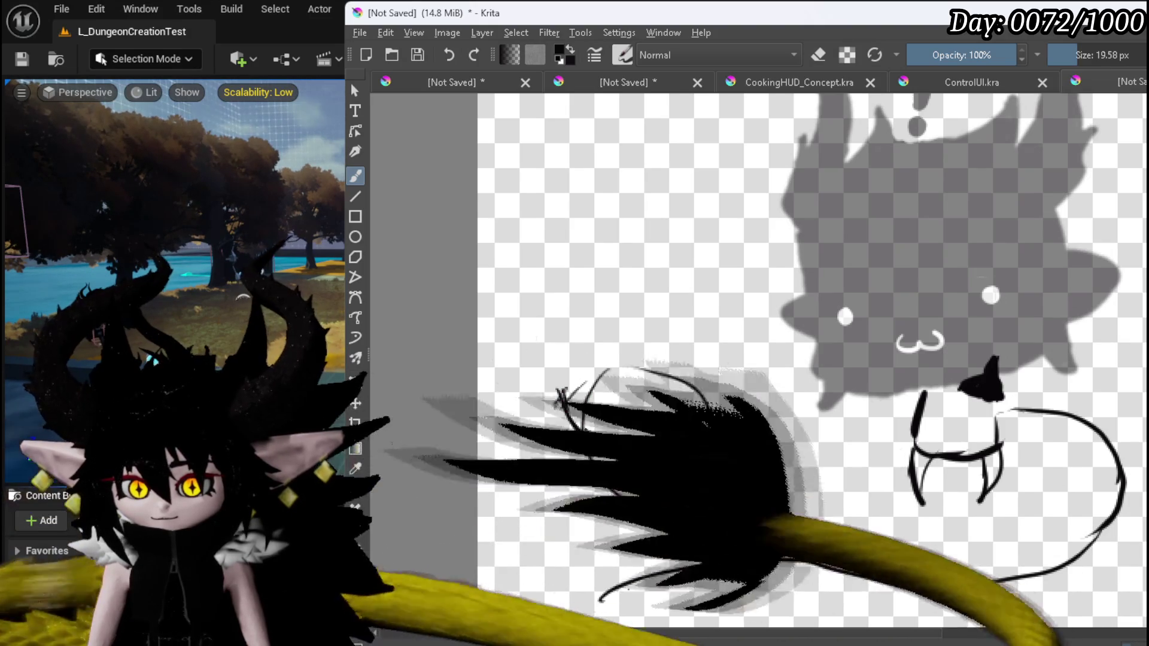
mouse_move(558, 388)
left_mouse_down()
mouse_move(598, 372)
mouse_move(660, 422)
mouse_move(763, 390)
left_mouse_up()
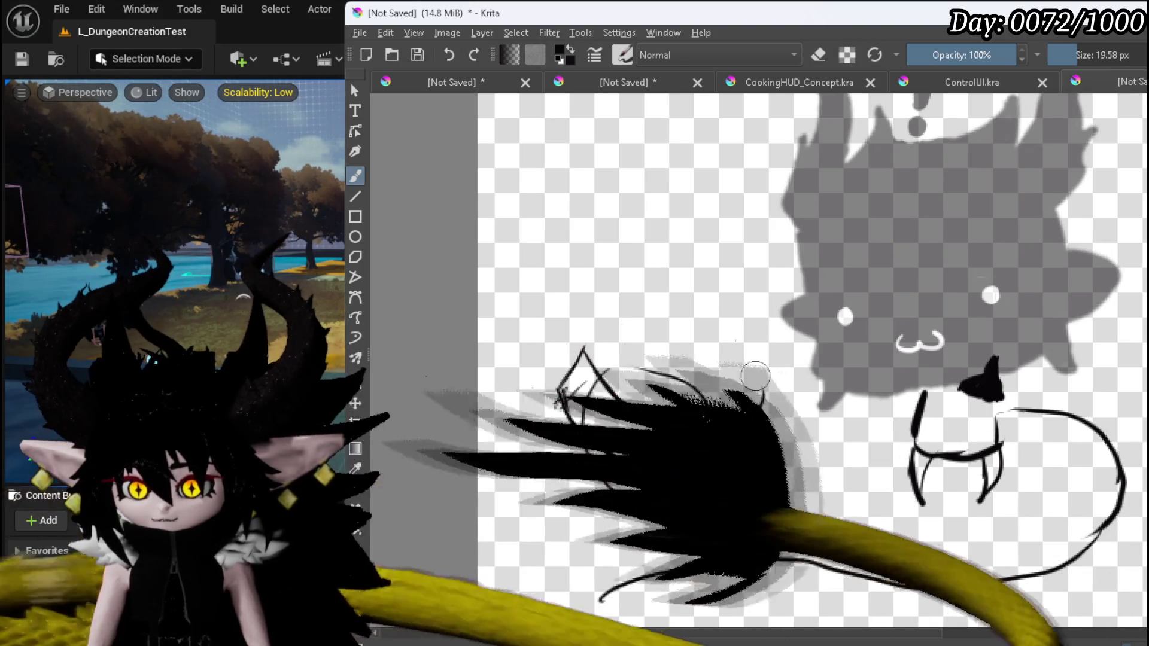
left_click_drag(664, 329, 752, 383)
left_click_drag(745, 441, 716, 463)
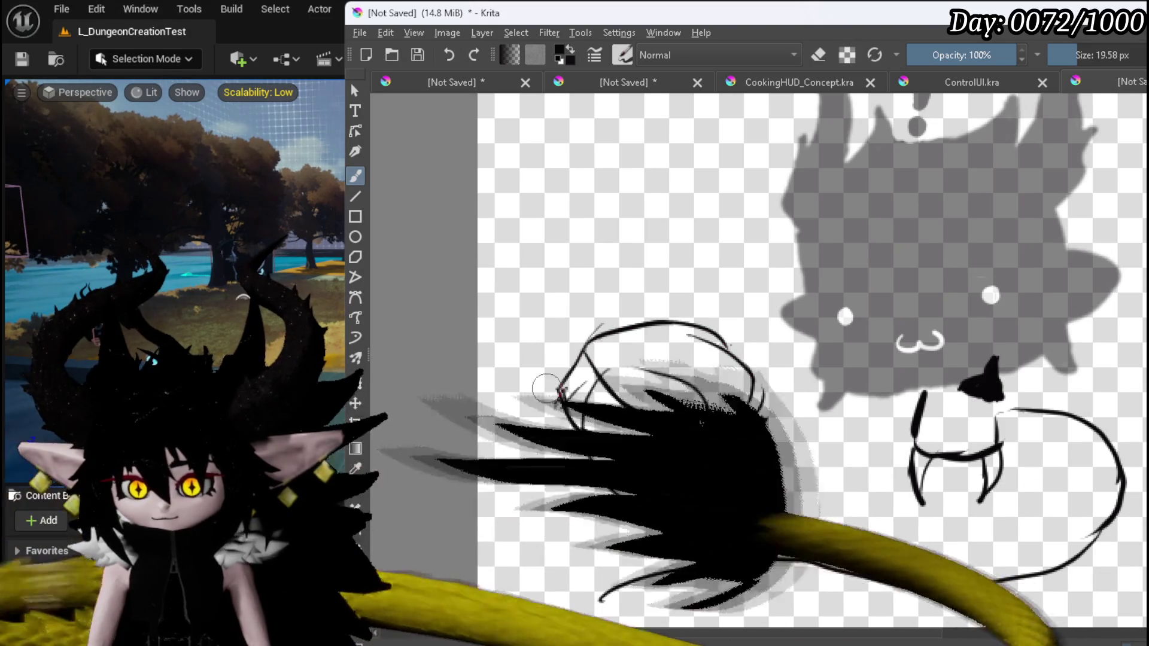
left_click_drag(572, 467, 493, 400)
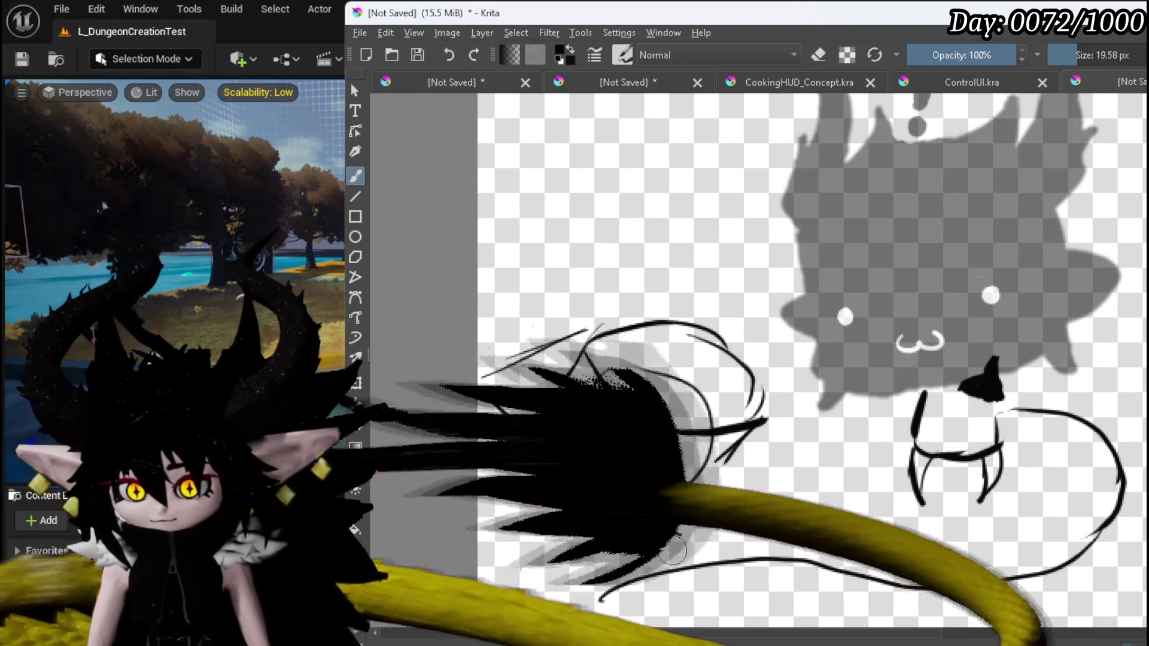
left_click_drag(688, 528, 785, 470)
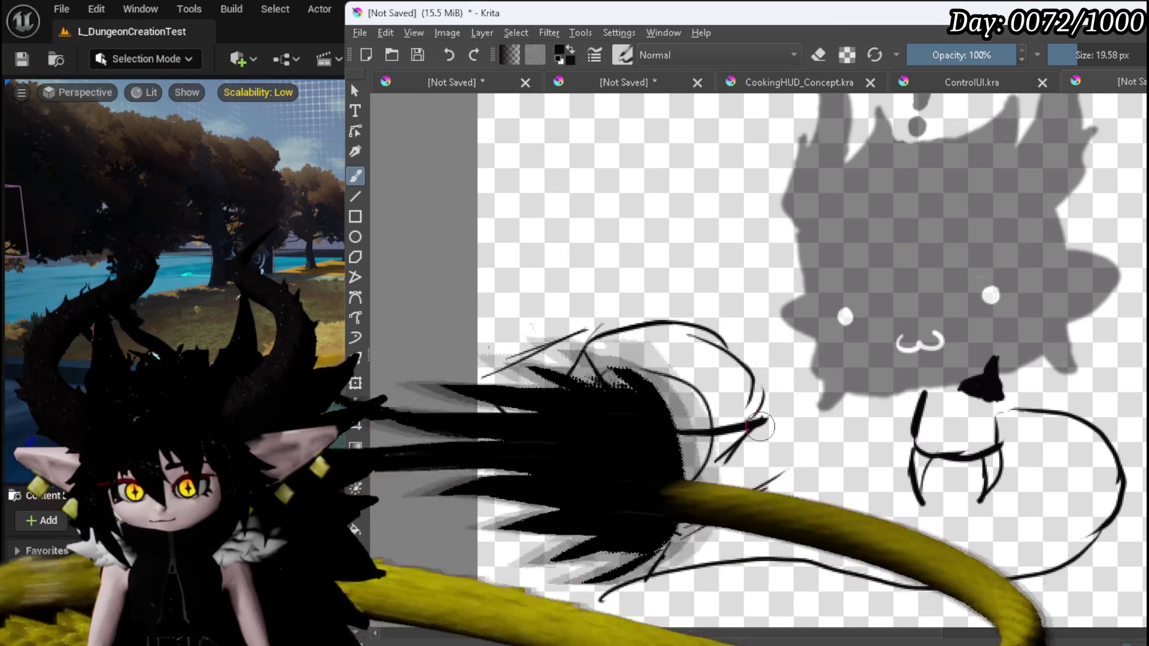
left_click_drag(632, 453, 713, 472)
left_click_drag(797, 468, 771, 522)
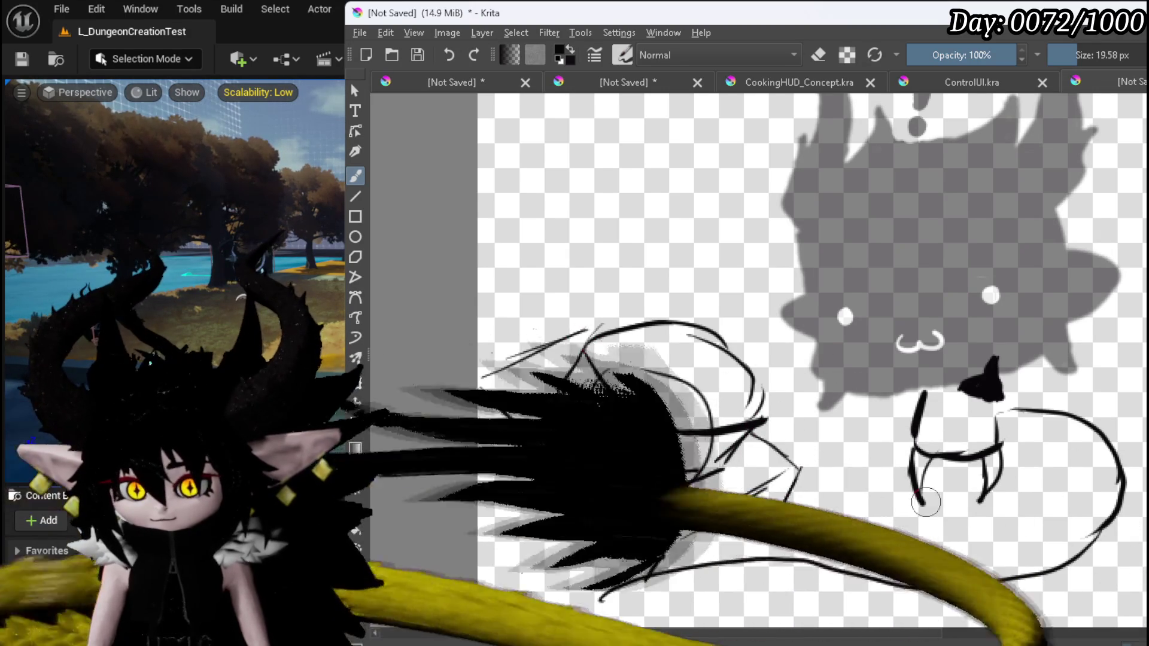
Erase the small hatch marks left of the circle, then return to the brush.
key("e")
left_click_drag(600, 429, 563, 392)
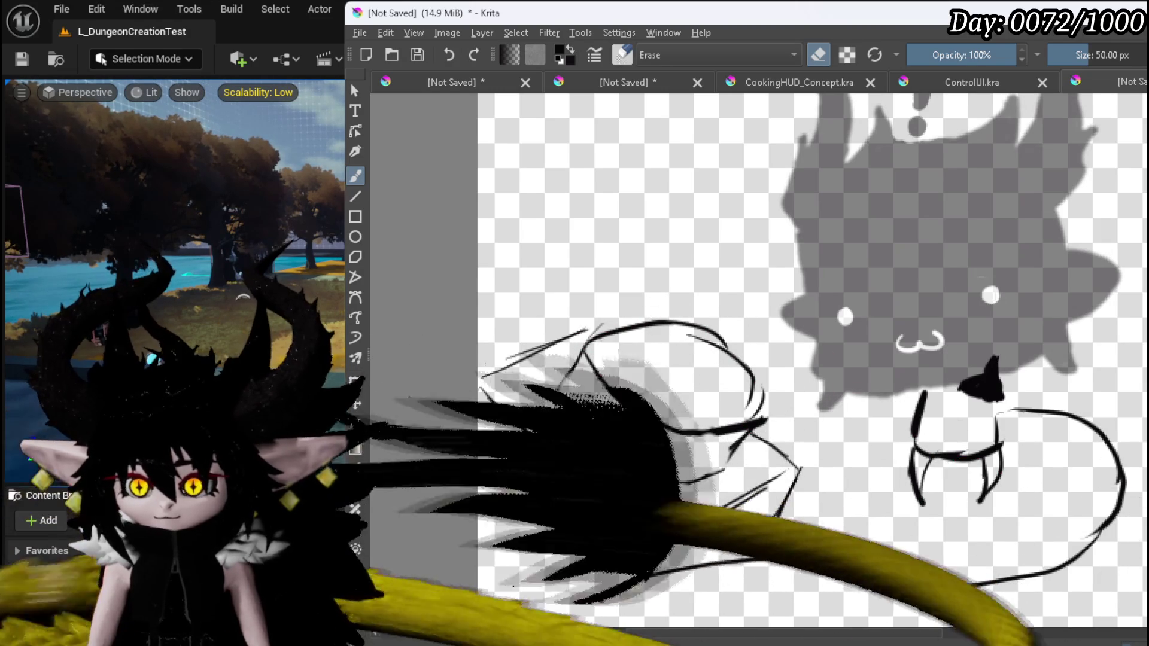
key("e")
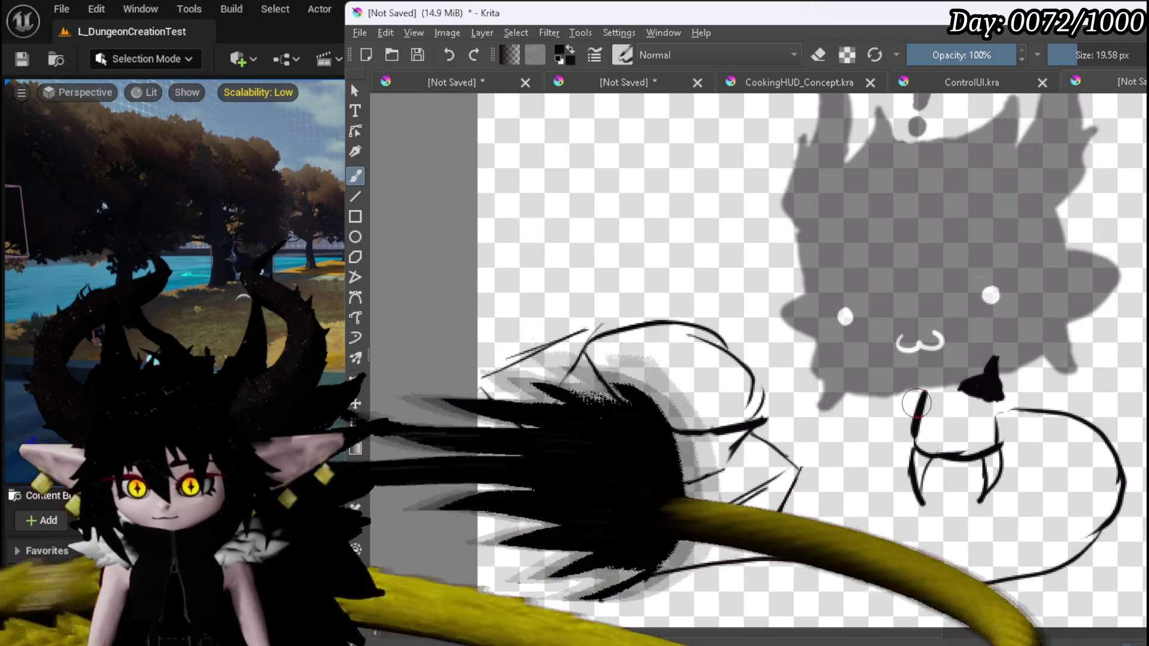
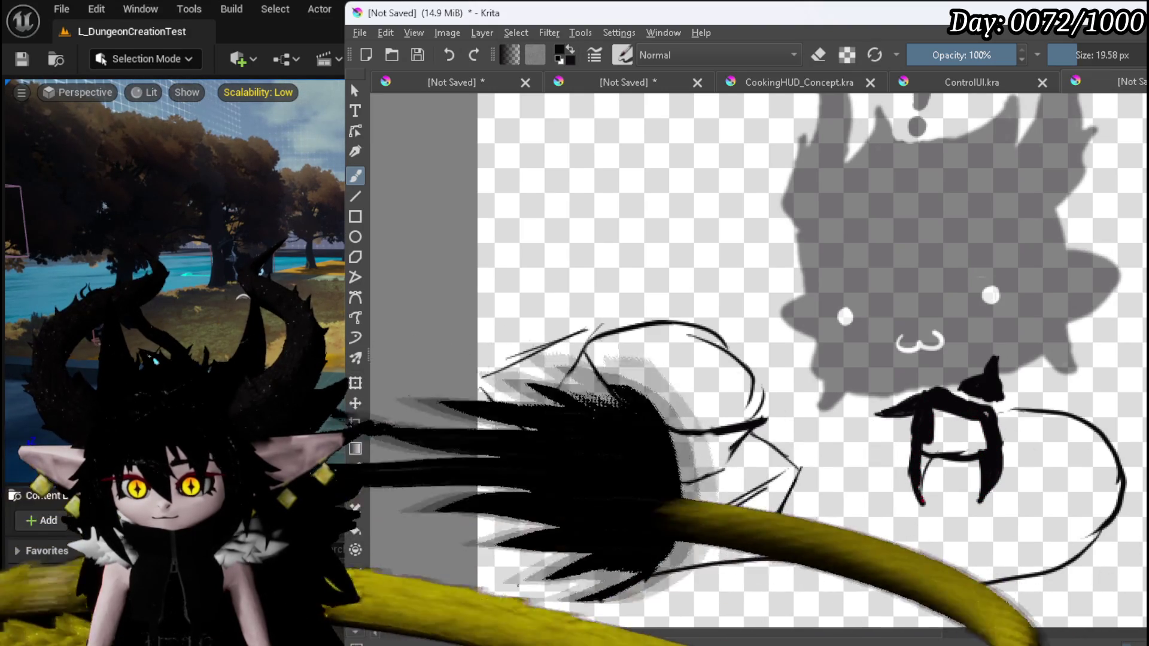
Thicken the left leg, fill the body between the legs and join it to a thickened black tail.
left_click_drag(919, 454, 922, 498)
mouse_move(931, 445)
left_mouse_down()
mouse_move(981, 458)
mouse_move(984, 422)
mouse_move(939, 428)
mouse_move(941, 437)
left_mouse_up()
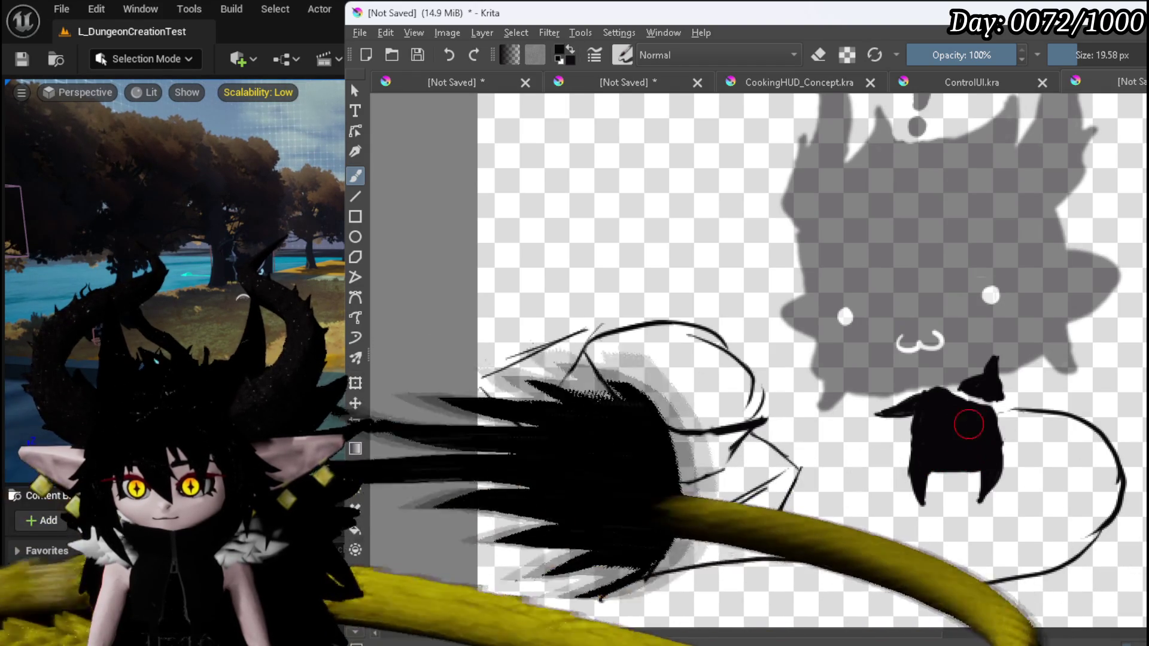
mouse_move(991, 422)
left_mouse_down()
mouse_move(1077, 437)
mouse_move(999, 450)
mouse_move(1077, 439)
mouse_move(1039, 421)
mouse_move(1111, 492)
left_mouse_up()
mouse_move(1077, 549)
left_mouse_down()
mouse_move(1026, 586)
mouse_move(814, 566)
left_mouse_up()
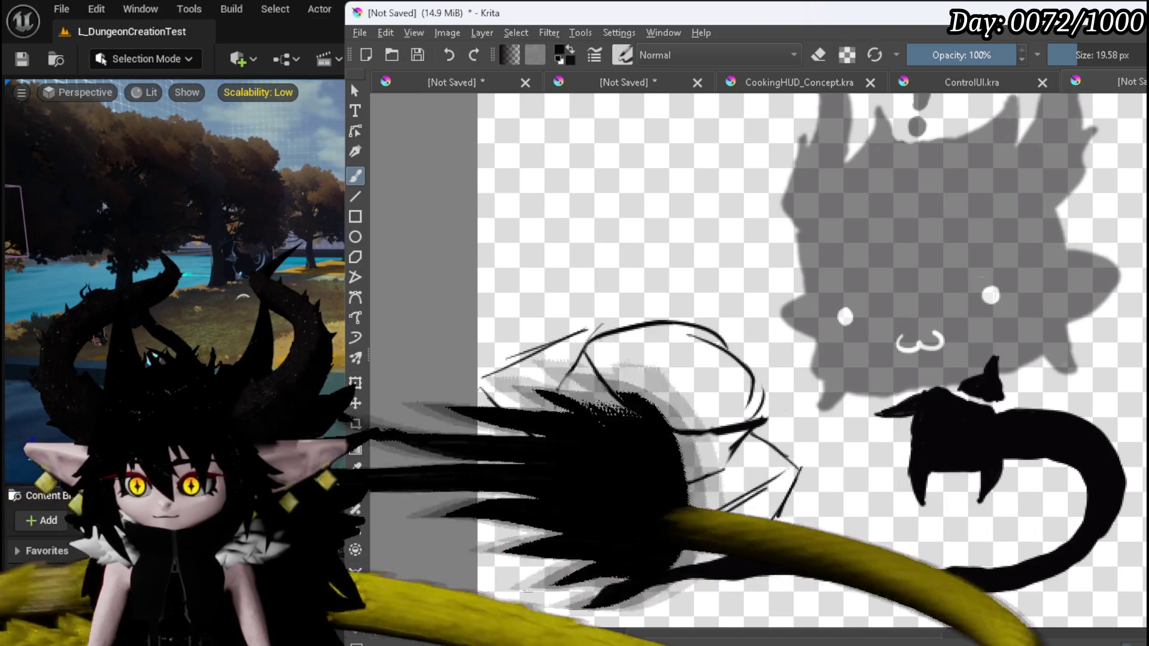
Extend the upper-right wing stroke, add jagged spikes on the right edge and a hooked tip.
left_click_drag(1084, 227, 1100, 233)
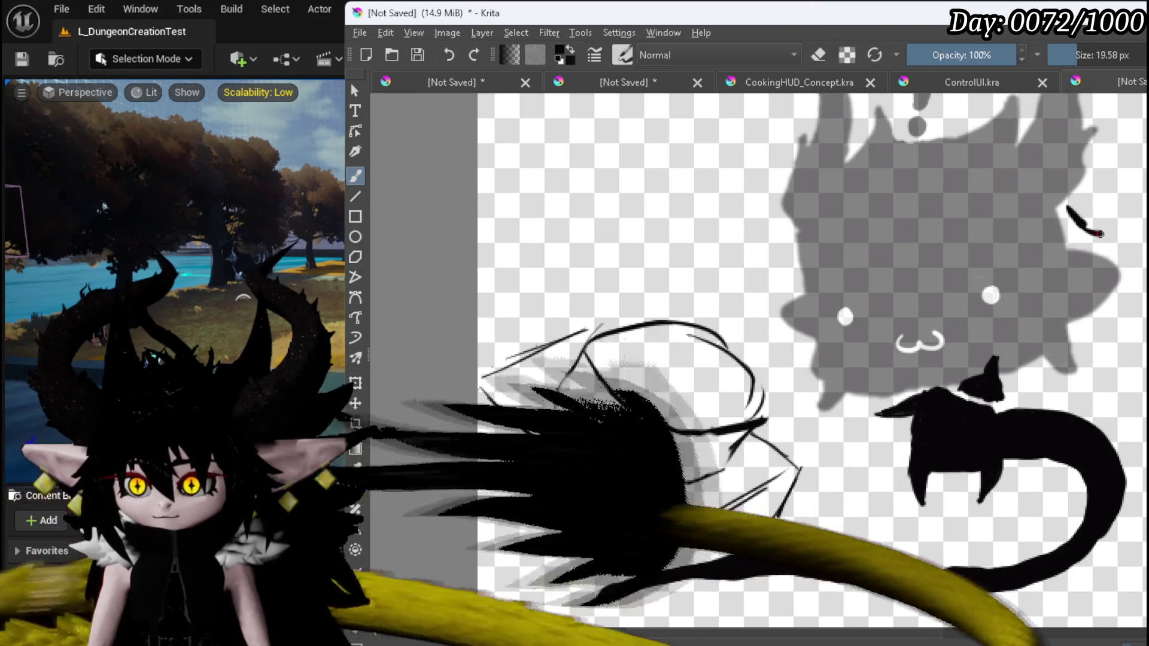
mouse_move(1123, 323)
left_mouse_down()
mouse_move(1142, 353)
mouse_move(1135, 393)
left_mouse_up()
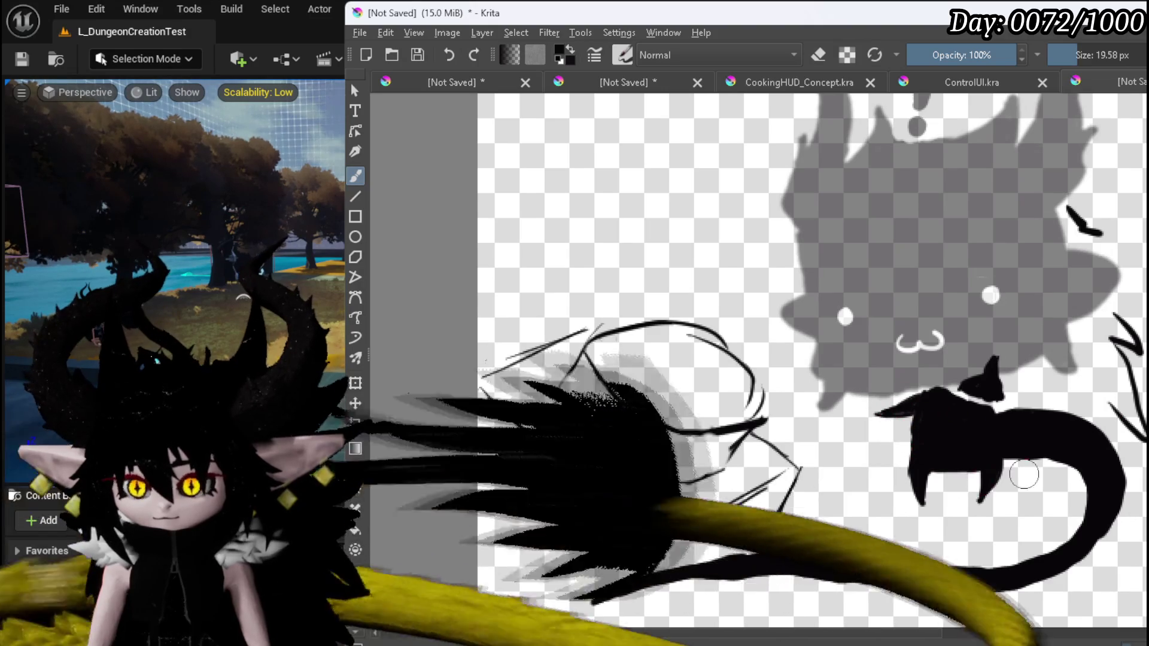
left_click_drag(1044, 477, 1074, 486)
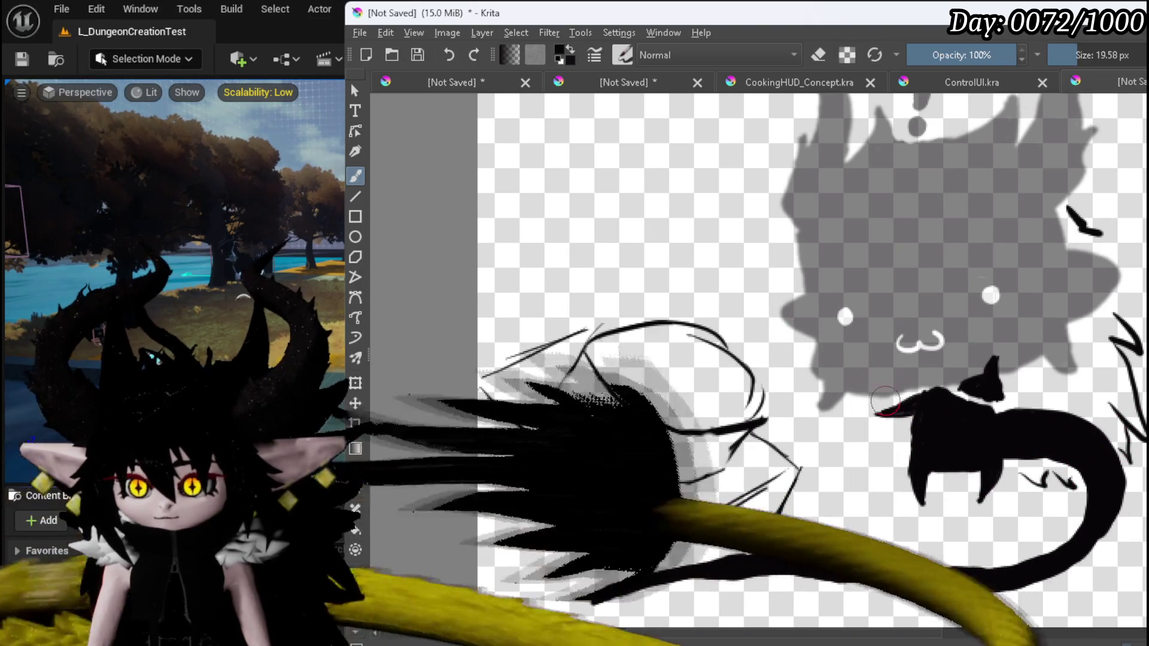
Toggle the eraser on and back to painting, then zoom out to check the drawing.
key("e")
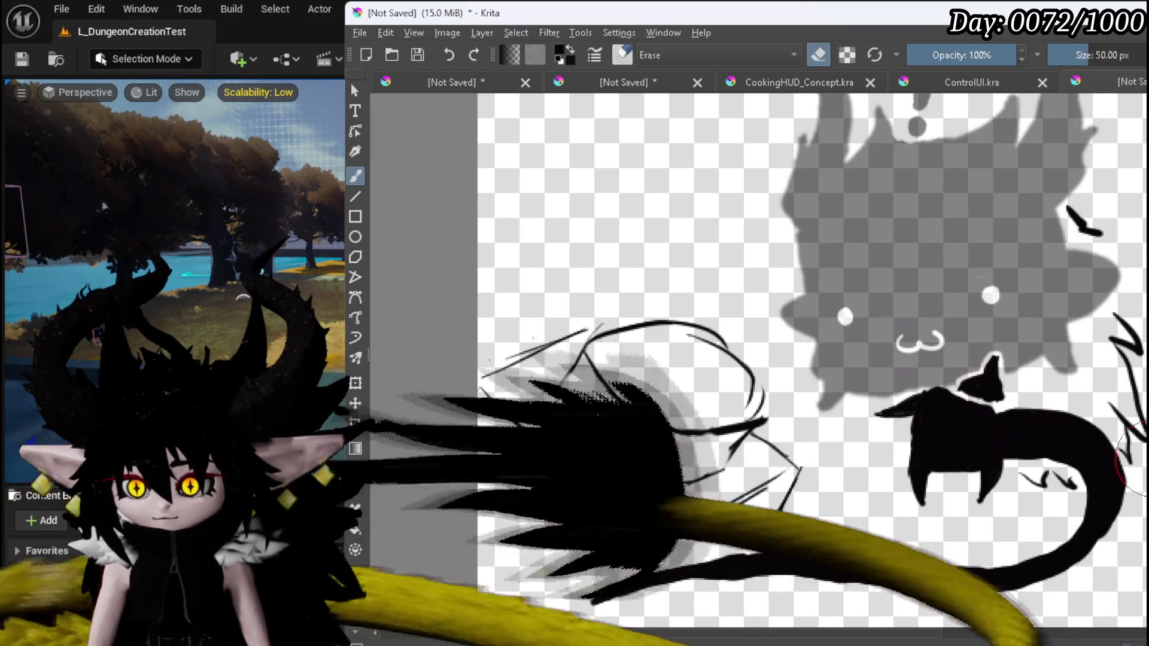
key("e")
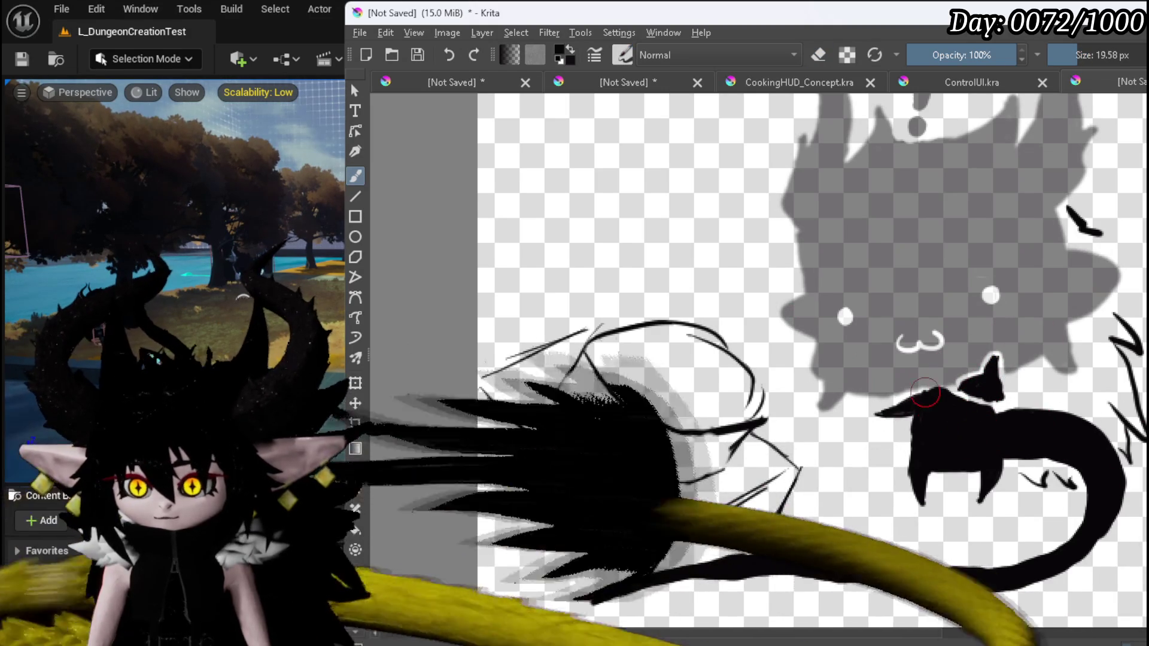
scroll(926, 348, "down", 2)
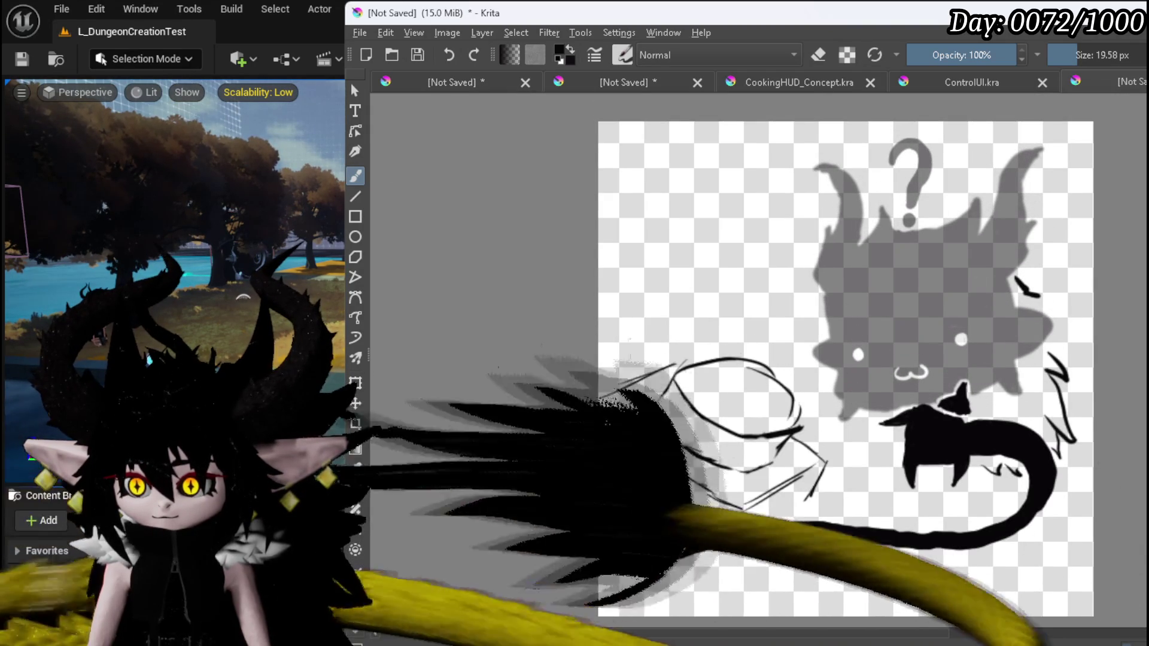
Erase and redraw the ellipse's top line, then extend its left side downward.
key("e")
left_click_drag(757, 359, 723, 353)
key("e")
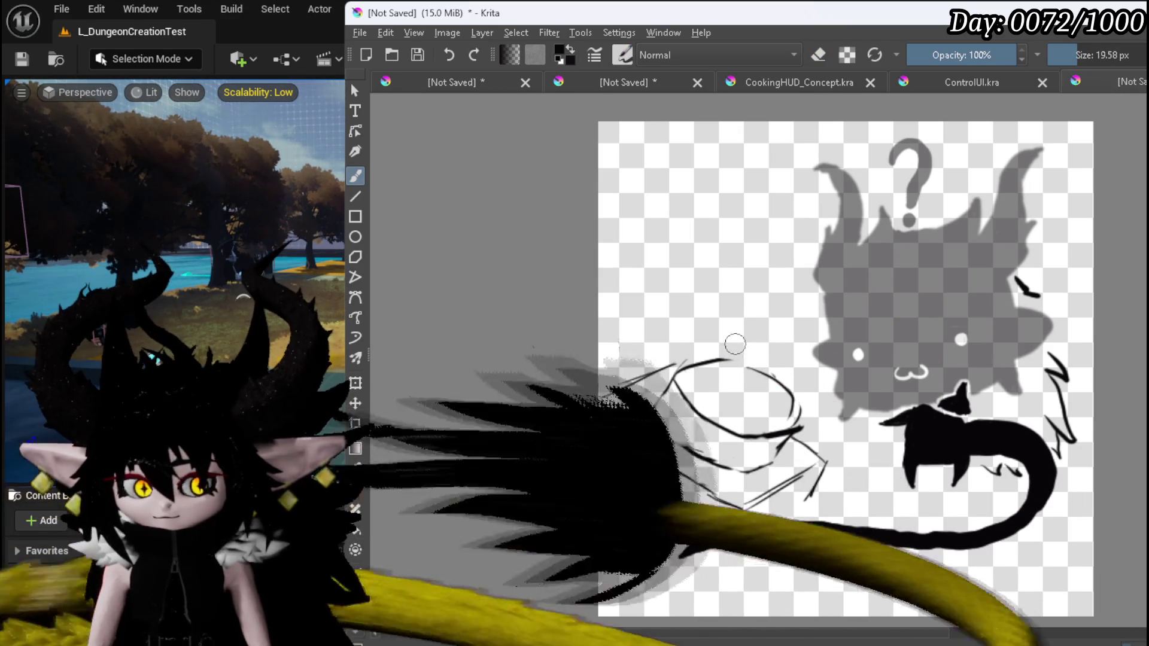
left_click_drag(740, 362, 782, 385)
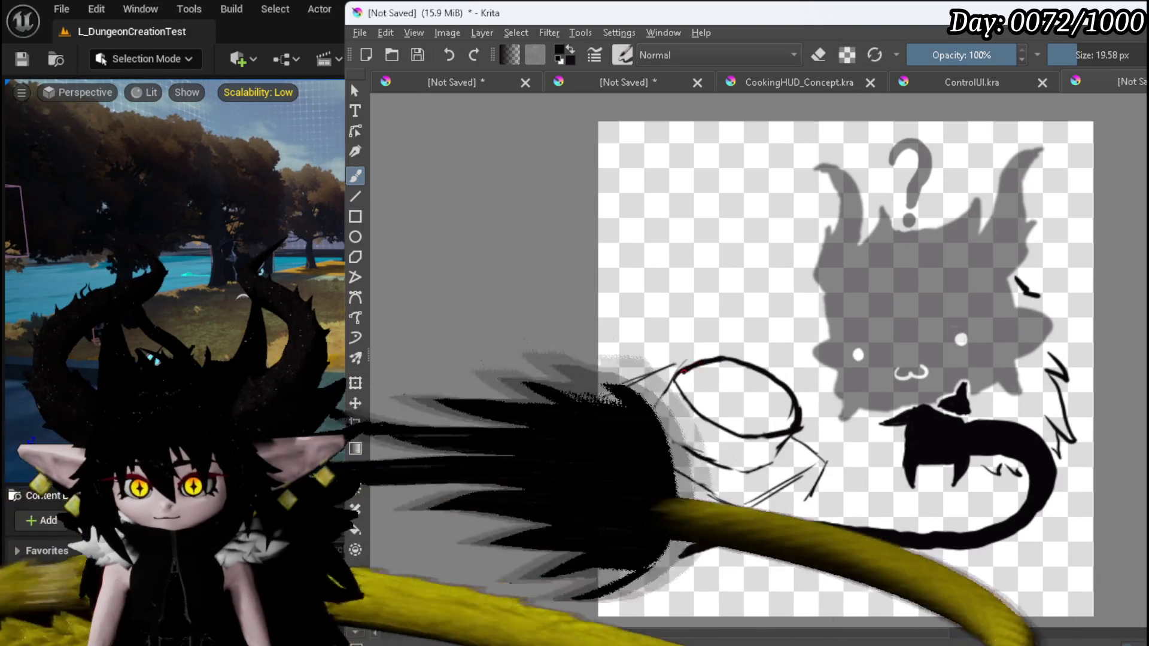
left_click_drag(654, 411, 689, 452)
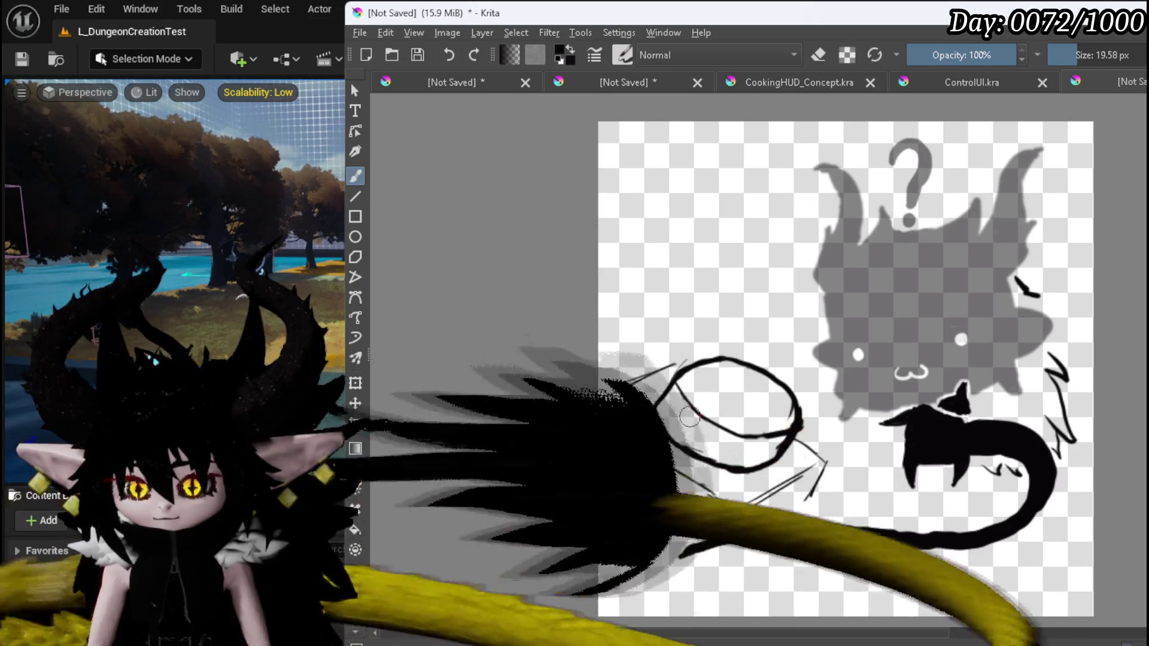
Paint a thick black base under the button, thicken the circle's edges, and draw the first motion mark above.
left_click_drag(595, 413, 730, 507)
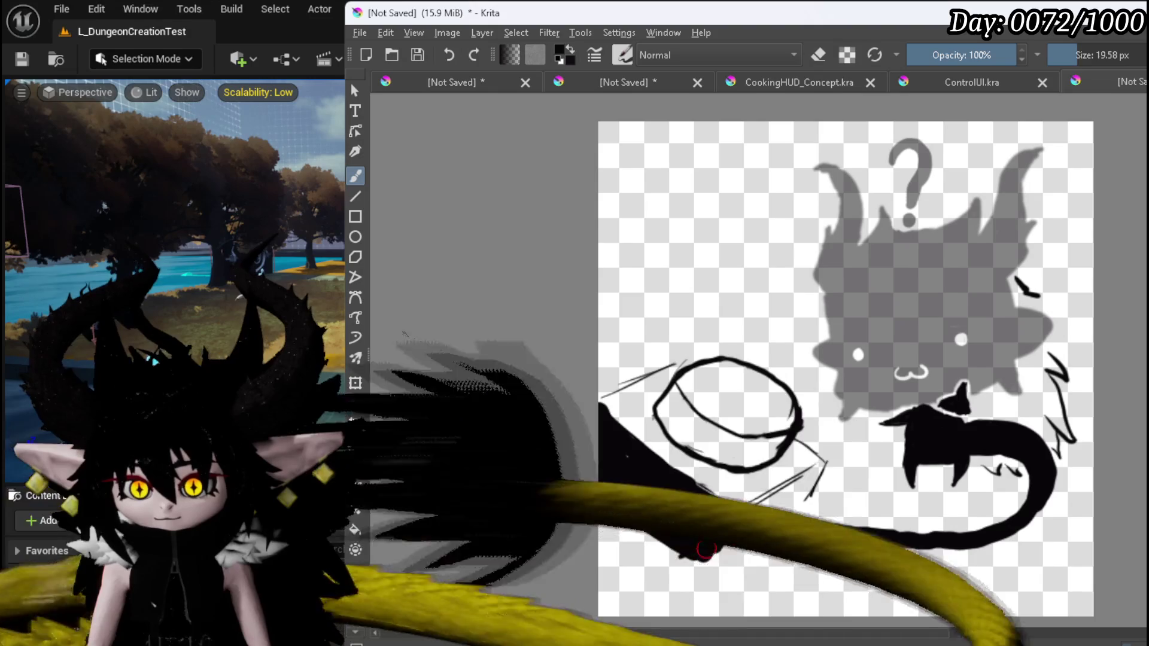
mouse_move(626, 398)
left_mouse_down()
mouse_move(603, 405)
mouse_move(671, 366)
mouse_move(619, 408)
mouse_move(644, 417)
left_mouse_up()
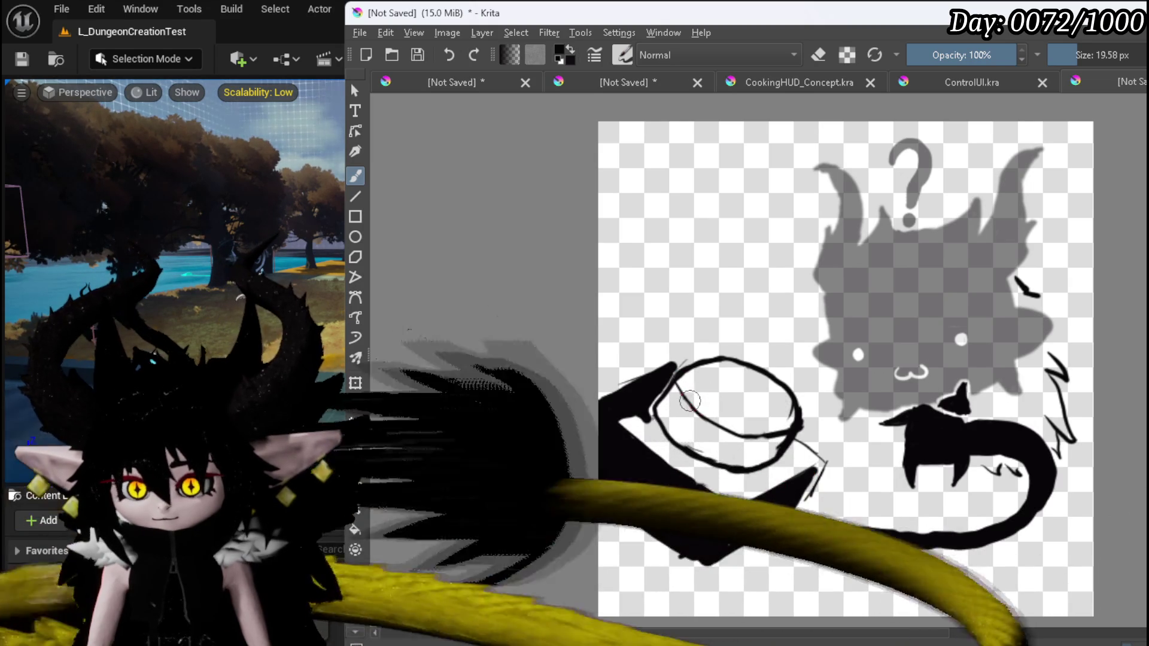
left_click_drag(655, 410, 671, 432)
left_click_drag(724, 460, 778, 451)
left_click_drag(718, 421, 737, 431)
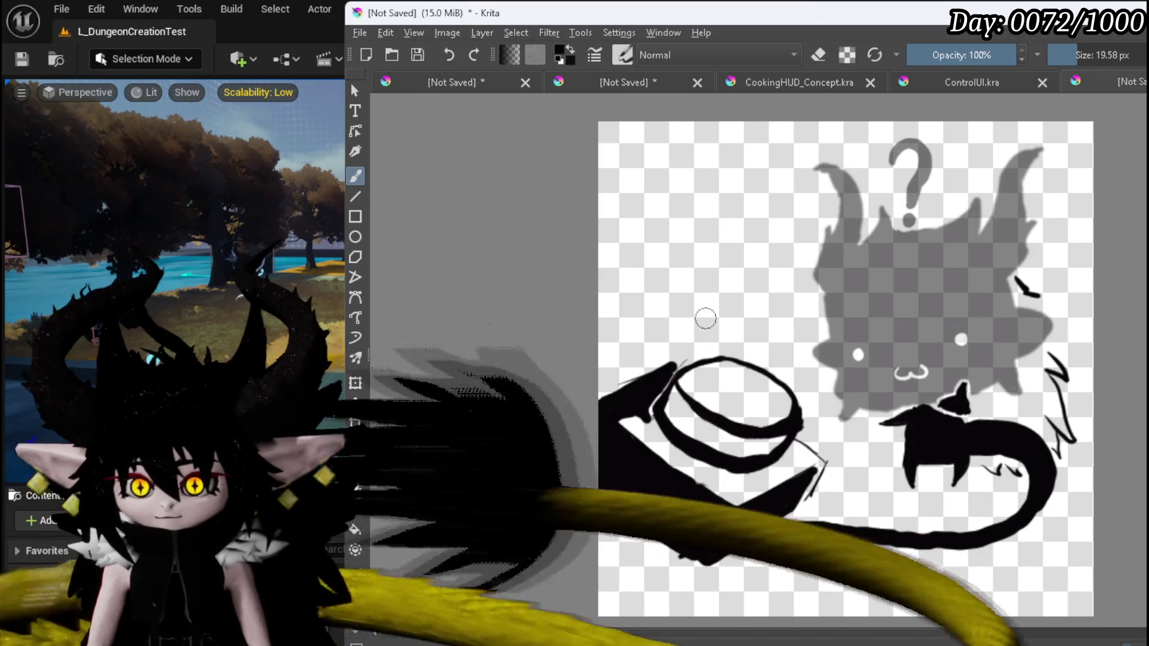
mouse_move(701, 326)
left_mouse_down()
mouse_move(712, 330)
mouse_move(714, 305)
left_mouse_up()
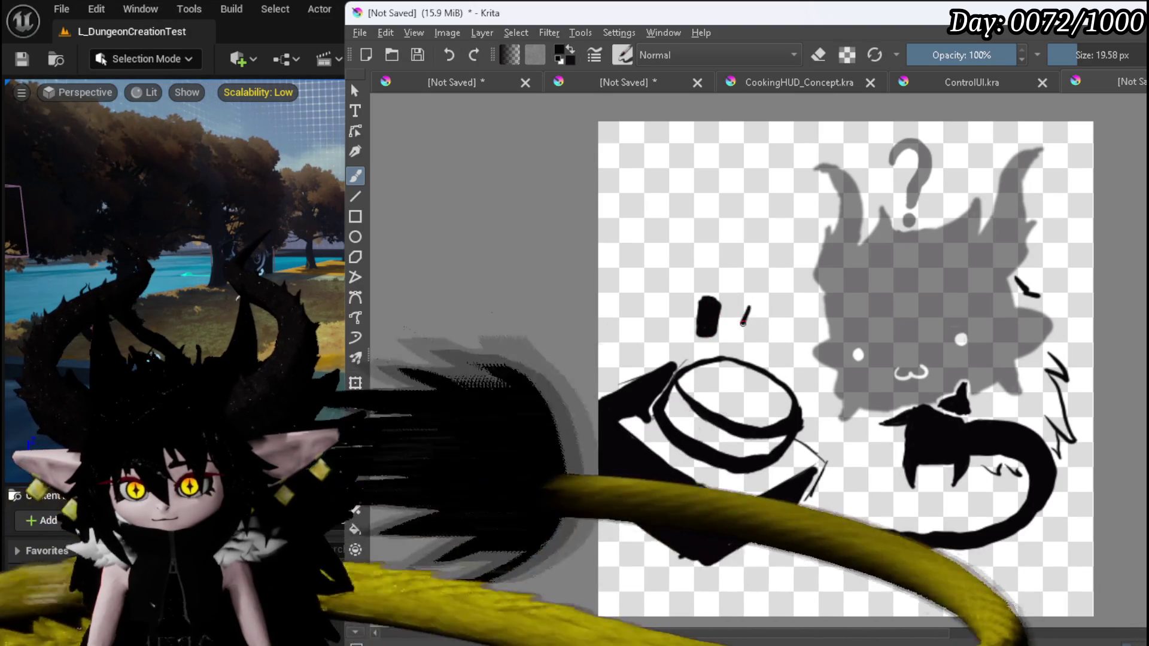
Add two more dashes above the button, then rotate the button drawing slightly clockwise and nudge it down-left.
mouse_move(745, 330)
left_mouse_down()
mouse_move(754, 333)
mouse_move(743, 334)
left_mouse_up()
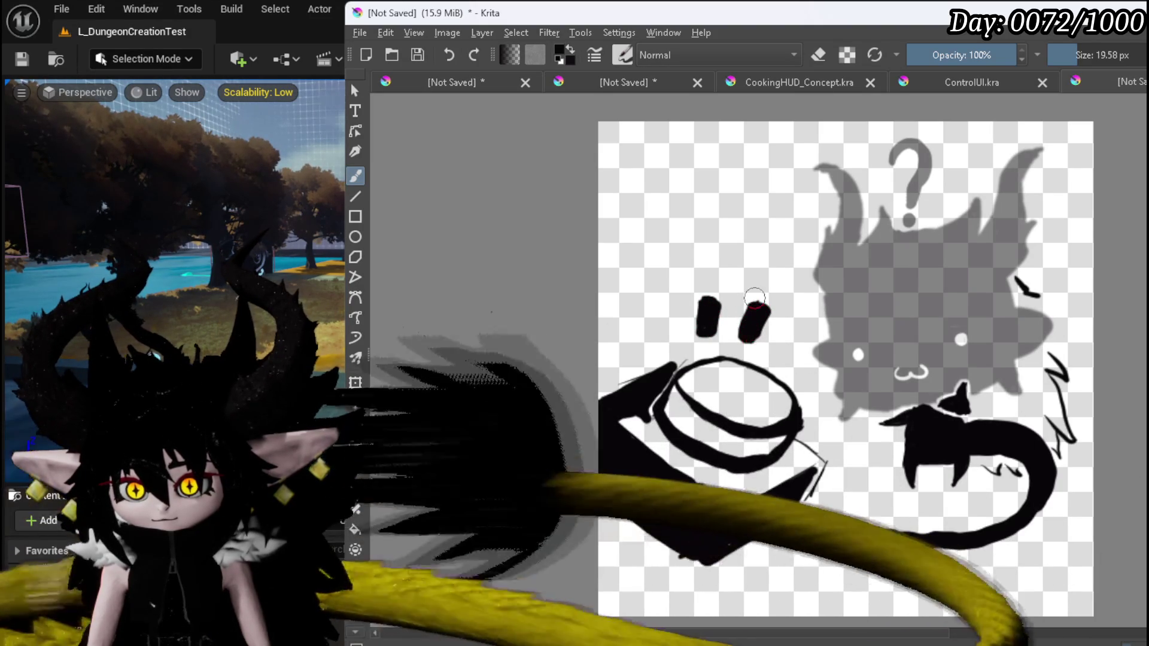
mouse_move(799, 328)
left_mouse_down()
mouse_move(781, 350)
mouse_move(799, 336)
left_mouse_up()
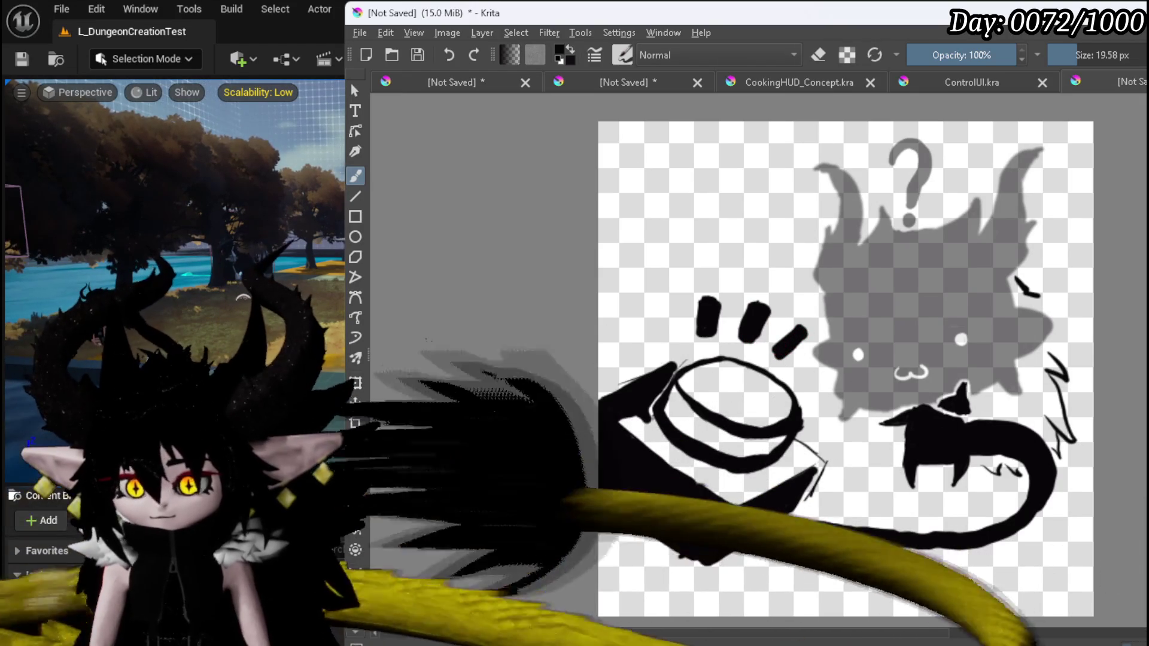
key("ctrl+t")
mouse_move(452, 402)
left_mouse_down()
mouse_move(748, 474)
mouse_move(764, 461)
mouse_move(843, 538)
mouse_move(990, 443)
mouse_move(604, 550)
mouse_move(761, 464)
left_mouse_up()
key("Return")
mouse_move(773, 475)
left_mouse_down()
mouse_move(747, 455)
mouse_move(736, 467)
mouse_move(764, 487)
left_mouse_up()
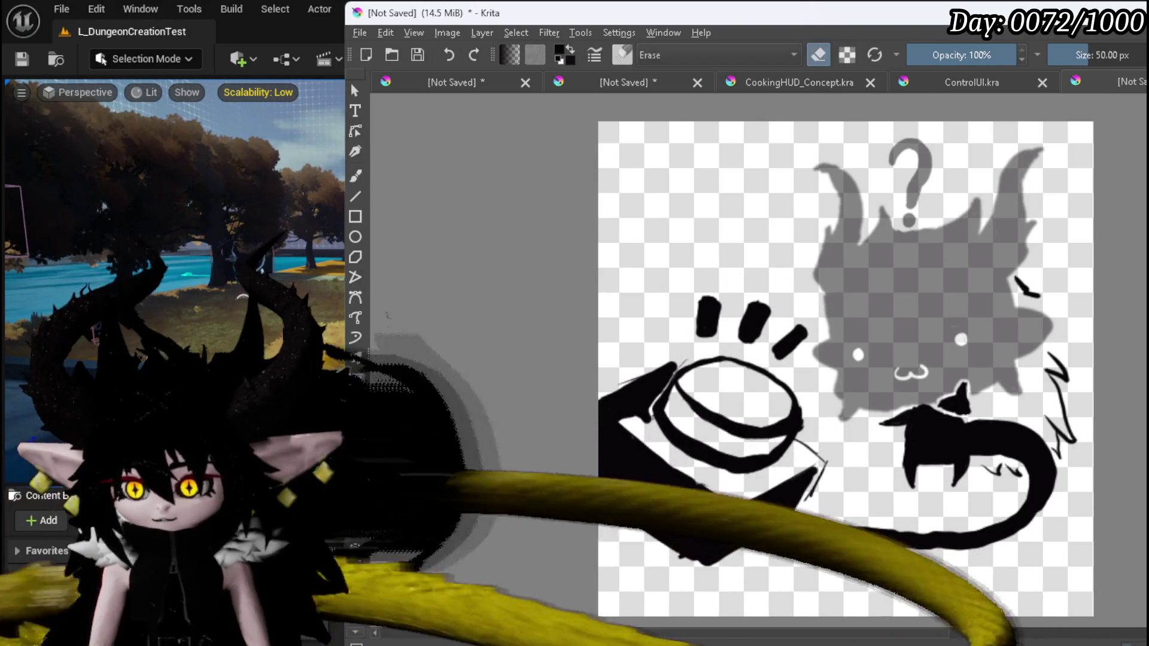
Erase a strip along the button's left edge and the tail's left end, then redraw a tapered tail tip.
key("e")
left_click(355, 177)
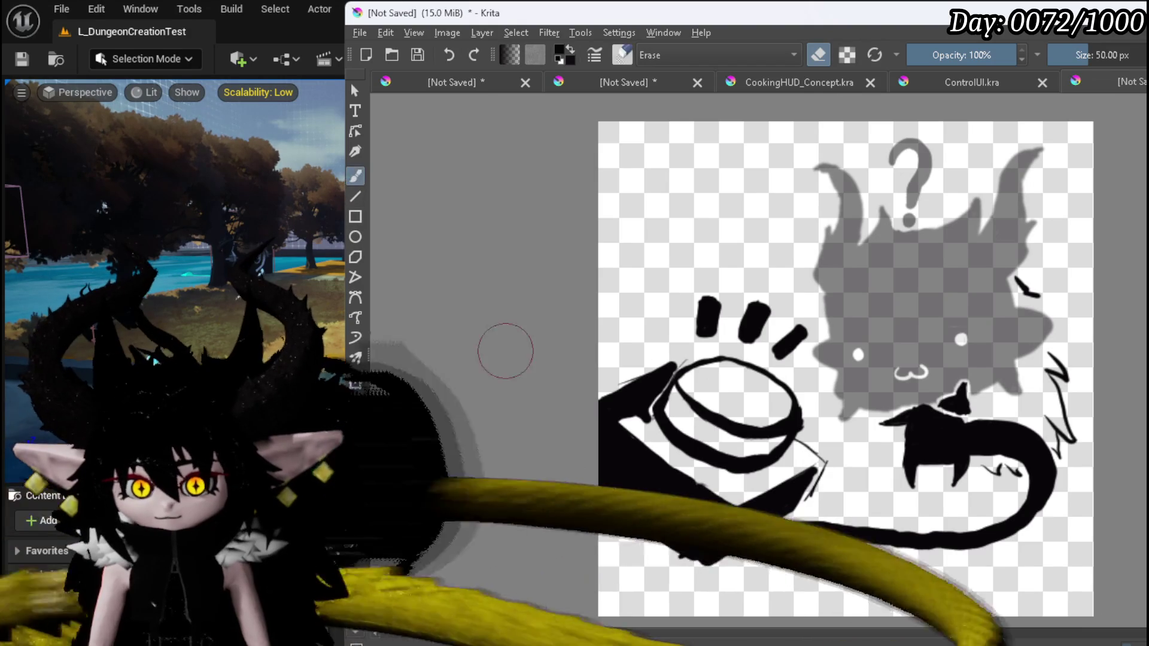
left_click_drag(590, 380, 578, 488)
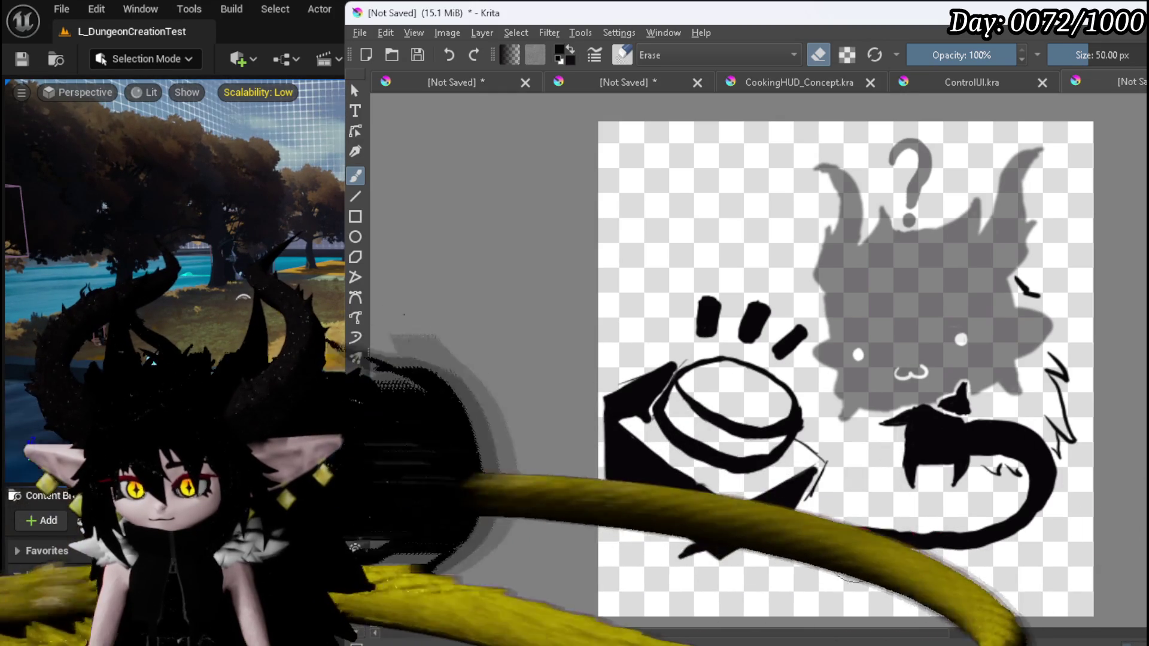
left_click_drag(826, 526, 889, 538)
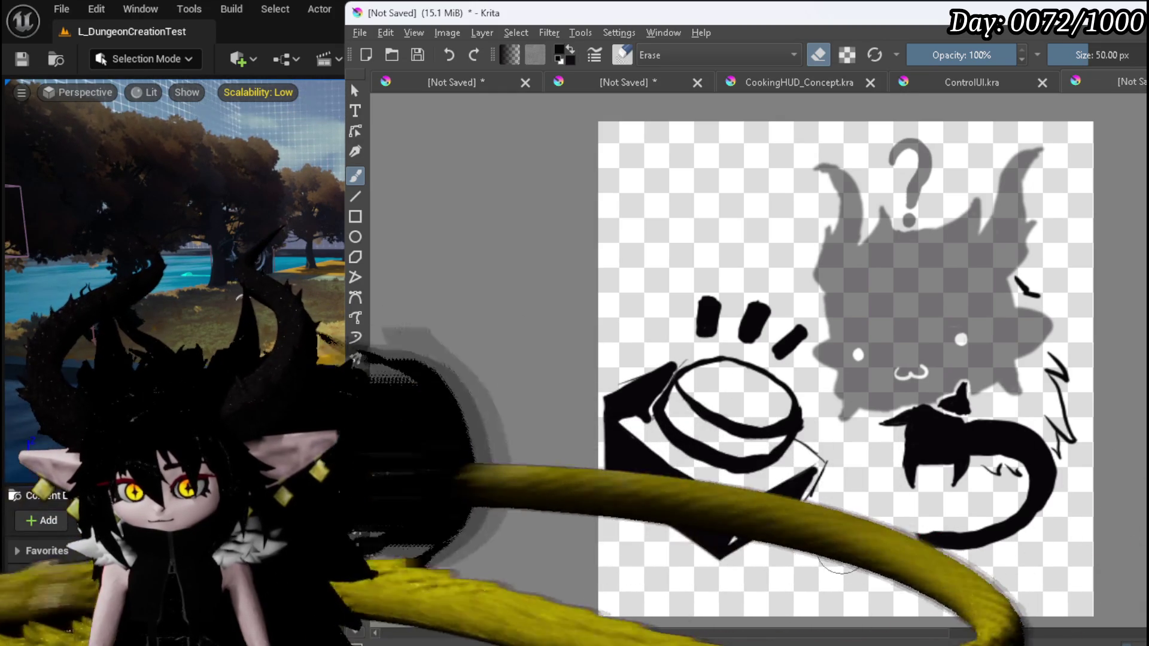
key("e")
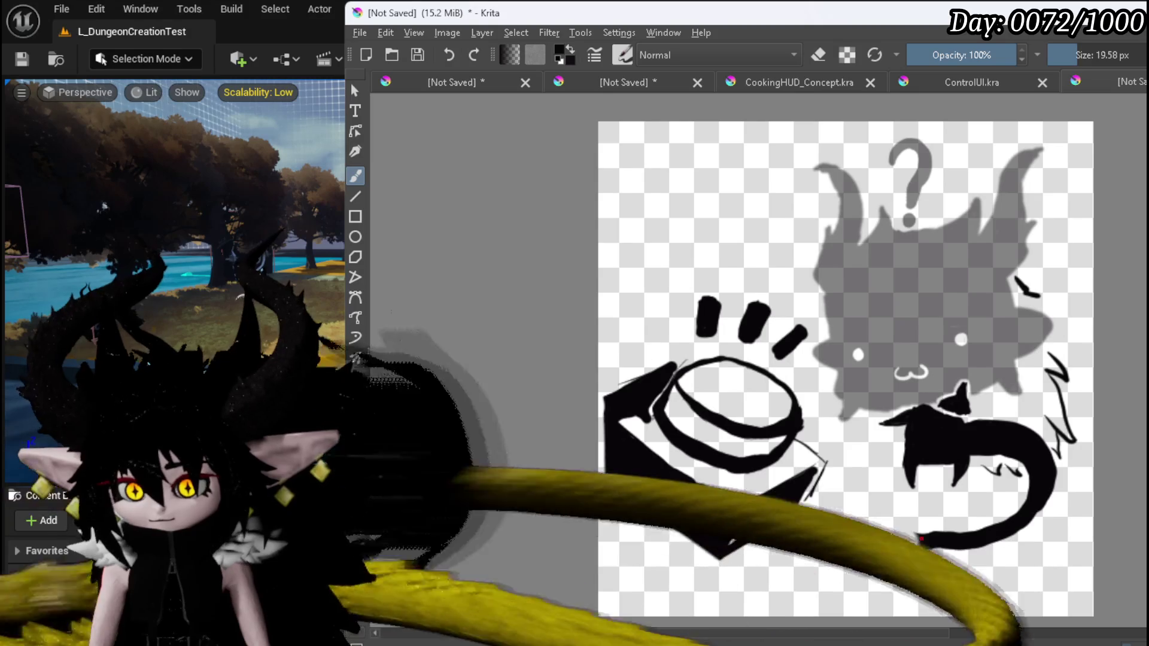
mouse_move(922, 541)
left_mouse_down()
mouse_move(888, 521)
mouse_move(925, 544)
left_mouse_up()
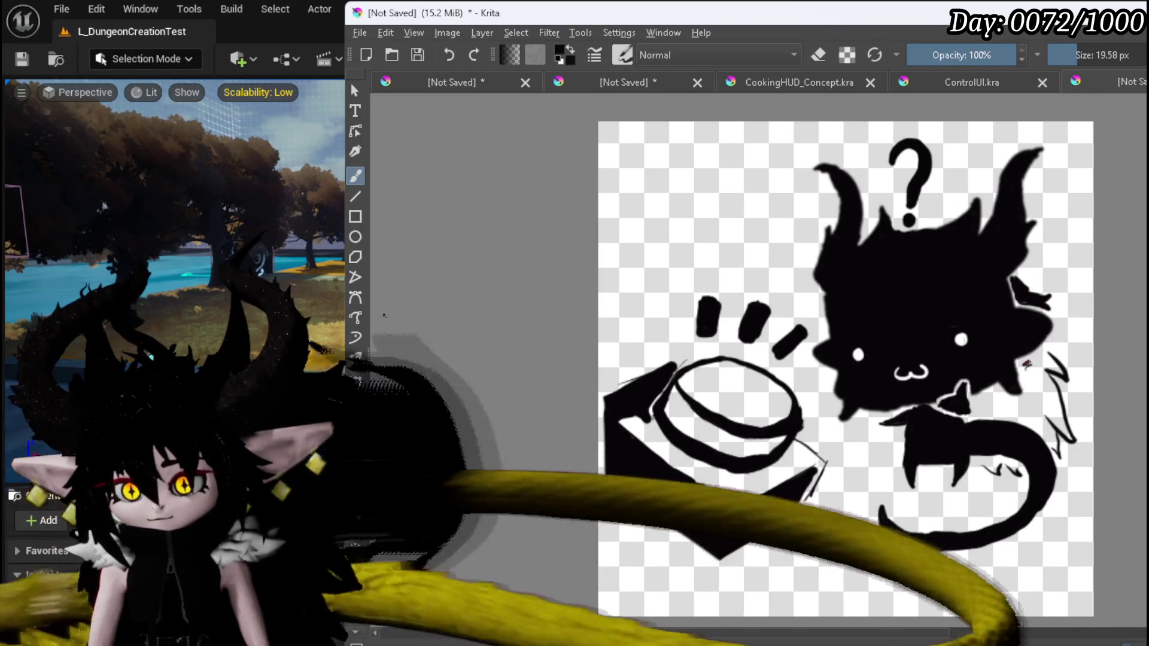
Paint the creature's right side solid black, then switch the brush to the eraser.
mouse_move(1024, 367)
left_mouse_down()
mouse_move(1054, 367)
mouse_move(1027, 364)
mouse_move(1039, 366)
left_mouse_up()
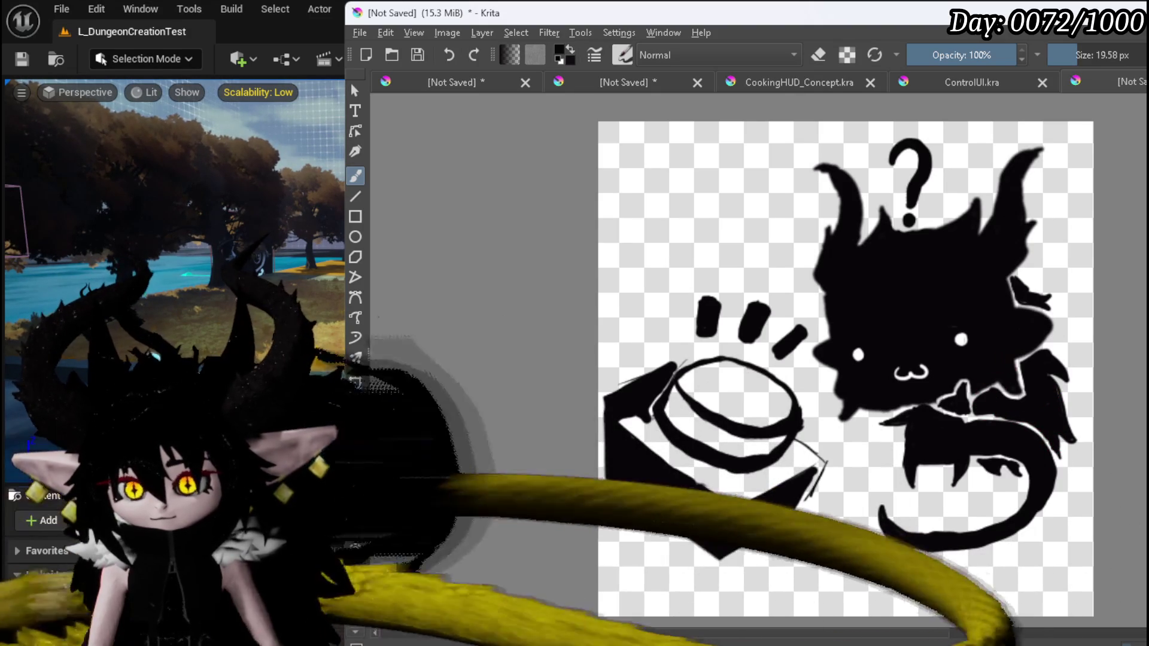
key("e")
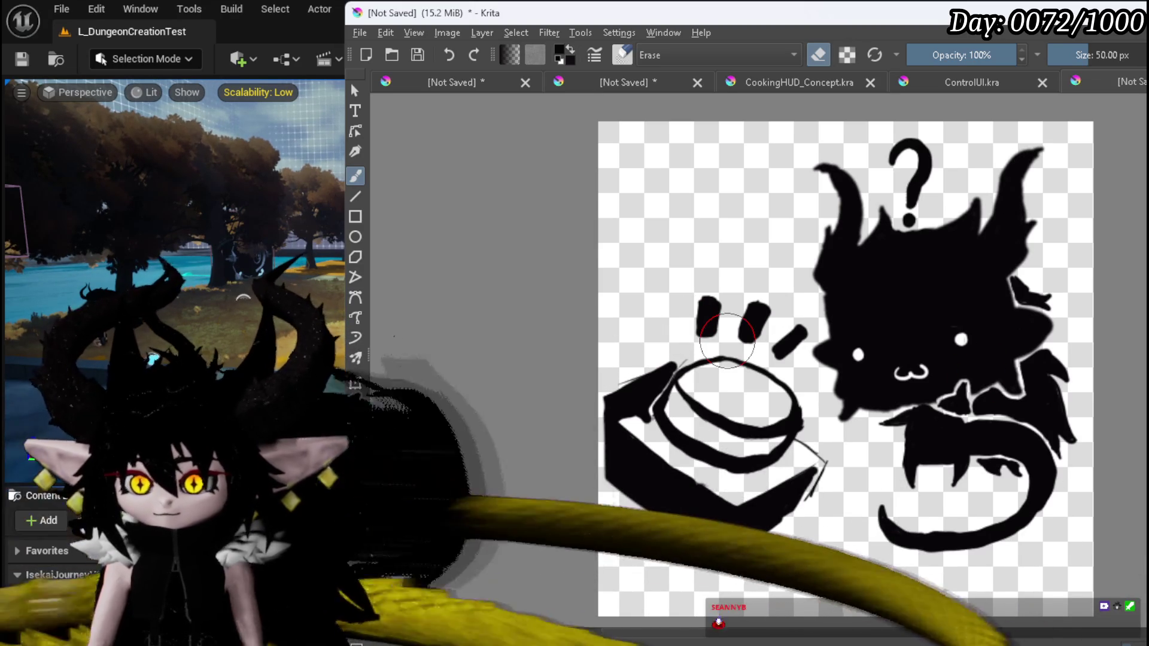
scroll(753, 271, "down", 2)
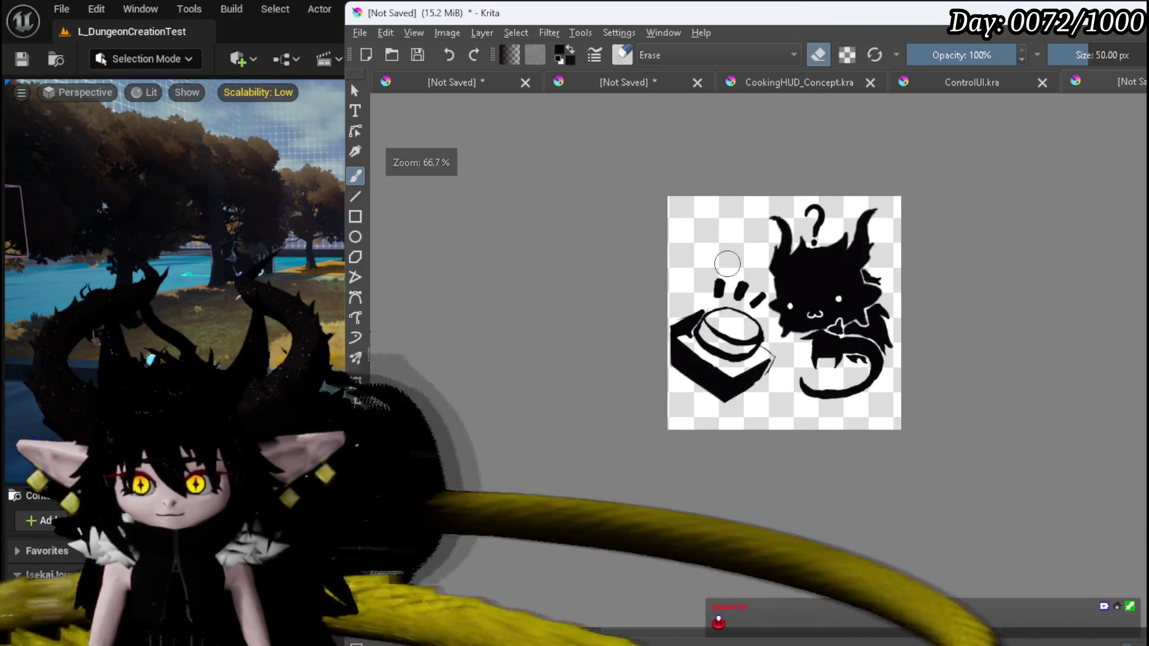
Zoom out to check the finished icon, then export it as a PNG image.
scroll(753, 271, "up", 1)
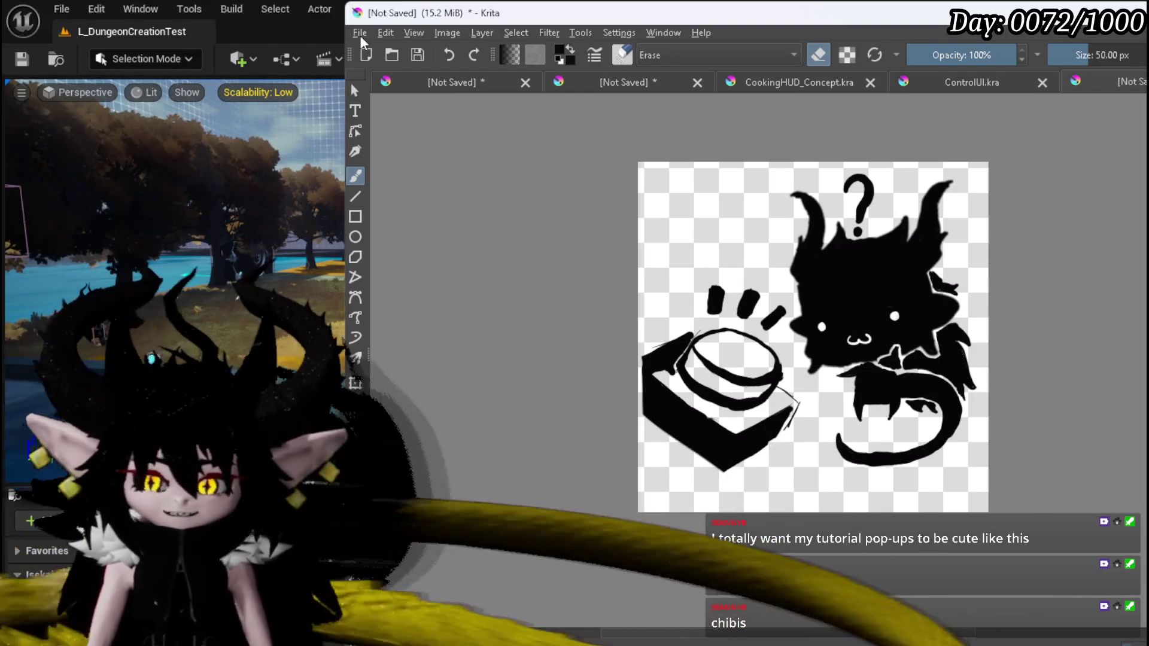
left_click(360, 37)
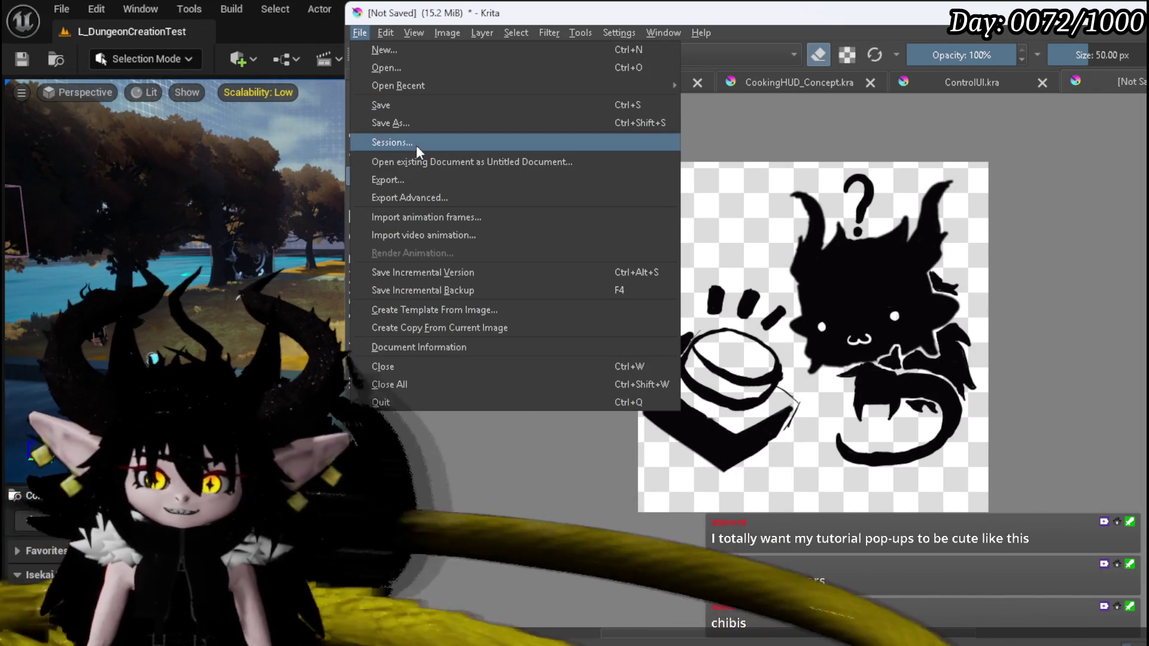
left_click(163, 134)
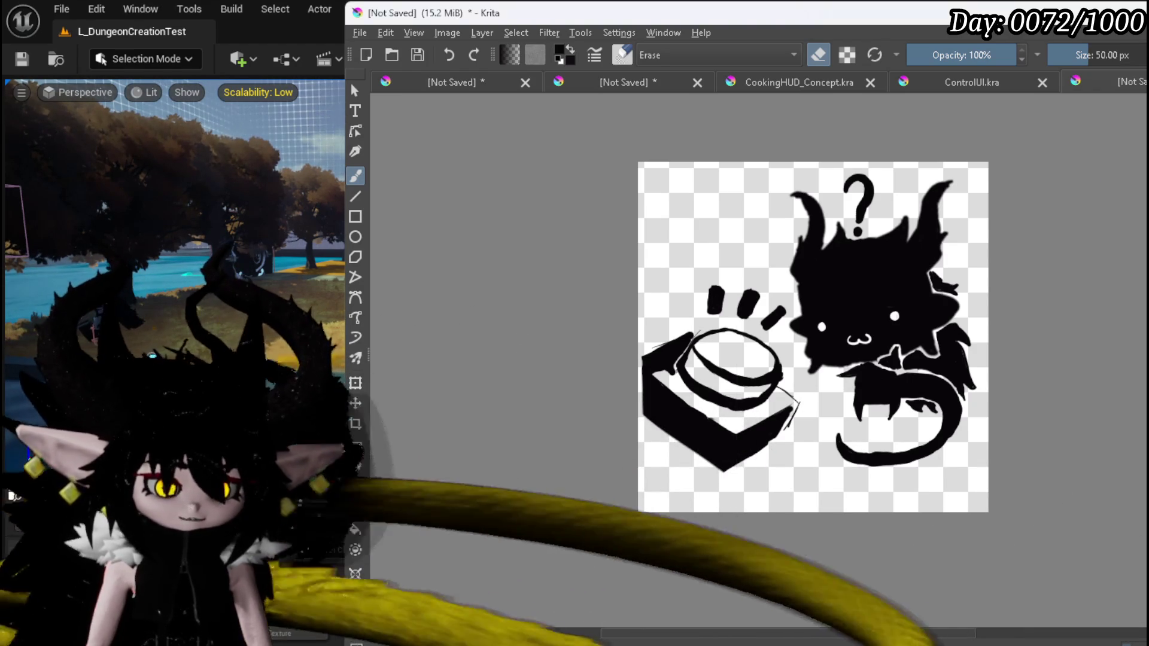
key("ctrl+shift+e")
left_click(999, 464)
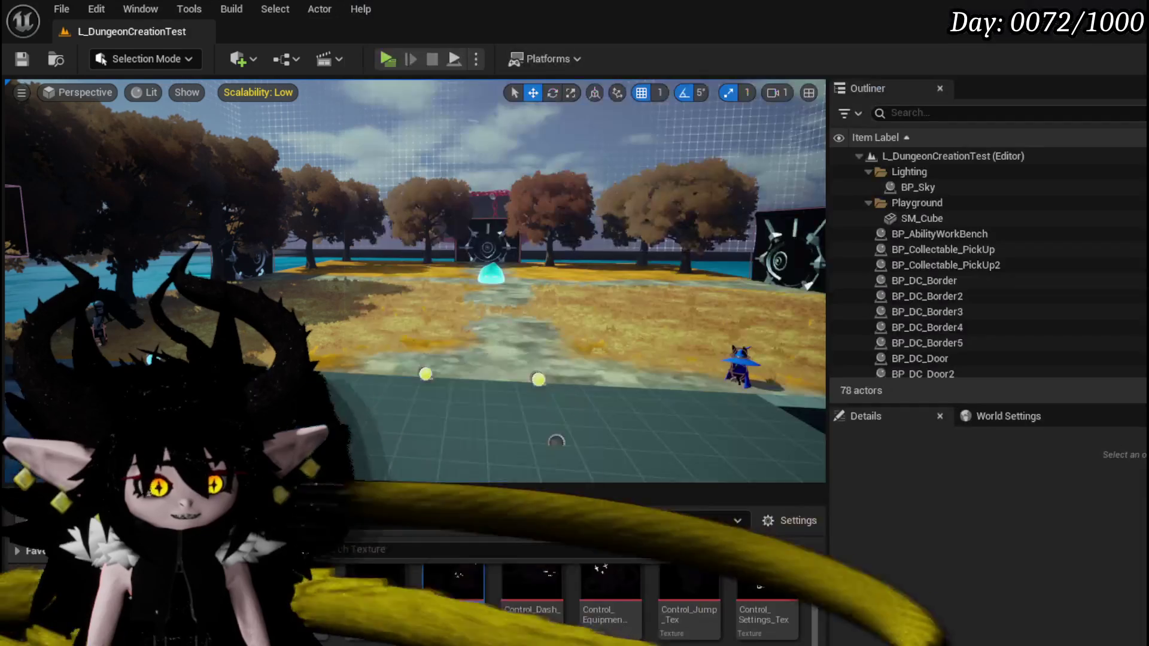
key("alt+Tab")
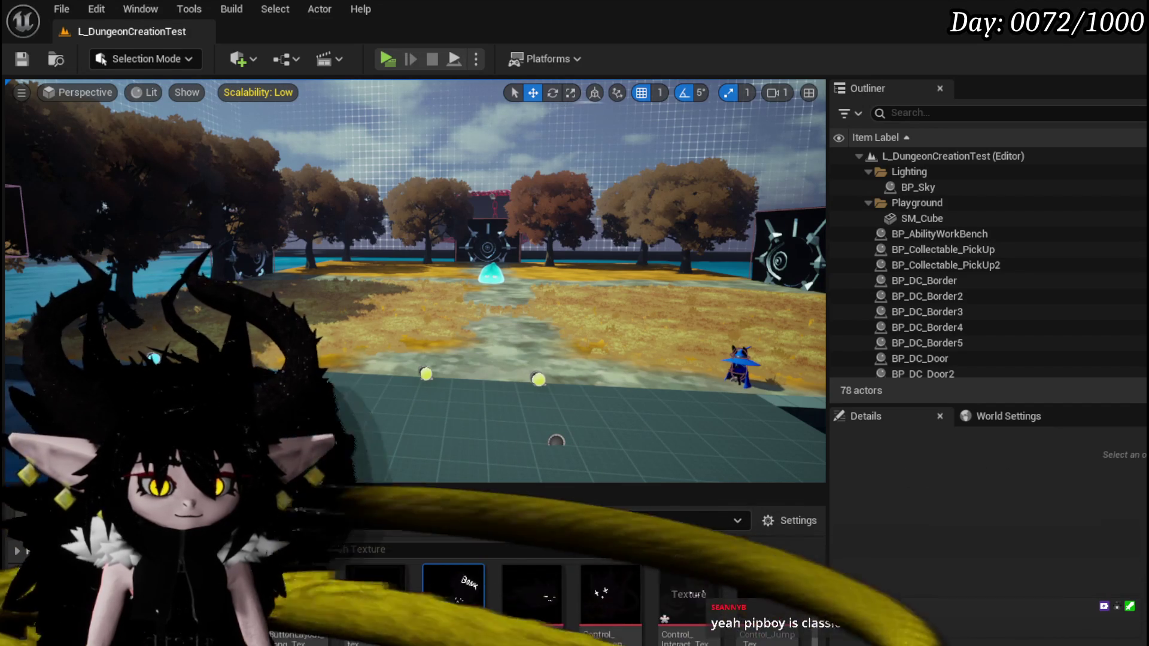
scroll(538, 598, "up", 1)
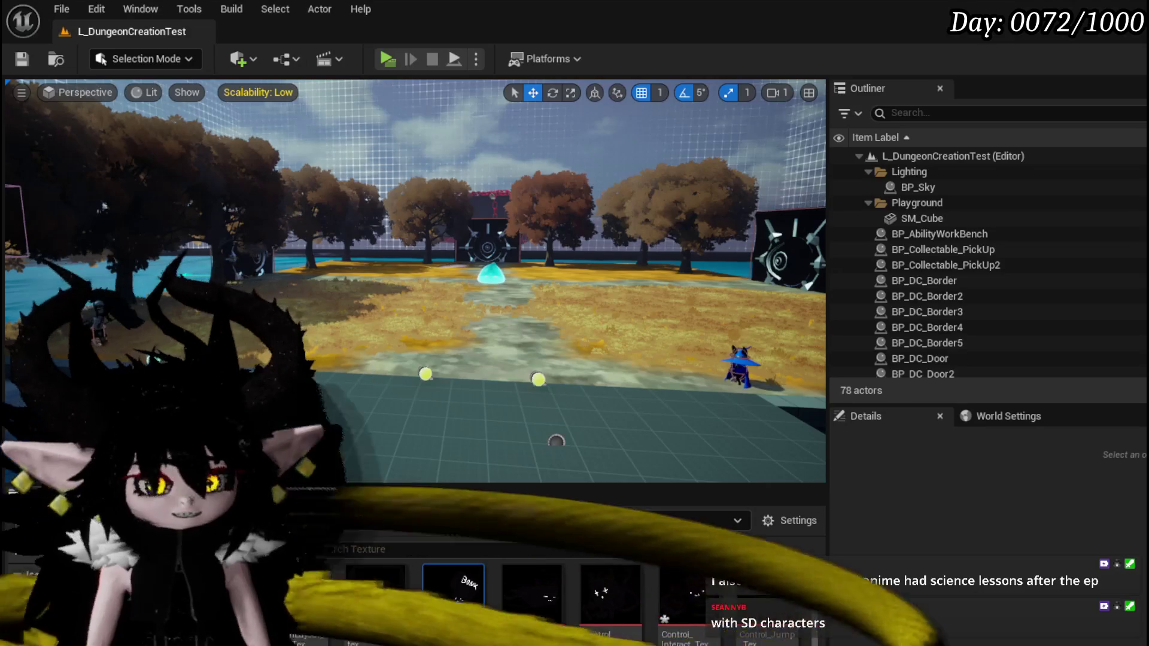
key("alt+Tab")
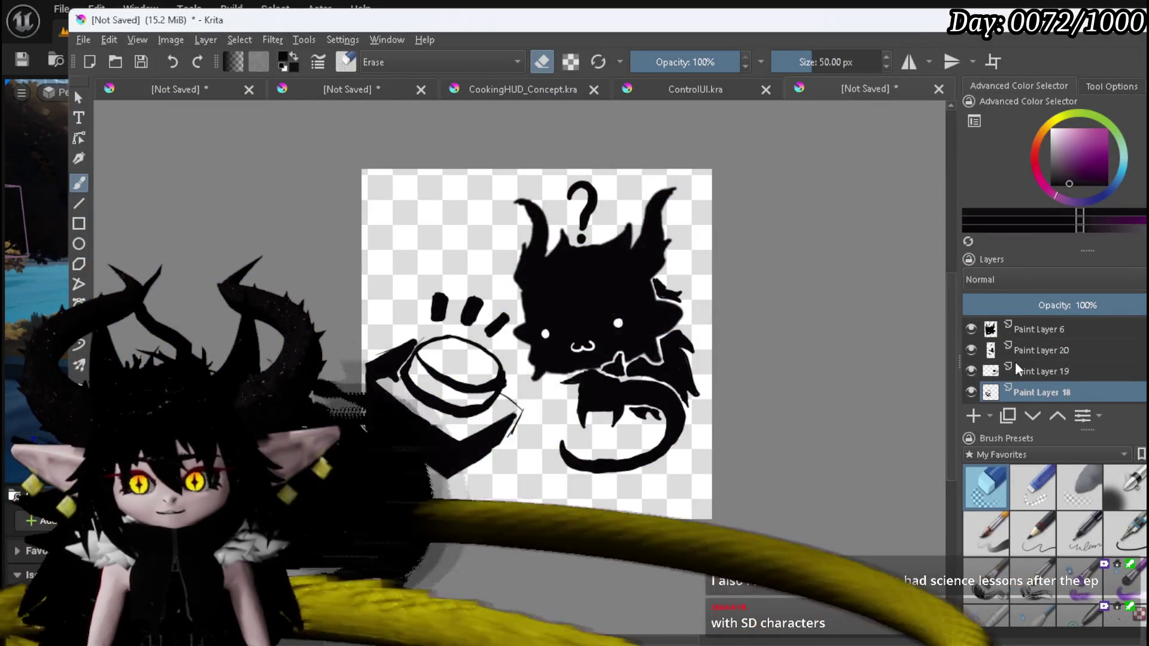
Group Paint Layers 6–18 together, then add a new blank layer with black as the painting colour.
left_click(1017, 329)
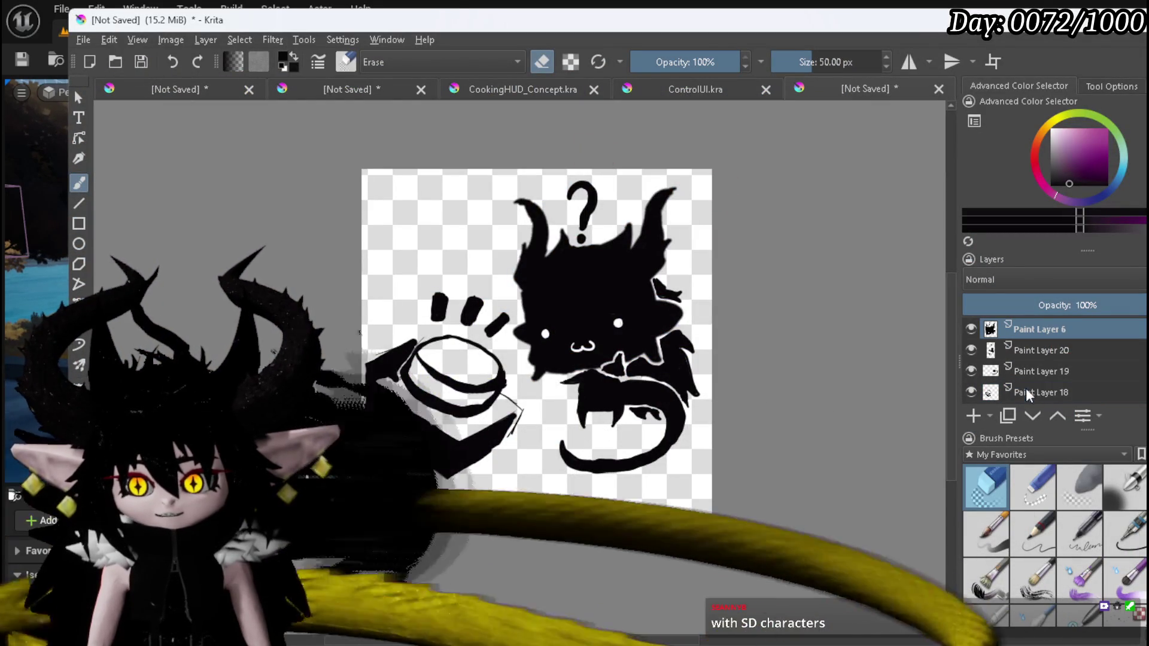
left_click(1038, 392, "shift")
right_click(1038, 392)
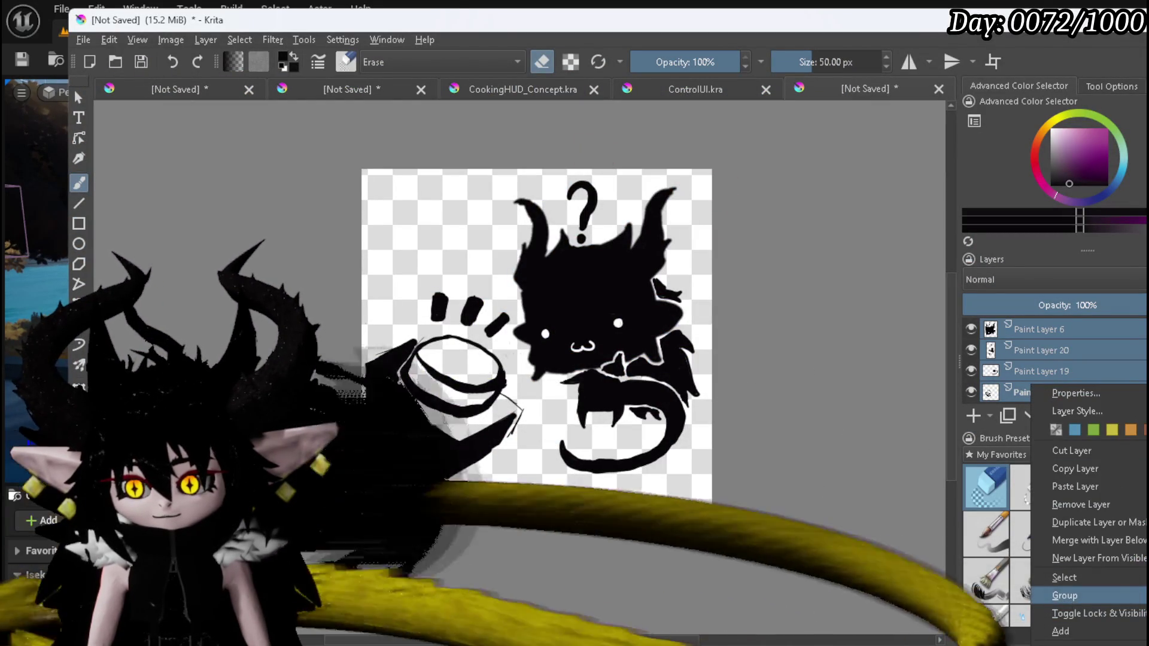
left_click(1070, 597)
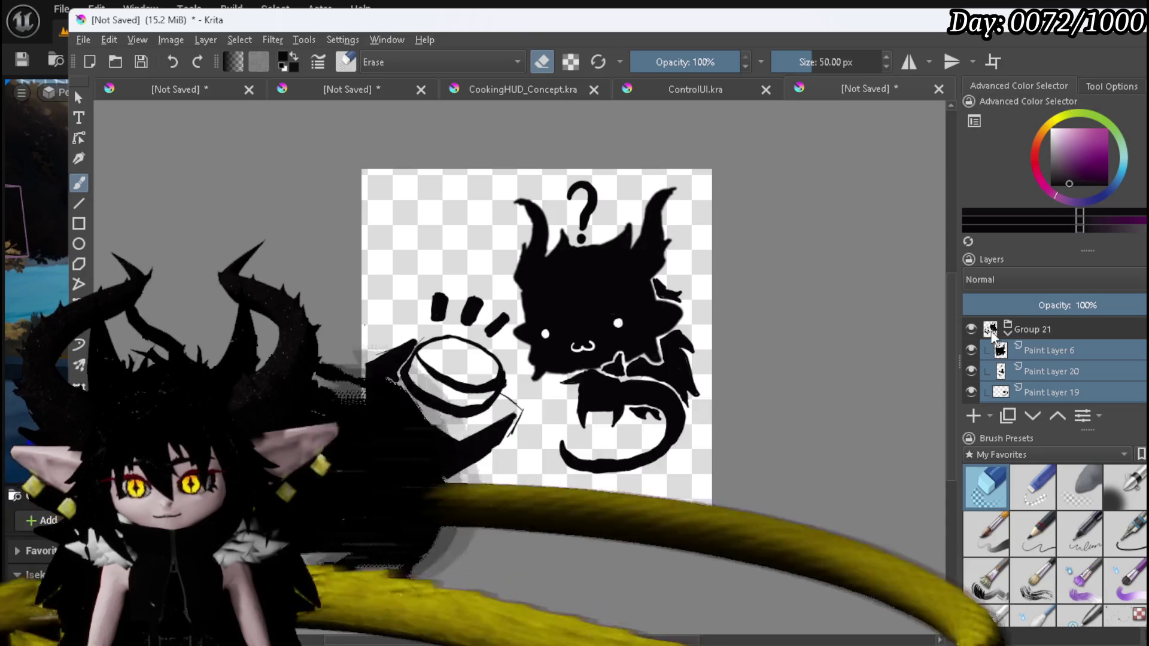
left_click(973, 415)
left_click_drag(1078, 176, 1041, 204)
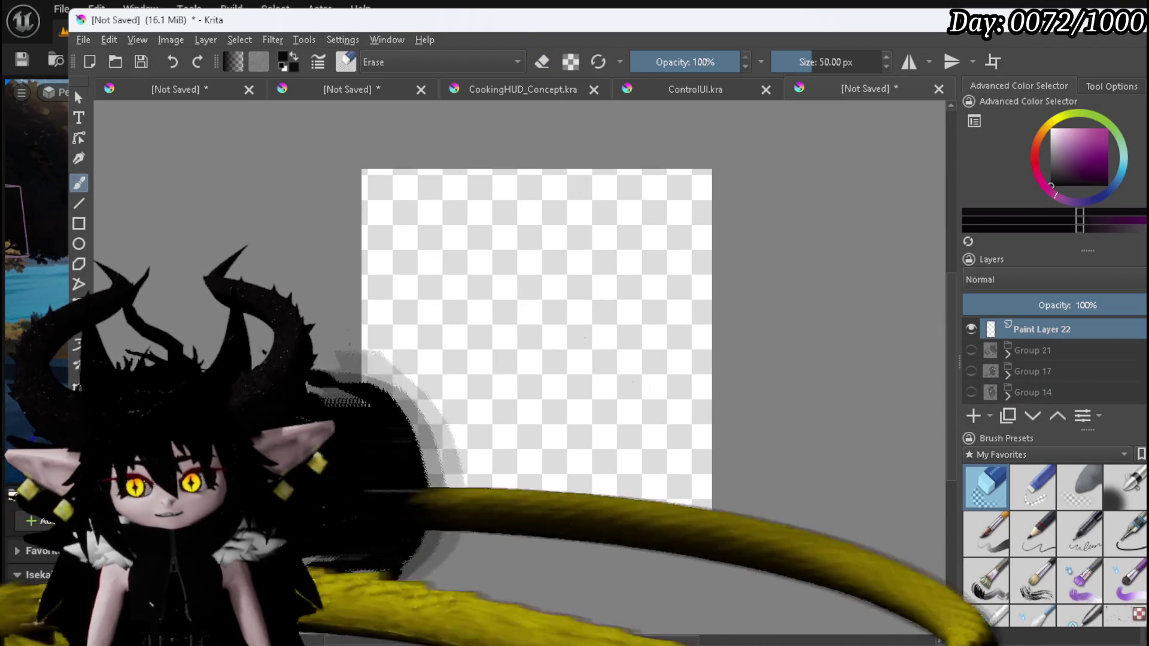
With a drawing brush, outline the tall left oval and the wide right blob with a small ear.
key("slash")
mouse_move(426, 250)
left_mouse_down()
mouse_move(407, 334)
mouse_move(505, 386)
left_mouse_up()
mouse_move(585, 345)
left_mouse_down()
mouse_move(556, 358)
mouse_move(542, 469)
left_mouse_up()
left_click_drag(605, 337, 696, 426)
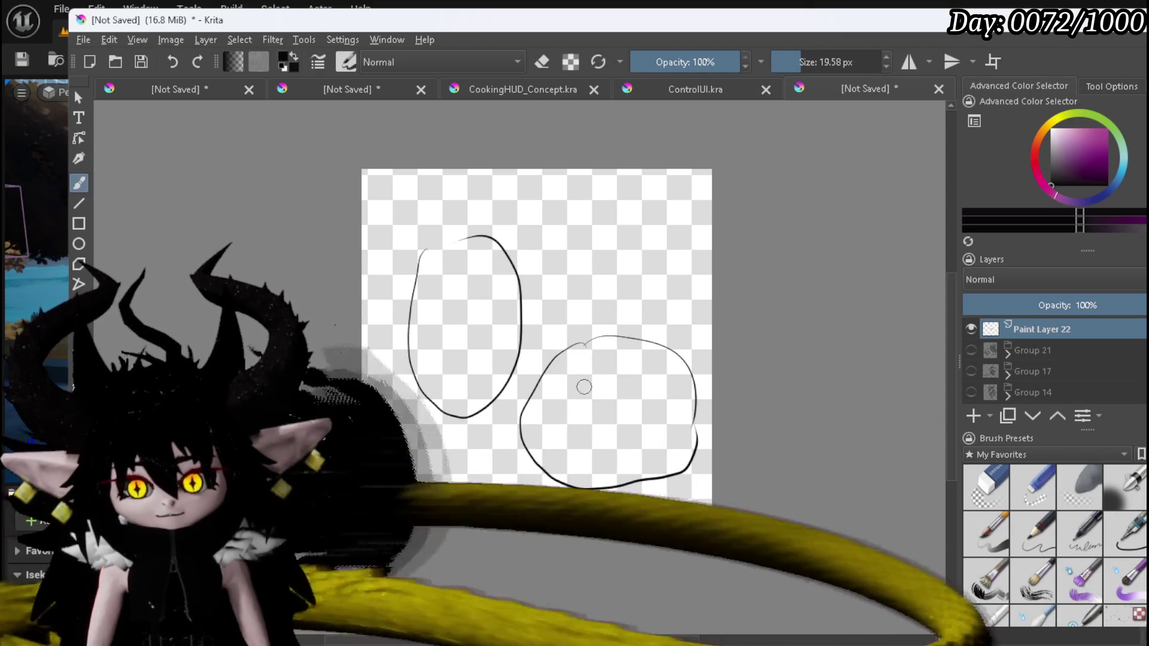
mouse_move(642, 393)
left_mouse_down()
mouse_move(664, 425)
mouse_move(682, 422)
left_mouse_up()
left_click_drag(682, 358, 707, 417)
Add faces: a hair line and w-shaped mouth on the left figure, eye and hairline on the right blob.
left_click_drag(440, 247, 448, 299)
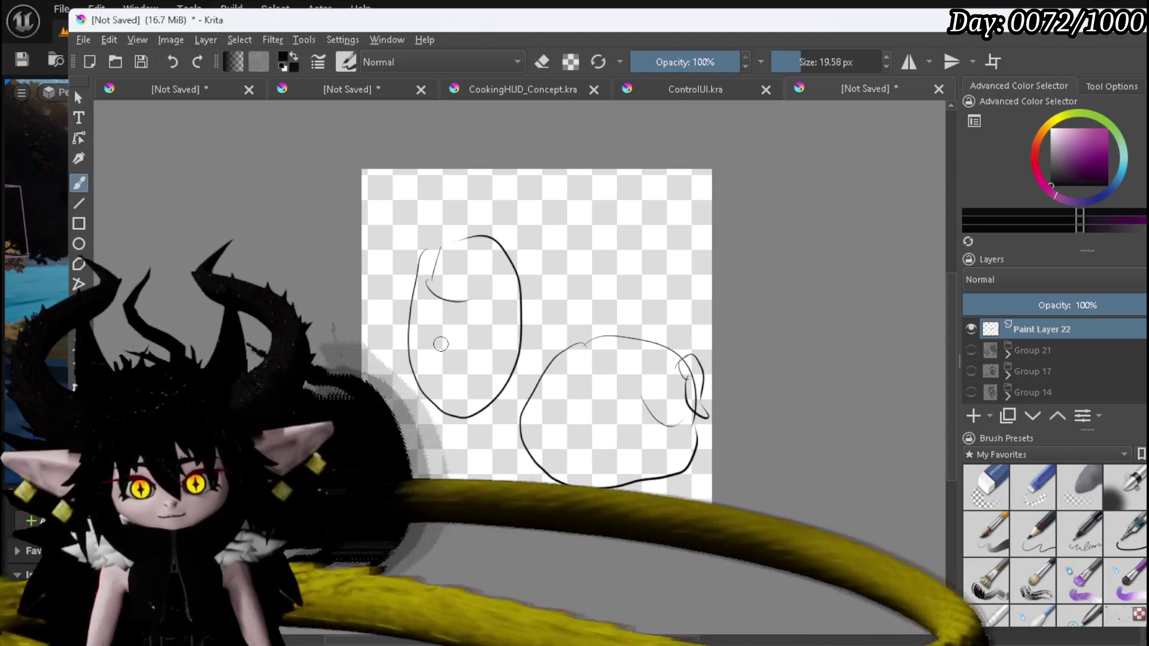
left_click_drag(441, 351, 470, 359)
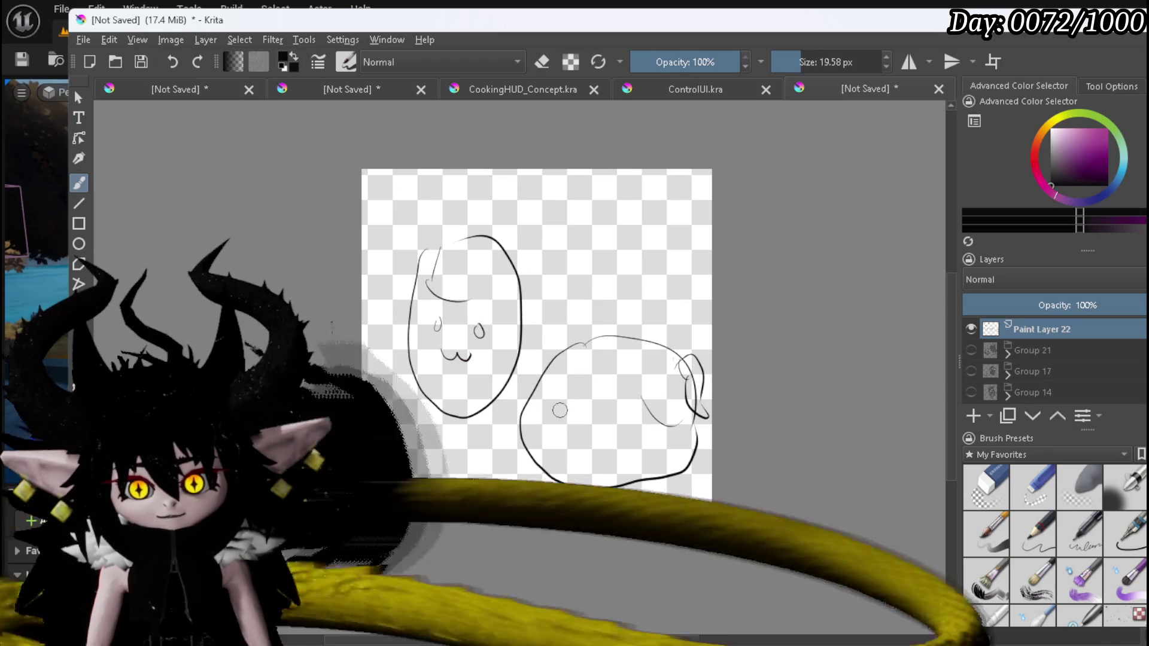
mouse_move(578, 401)
left_mouse_down()
mouse_move(575, 411)
mouse_move(623, 419)
mouse_move(592, 442)
left_mouse_up()
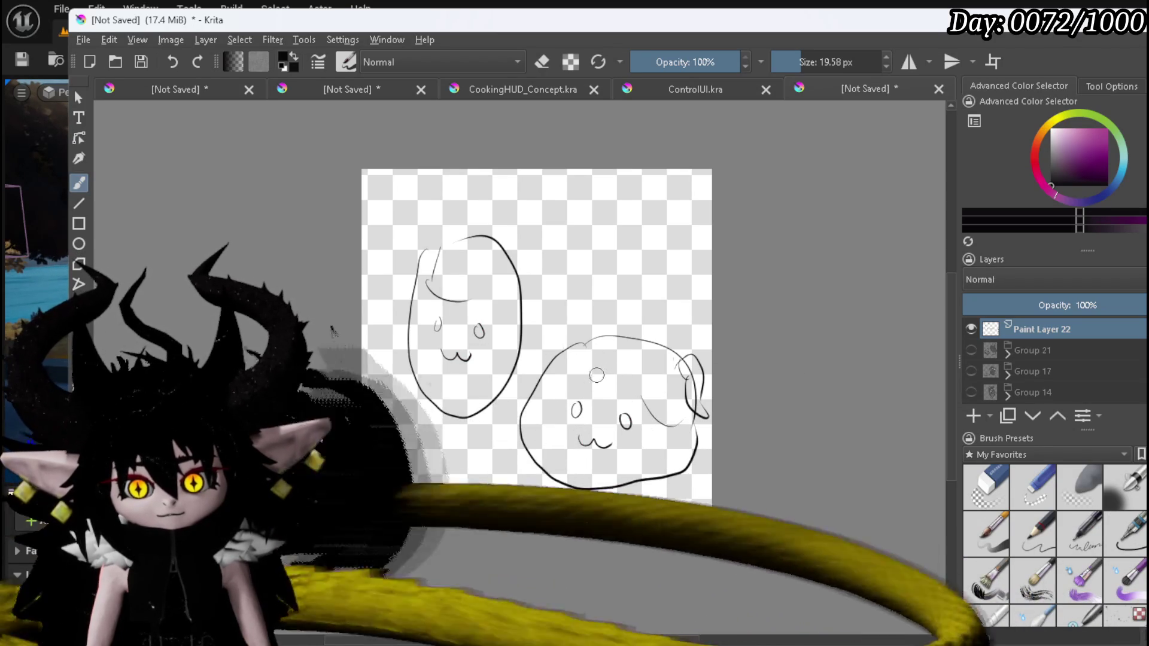
left_click_drag(556, 372, 641, 379)
left_click_drag(565, 342, 639, 345)
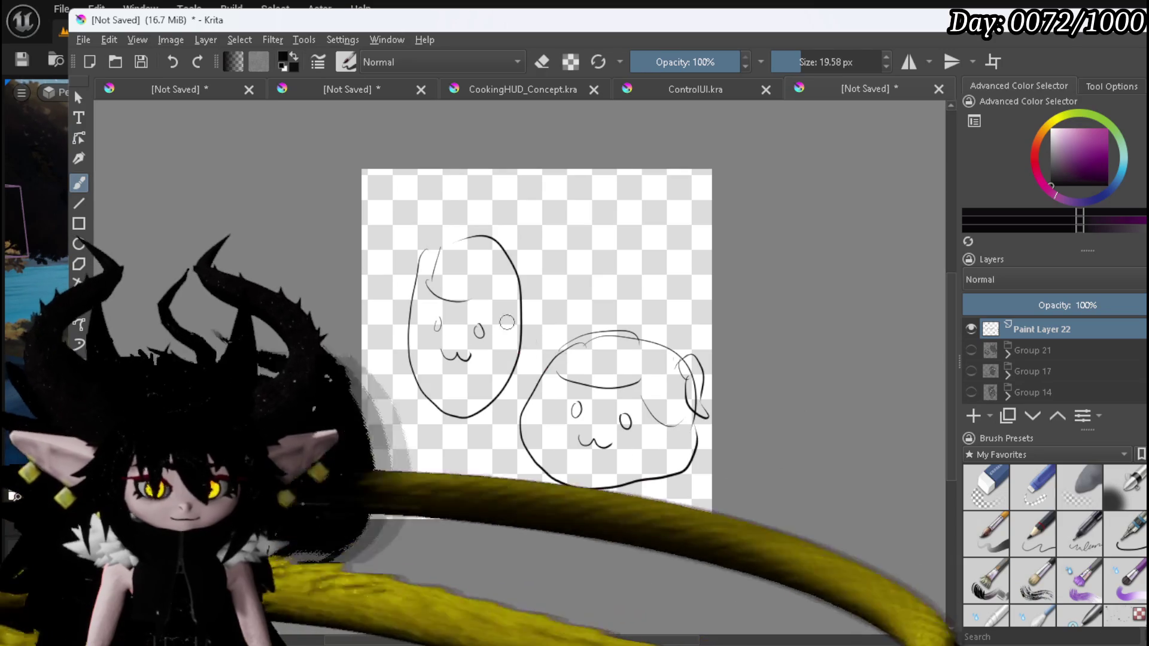
left_click_drag(505, 300, 519, 325)
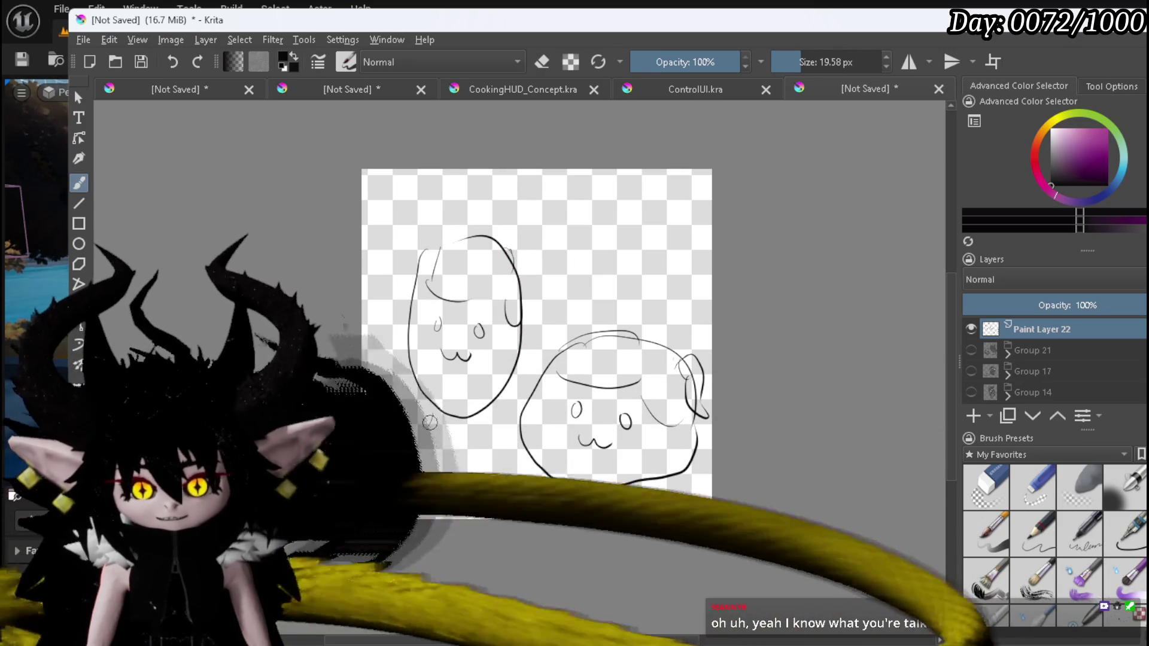
Draw feet with toe lines under both figures, the right blob's bottom edge, and small ear marks.
left_click_drag(431, 414, 446, 442)
left_click_drag(504, 409, 507, 450)
mouse_move(422, 453)
left_mouse_down()
mouse_move(474, 486)
mouse_move(420, 479)
left_mouse_up()
mouse_move(459, 455)
left_mouse_down()
mouse_move(456, 476)
mouse_move(477, 476)
left_mouse_up()
mouse_move(497, 452)
left_mouse_down()
mouse_move(501, 482)
mouse_move(567, 500)
left_mouse_up()
left_click_drag(664, 479, 644, 497)
mouse_move(559, 506)
left_mouse_down()
mouse_move(654, 510)
mouse_move(608, 516)
mouse_move(625, 516)
left_mouse_up()
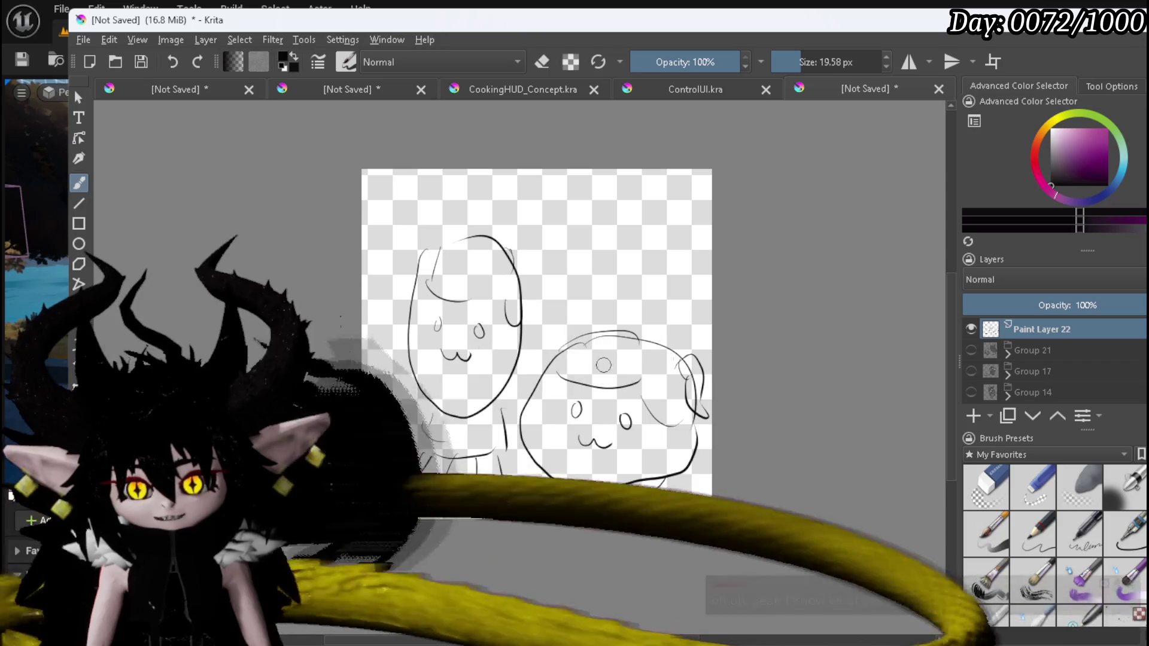
left_click_drag(634, 377, 650, 372)
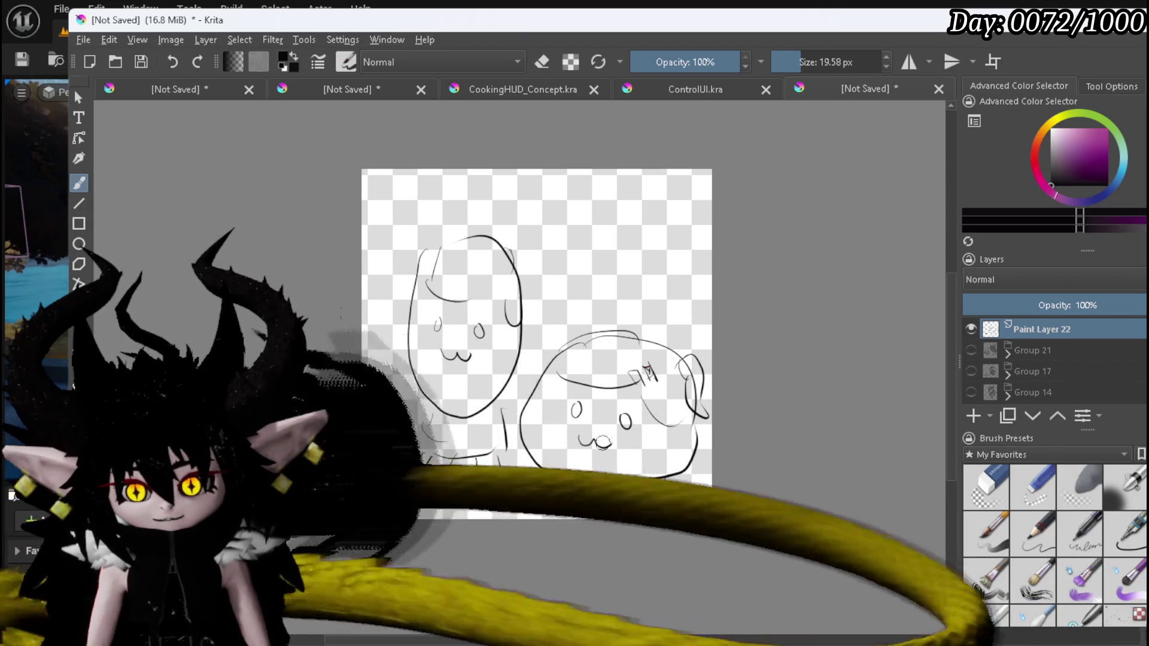
left_click_drag(484, 270, 499, 262)
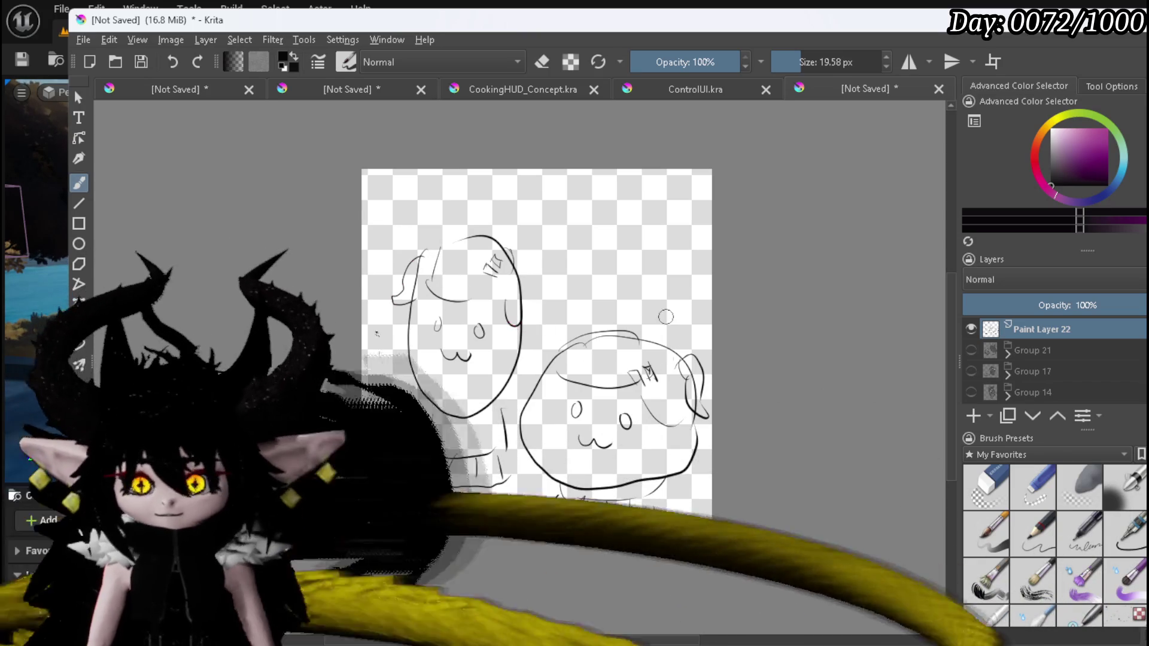
Remove Paint Layer 22 and minimise Krita to get back to the Unreal editor.
right_click(1026, 328)
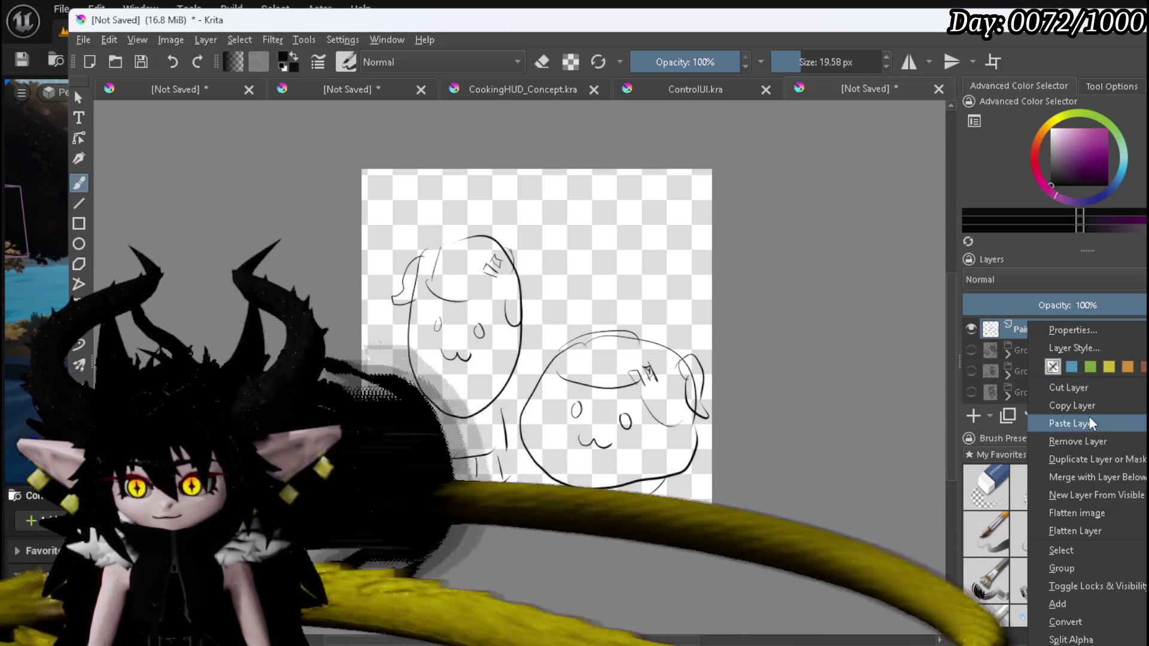
left_click(1077, 441)
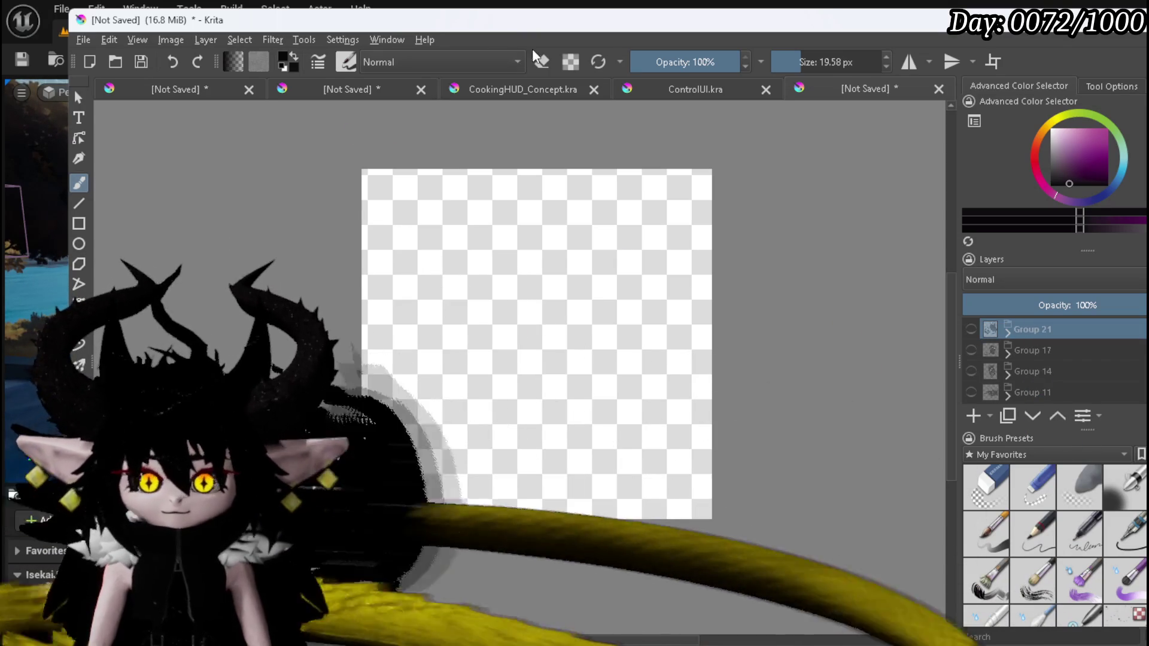
left_click(1114, 24)
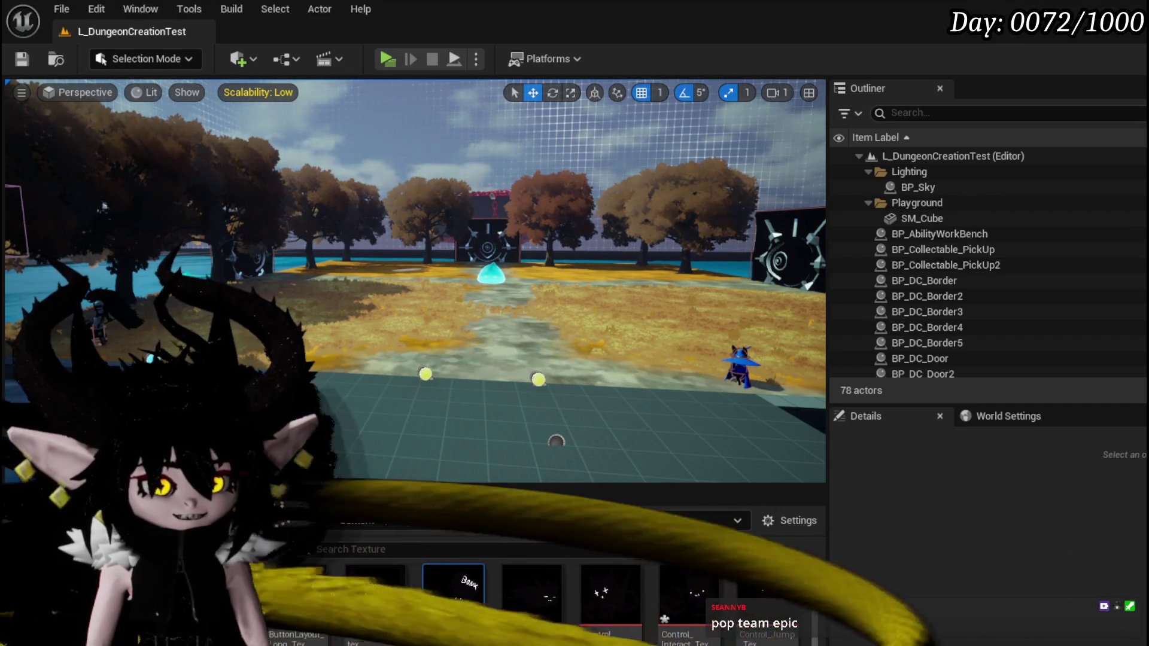
Alt+Tab to the Brave window with the 'pop team epic' image results.
key("alt+Tab")
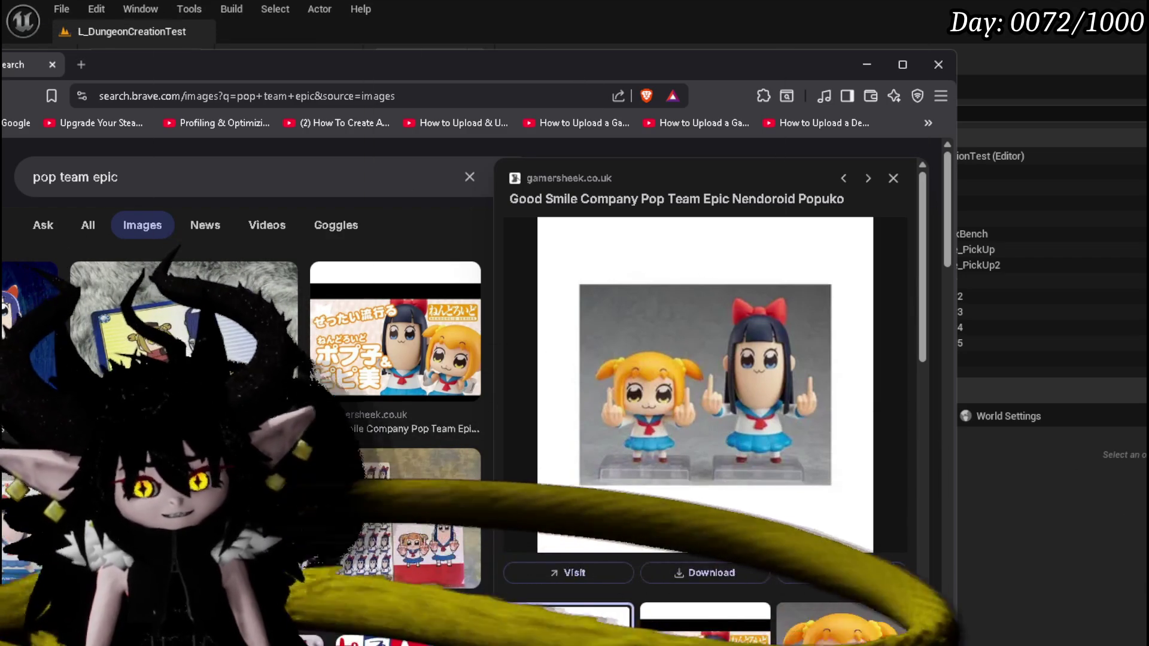
Alt+Tab from Brave back to the Unreal level editor.
key("alt+Tab")
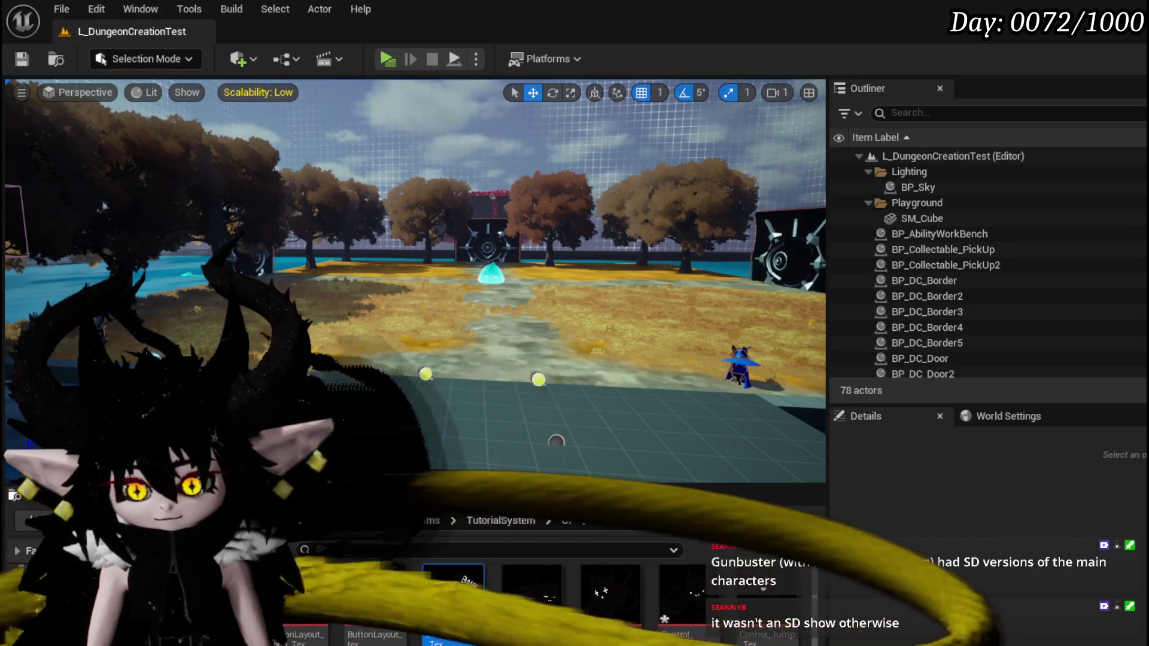
Save the modified Control_Interact_Tex texture and return to the W_ControlsHUD widget blueprint.
key("ctrl+shift+s")
left_click(886, 589)
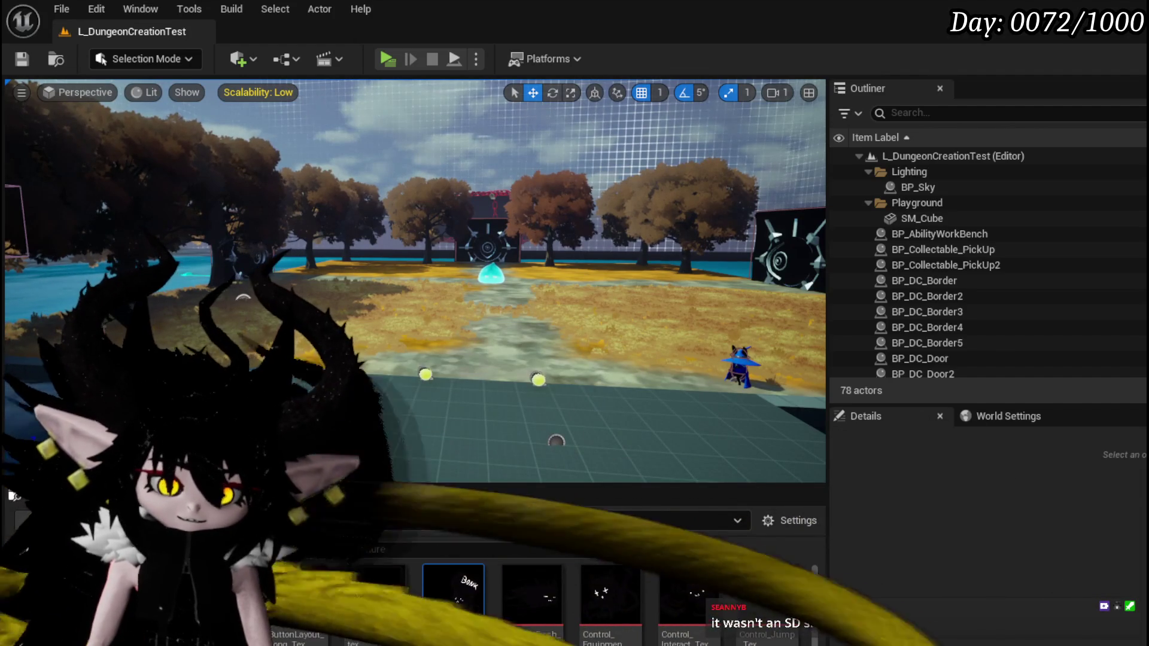
key("alt+Tab")
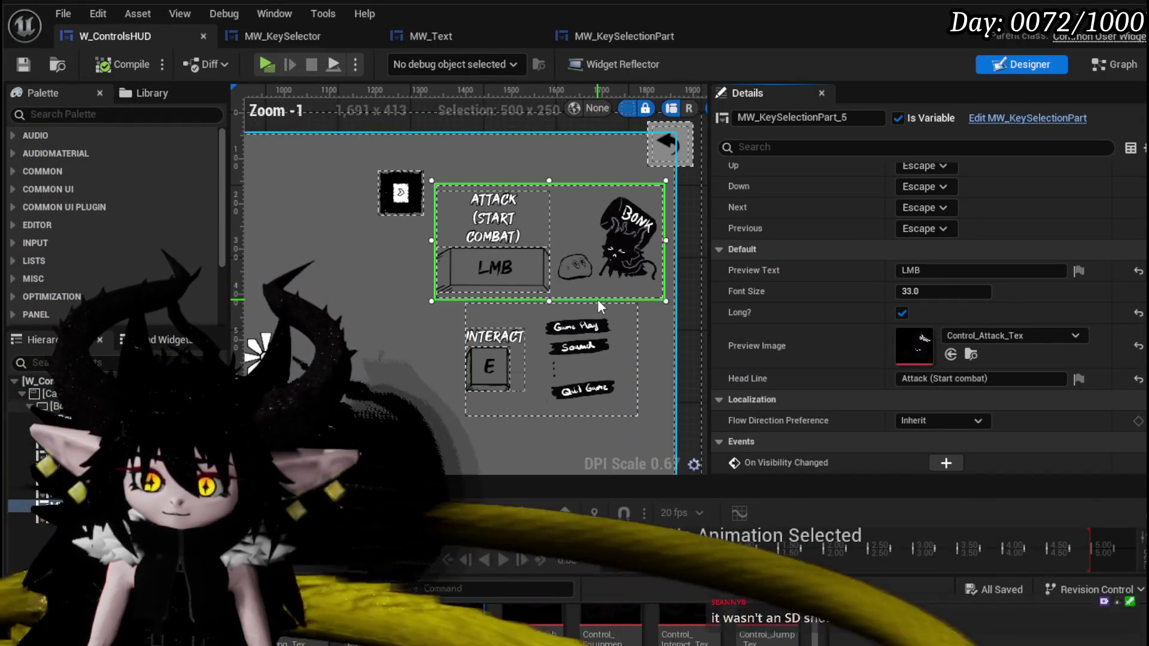
Set the Interact key panel's image to Control_Interact_Tex, then compile and save the widget.
left_click(540, 364)
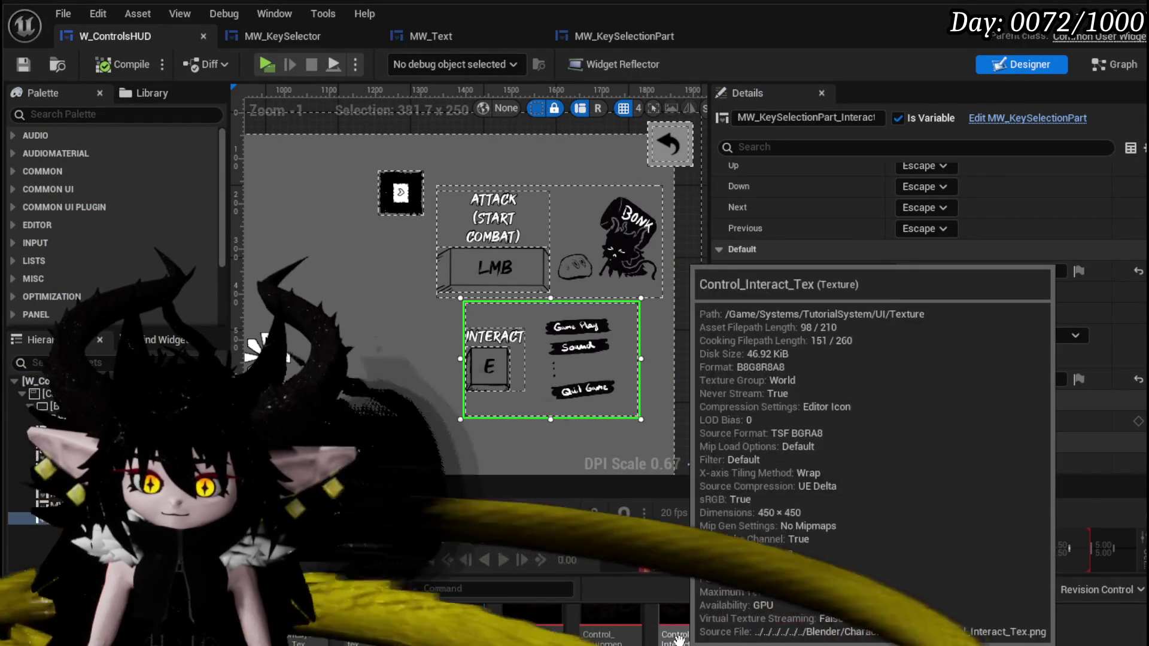
left_click_drag(688, 625, 913, 346)
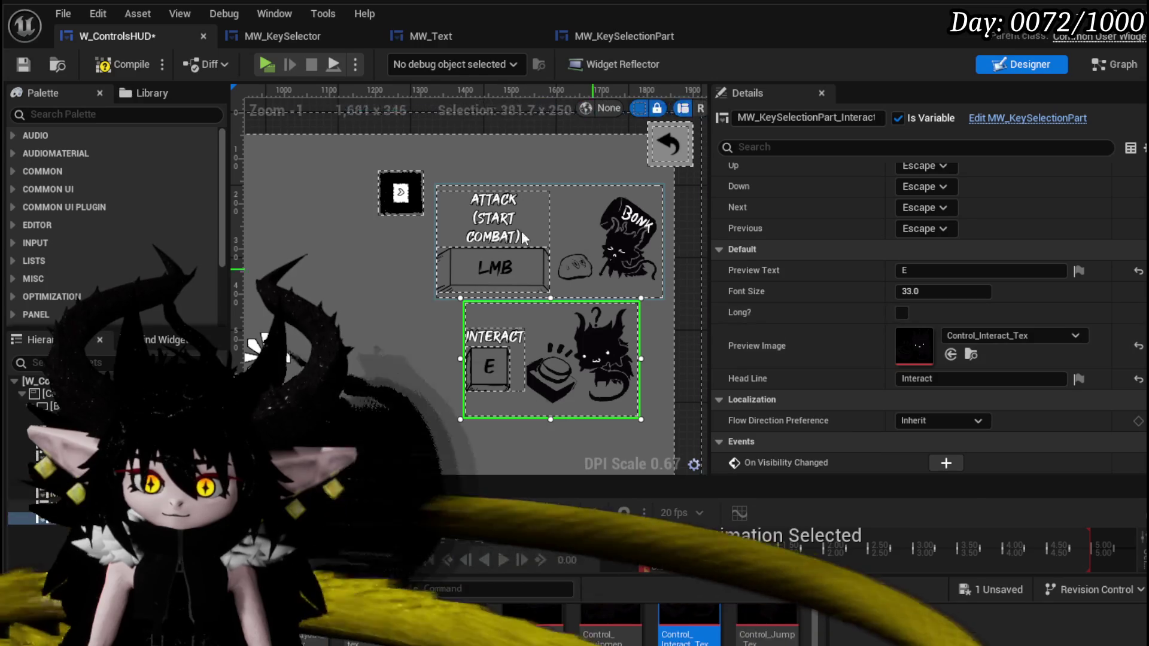
left_click(127, 63)
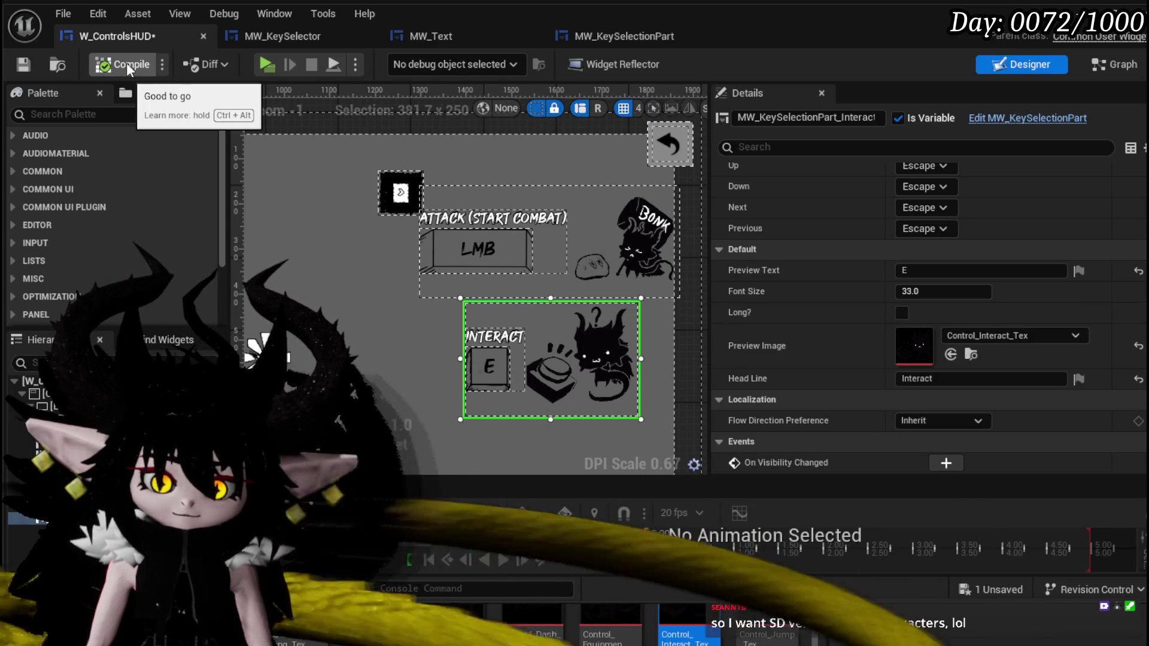
left_click(29, 64)
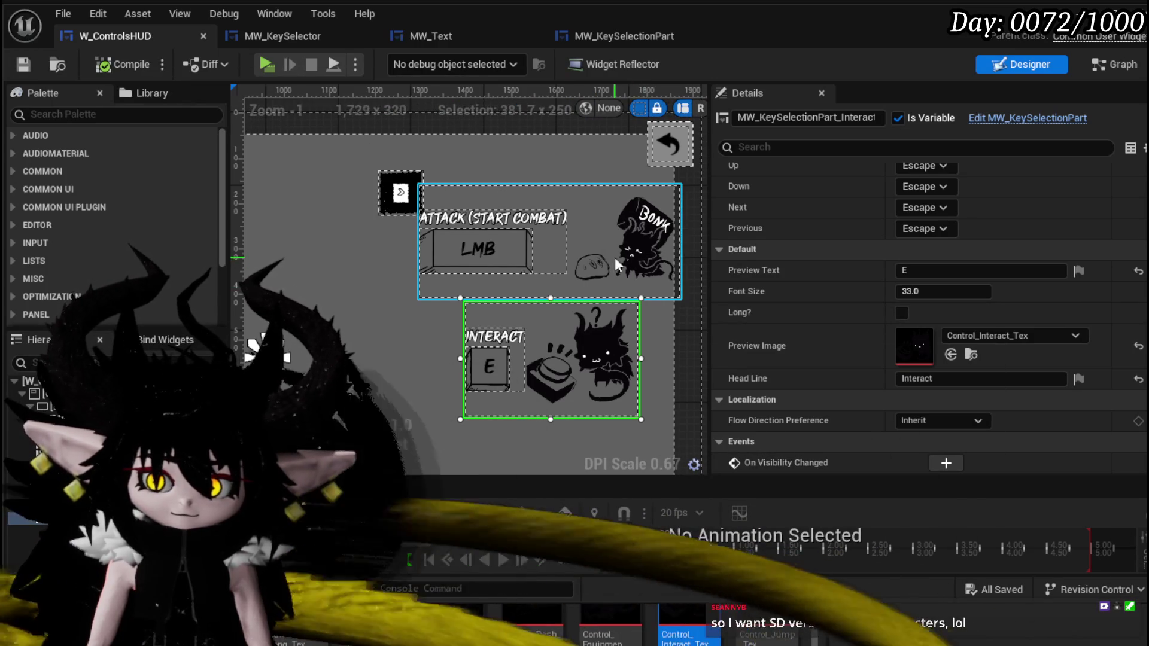
Review the whole controls layout, including the SETTINGS panel, then return to L_DungeonCreationTest.
scroll(455, 265, "down", 4)
scroll(450, 258, "up", 2)
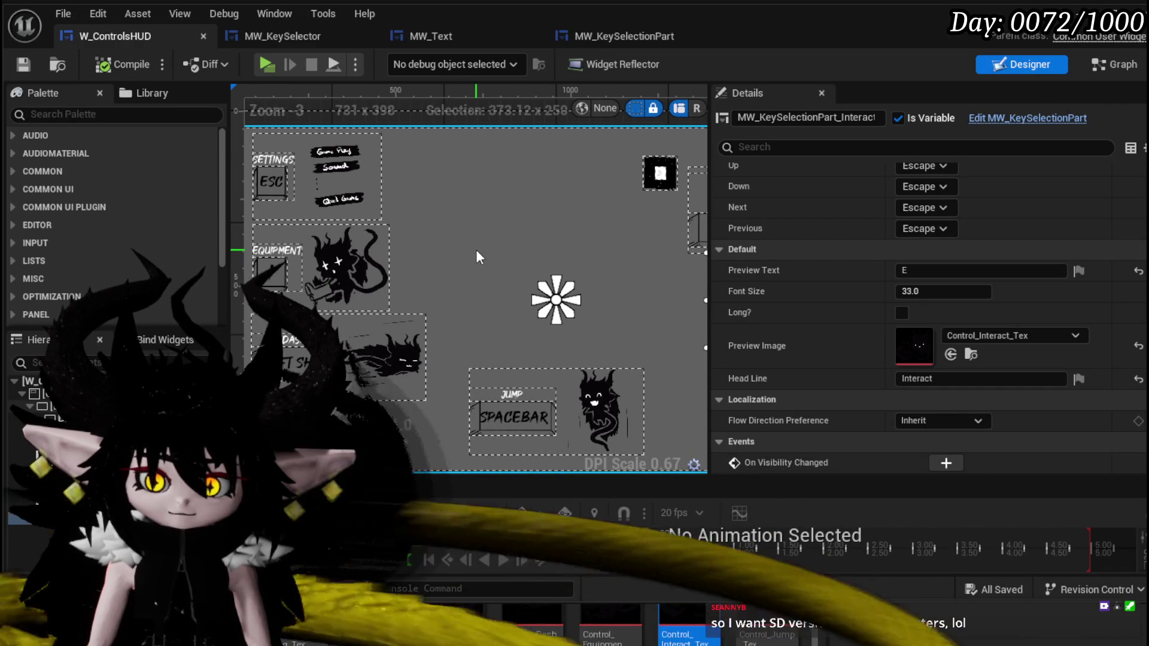
scroll(477, 259, "down", 1)
scroll(424, 267, "up", 9)
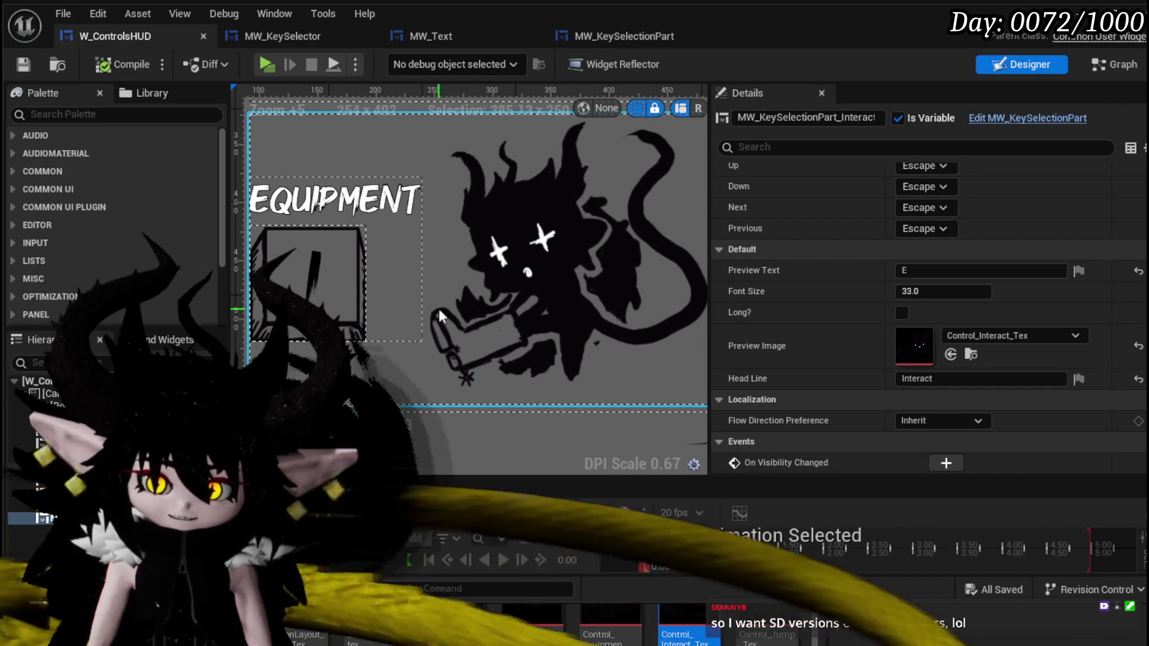
scroll(634, 307, "down", 5)
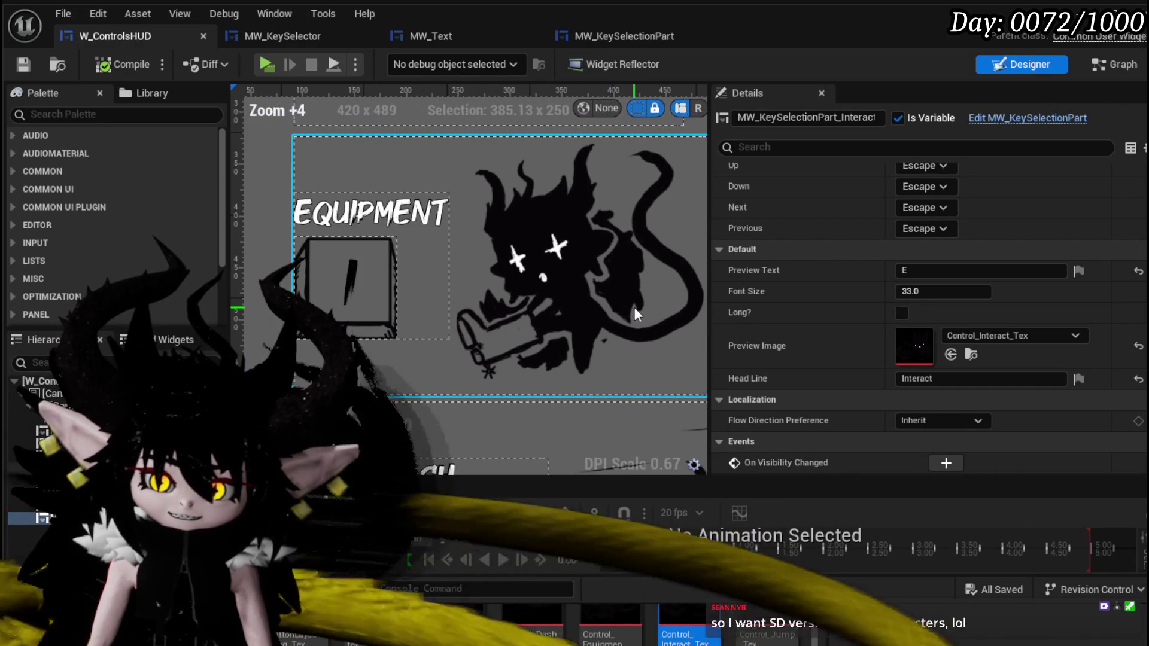
scroll(634, 303, "down", 2)
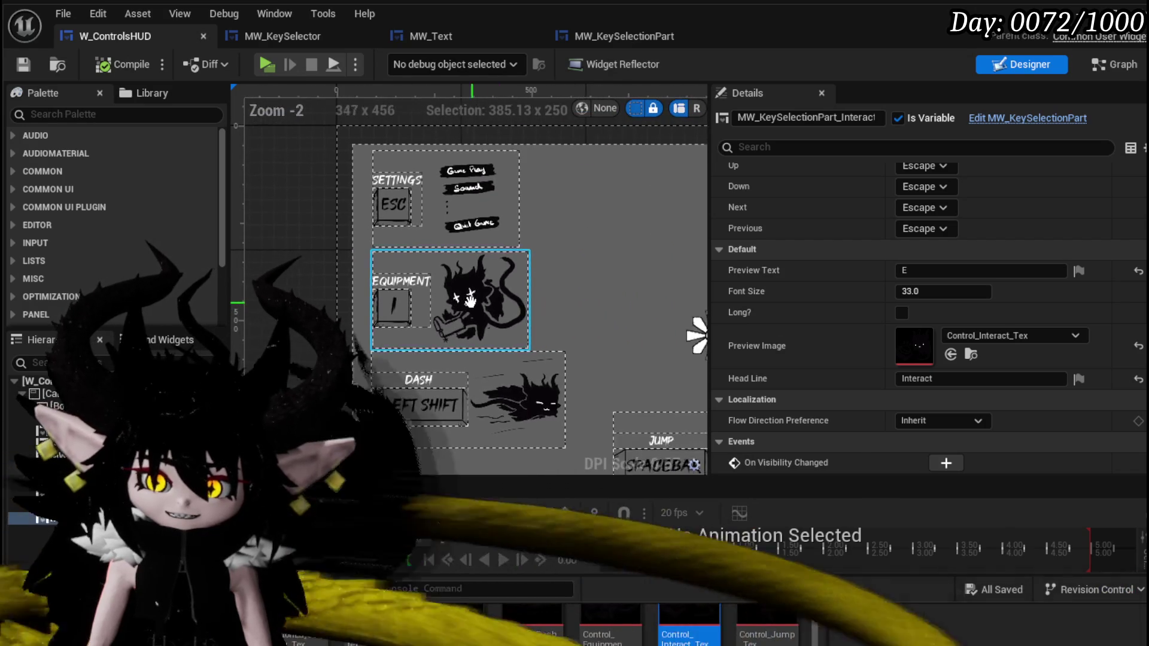
left_click(365, 156)
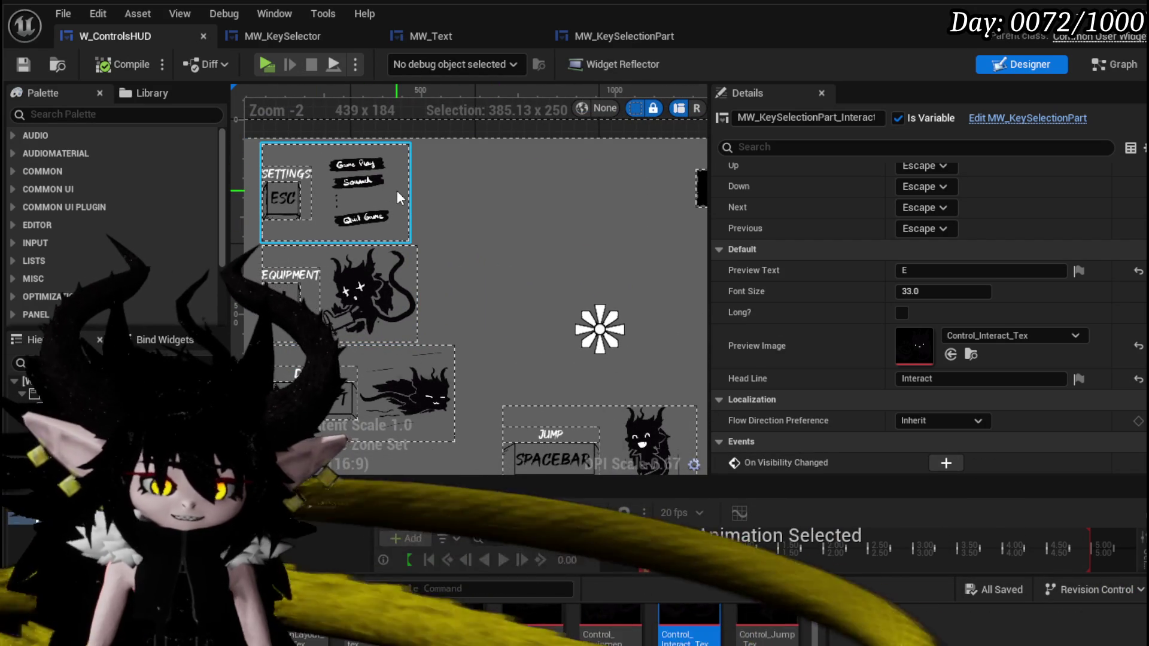
scroll(530, 275, "down", 1)
left_click_drag(530, 275, 359, 180)
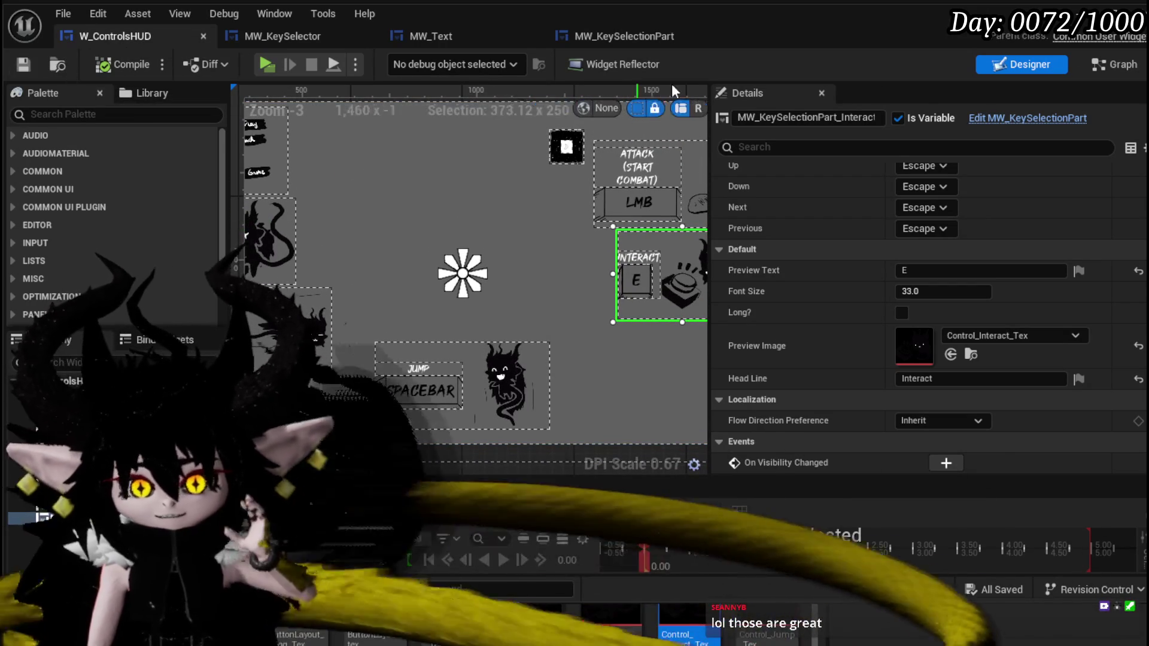
left_click(1095, 10)
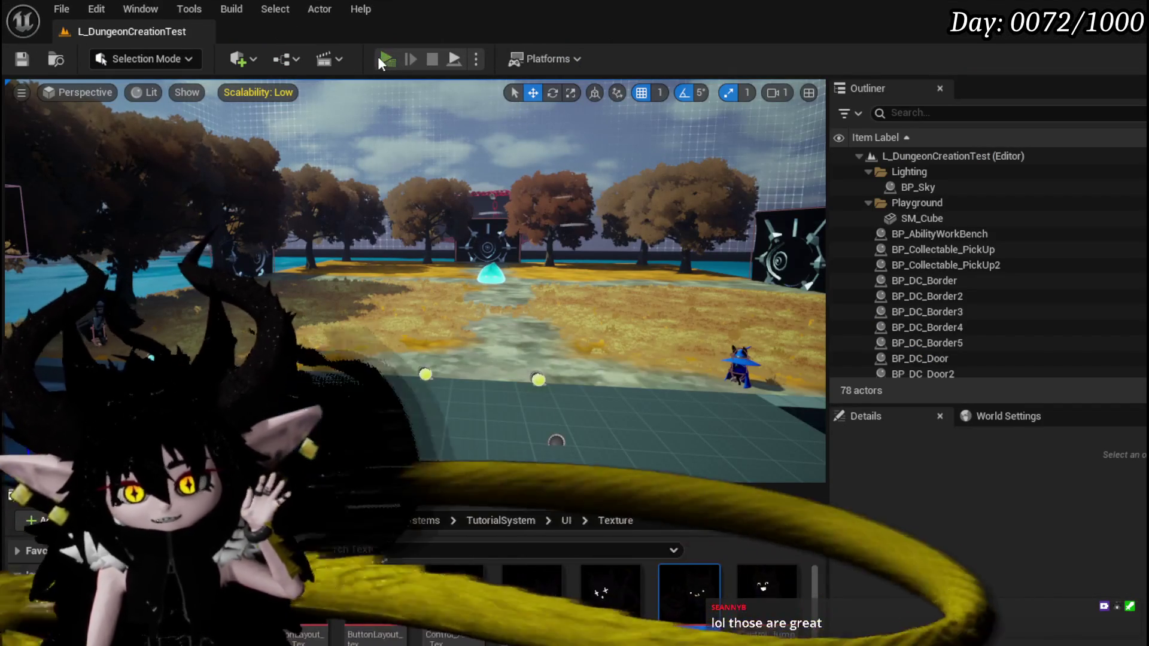
left_click(383, 58)
key("Tab")
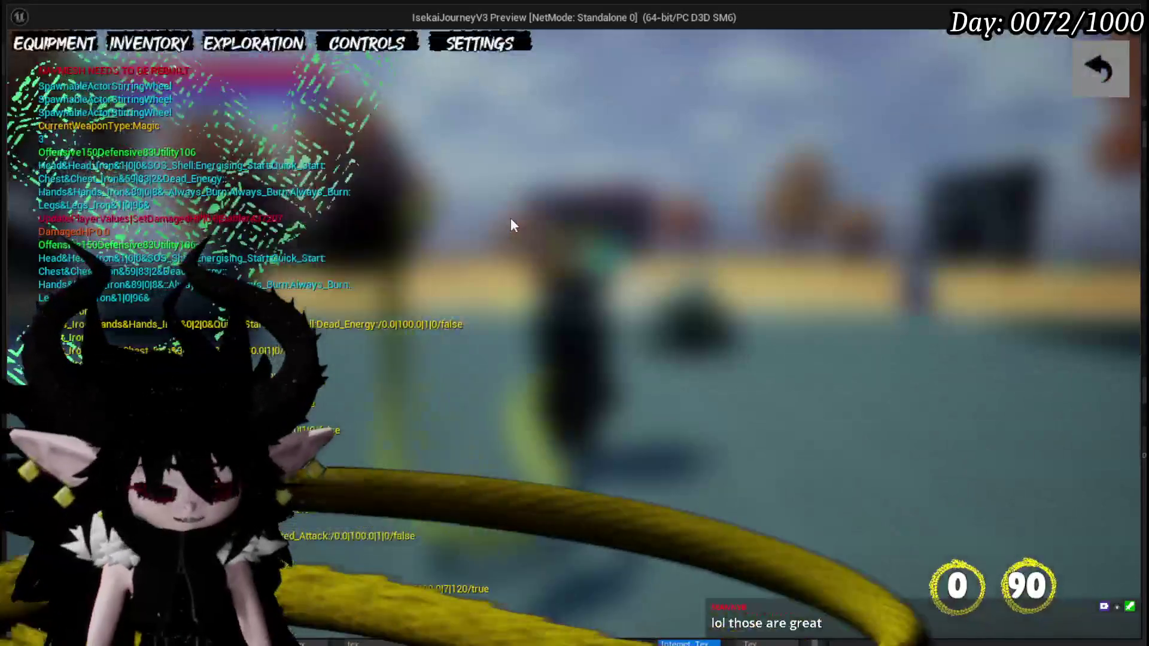
left_click(368, 54)
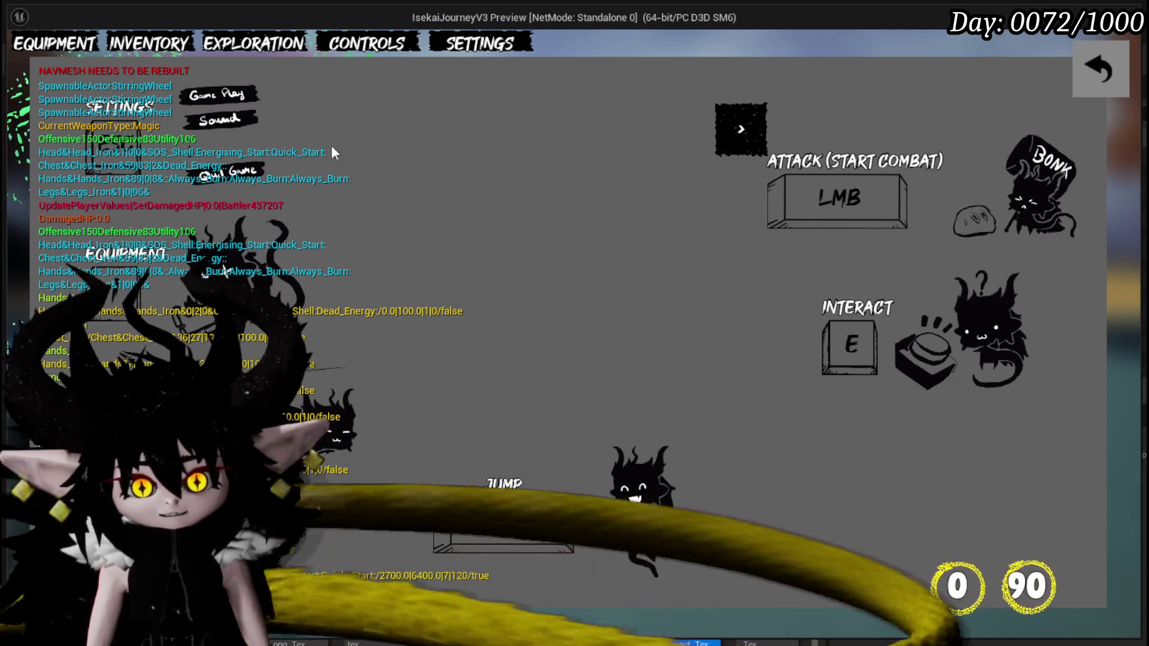
left_click(1073, 67)
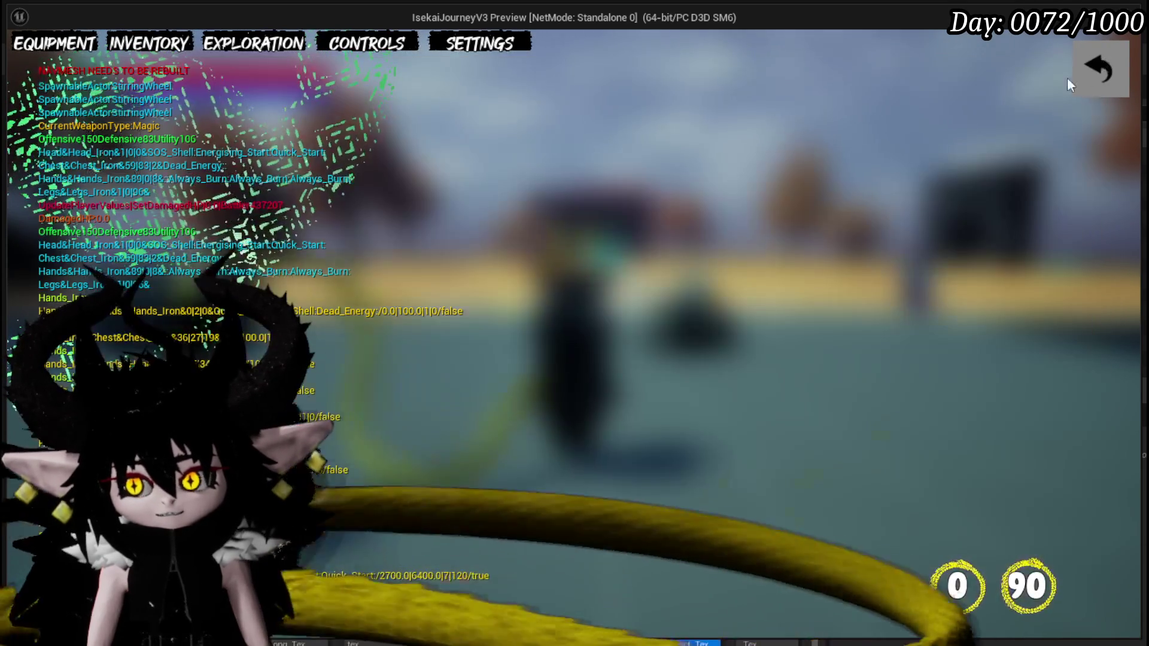
key("Escape")
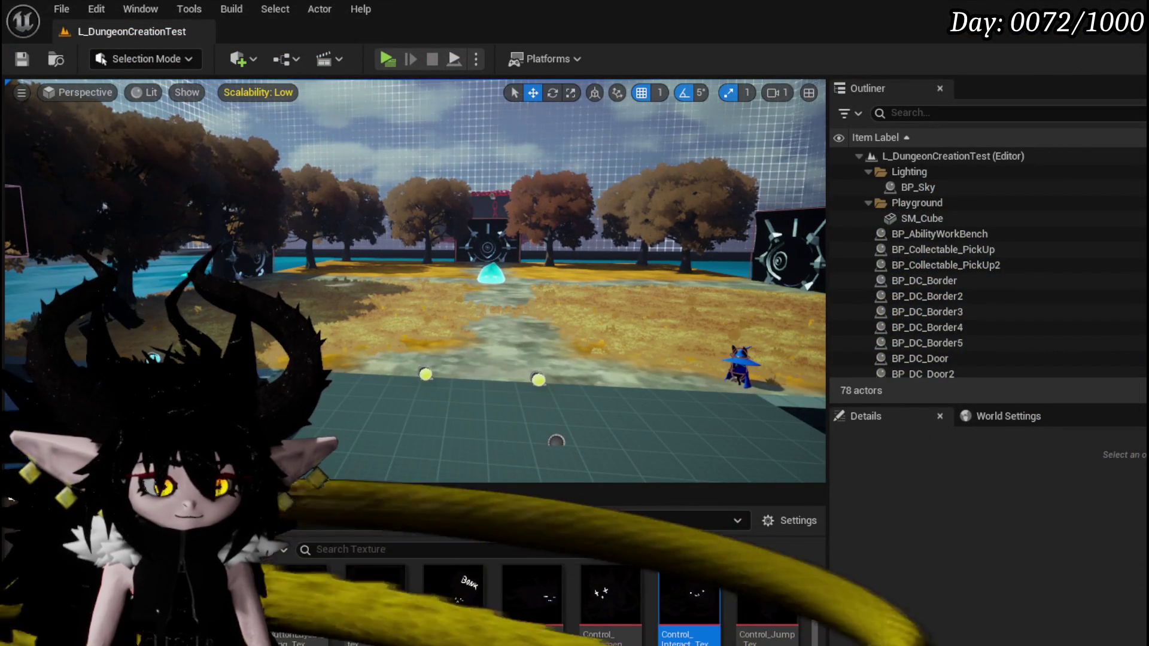
In Krita, make the Group 5 menu-buttons layer visible.
key("alt+Tab")
scroll(1039, 347, "down", 5)
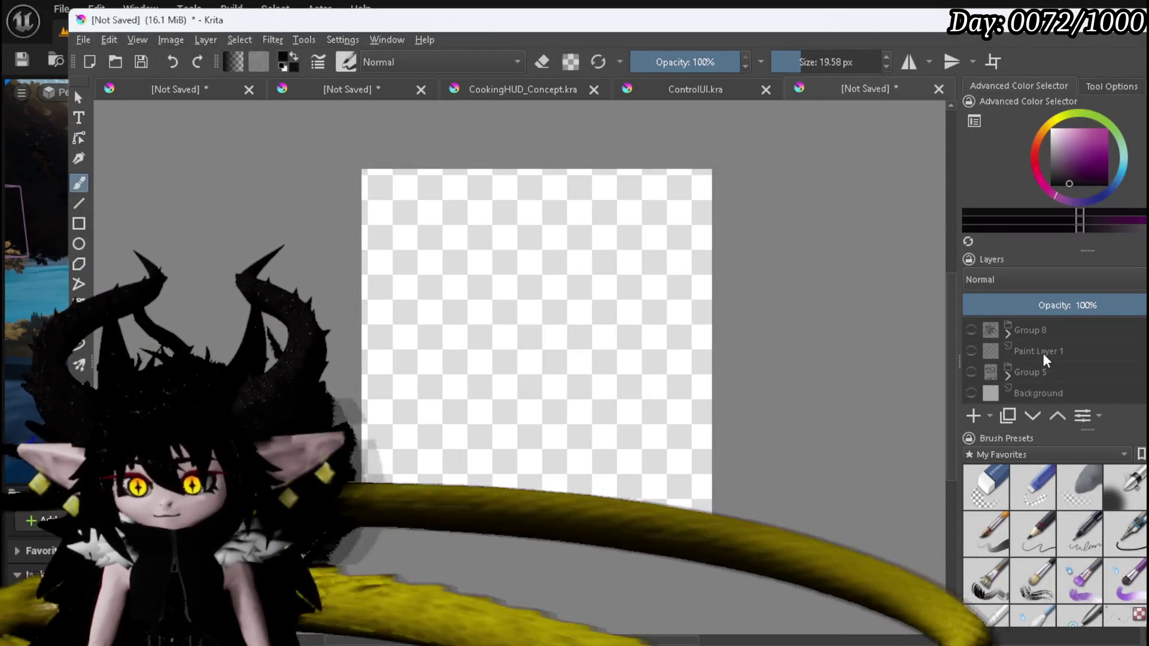
left_click(971, 372)
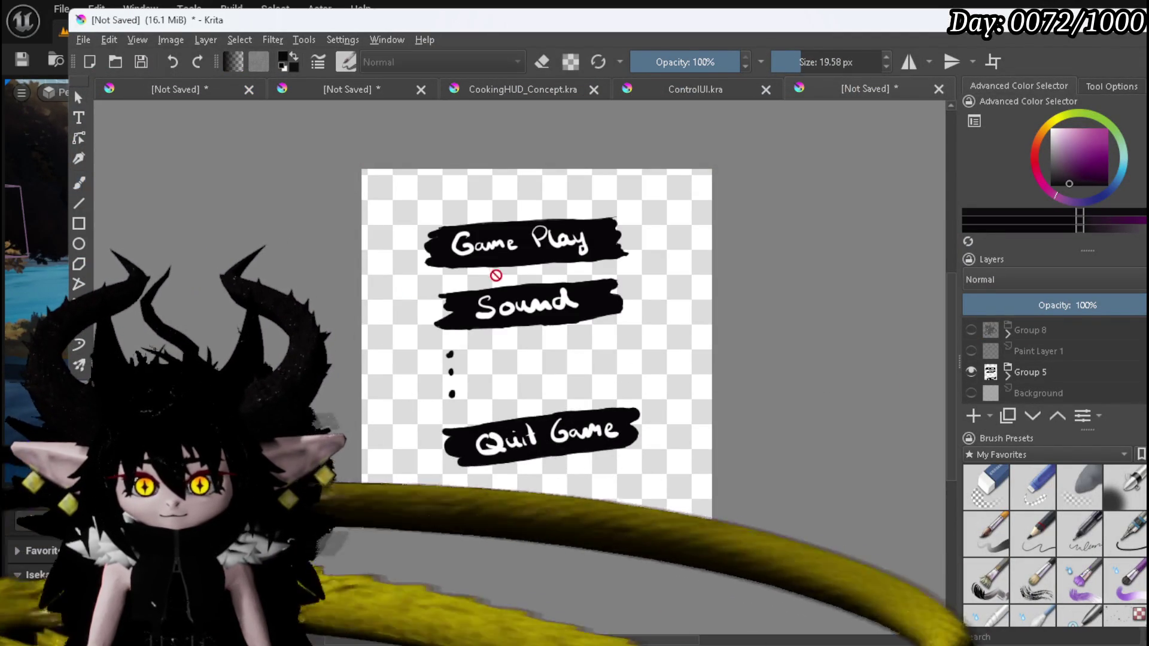
Move the Group 5 menu buttons left, shrink them, and tilt them about 12° counter-clockwise.
left_click(79, 182)
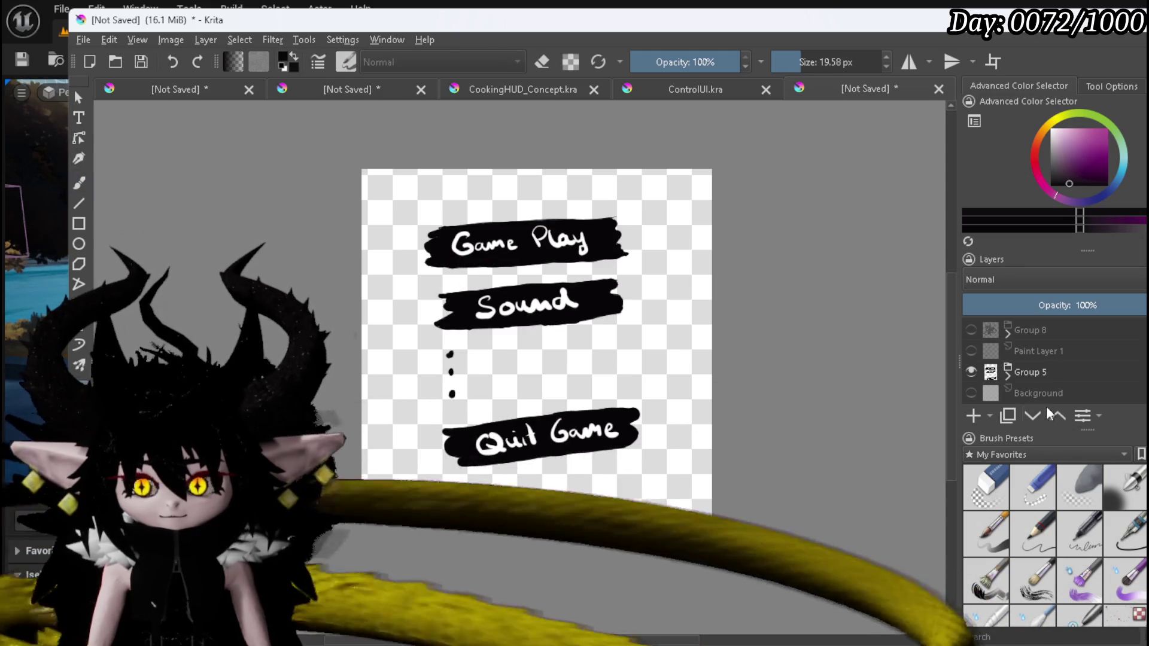
left_click(1041, 372)
key("t")
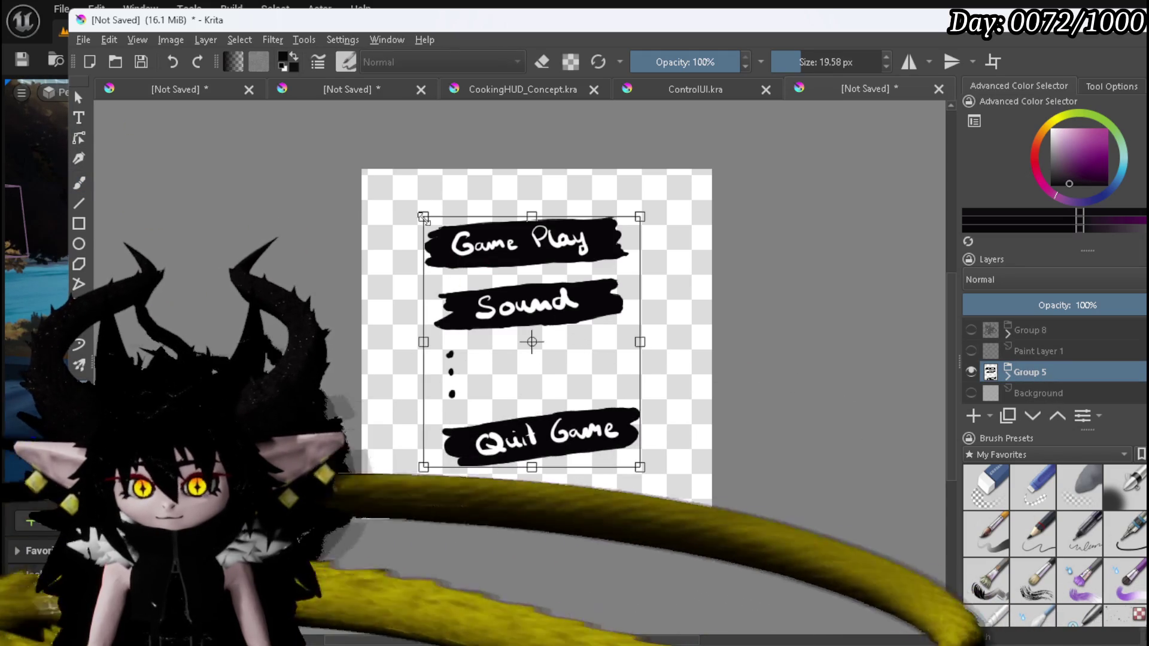
left_click_drag(509, 249, 456, 261)
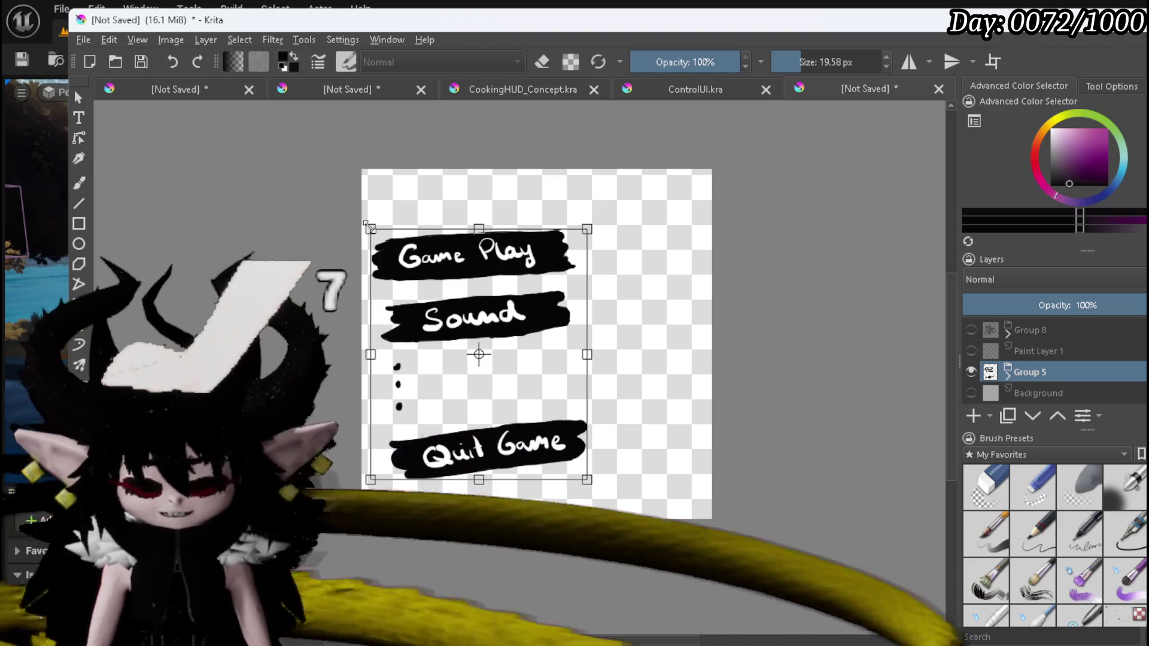
mouse_move(371, 229)
left_mouse_down()
mouse_move(419, 258)
mouse_move(381, 240)
mouse_move(401, 270)
left_mouse_up()
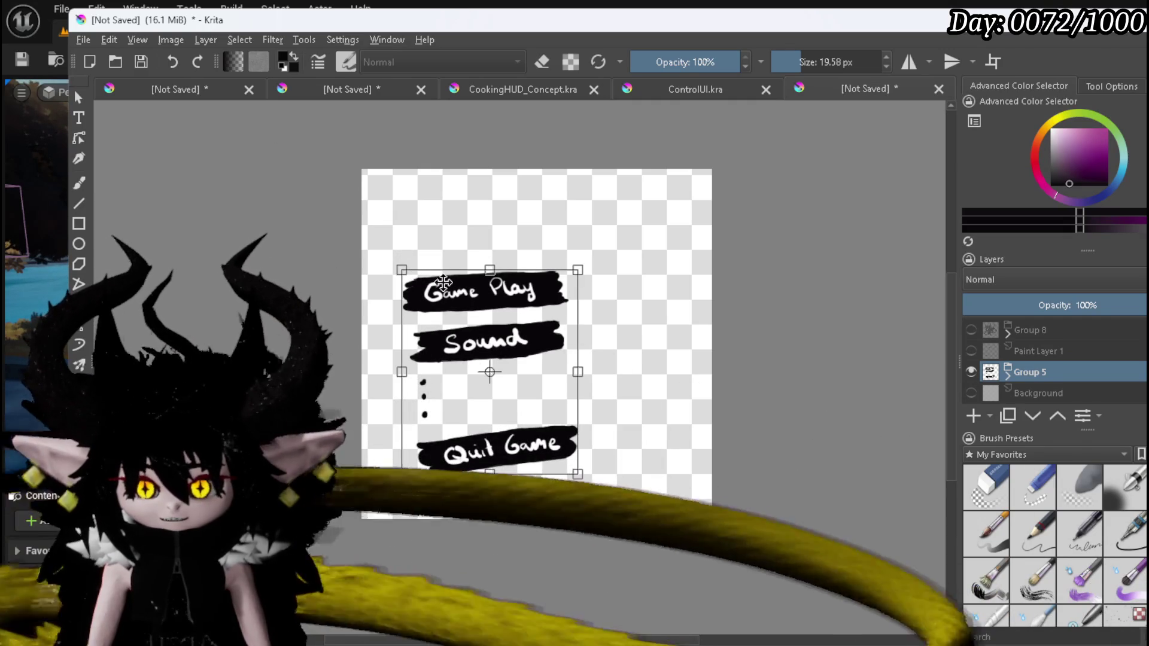
mouse_move(393, 252)
left_mouse_down()
mouse_move(367, 257)
mouse_move(368, 272)
left_mouse_up()
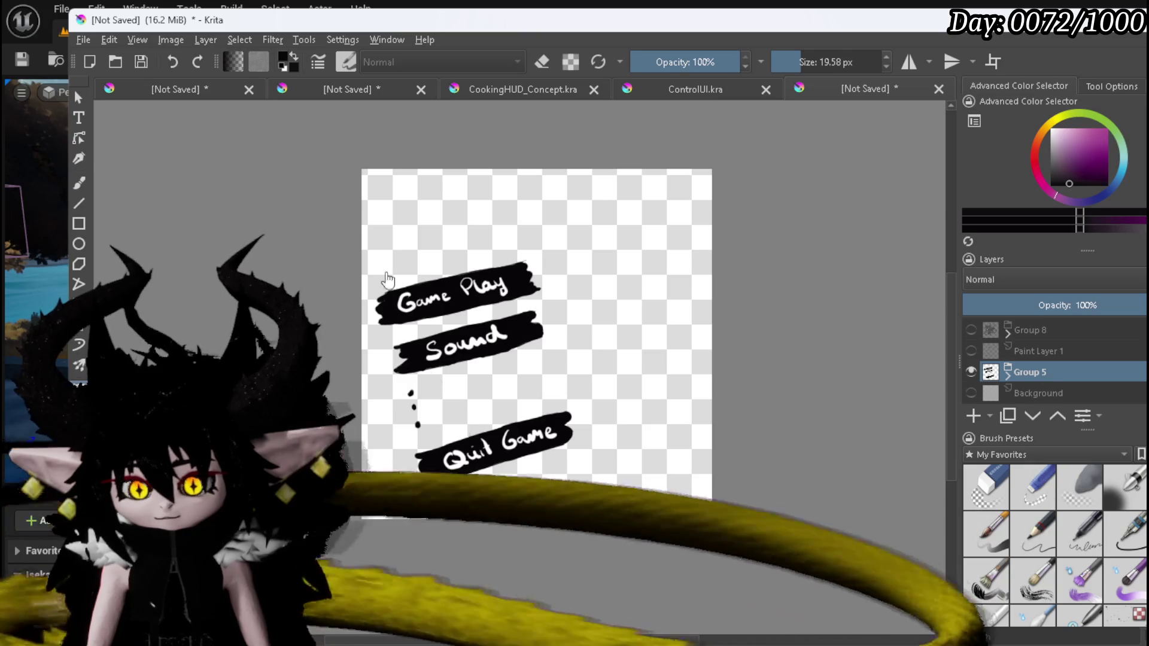
On a new paint layer, draw a black frame around the buttons plus a line off its right.
left_click(79, 183)
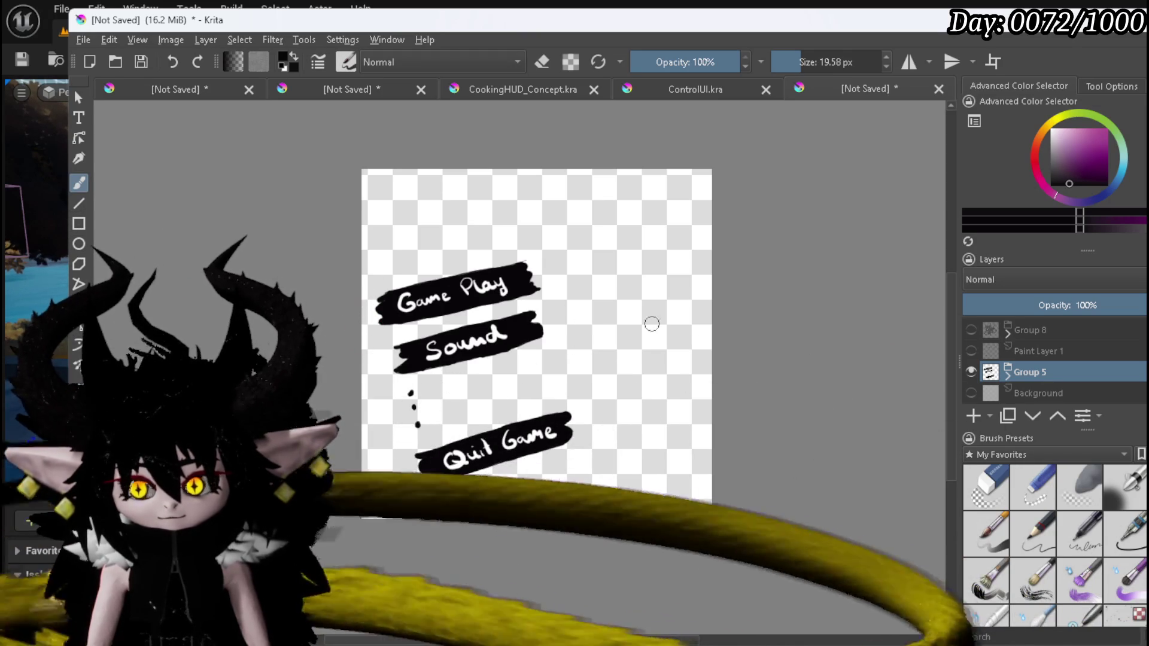
left_click(973, 415)
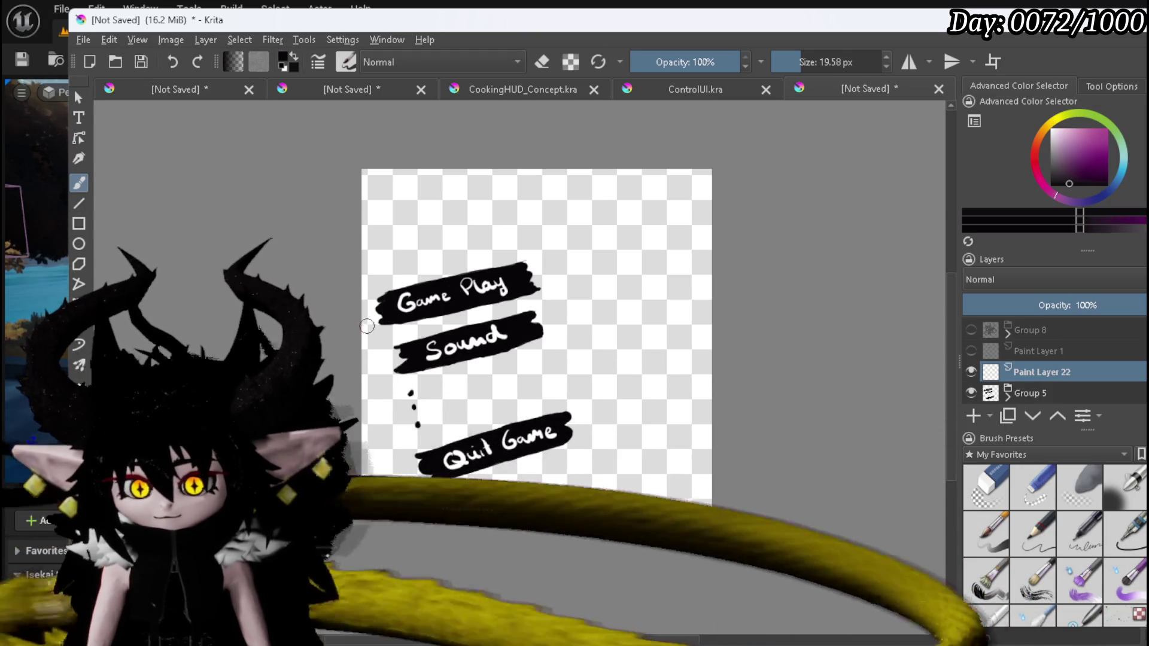
left_click_drag(382, 404, 396, 444)
left_click_drag(486, 492, 418, 502)
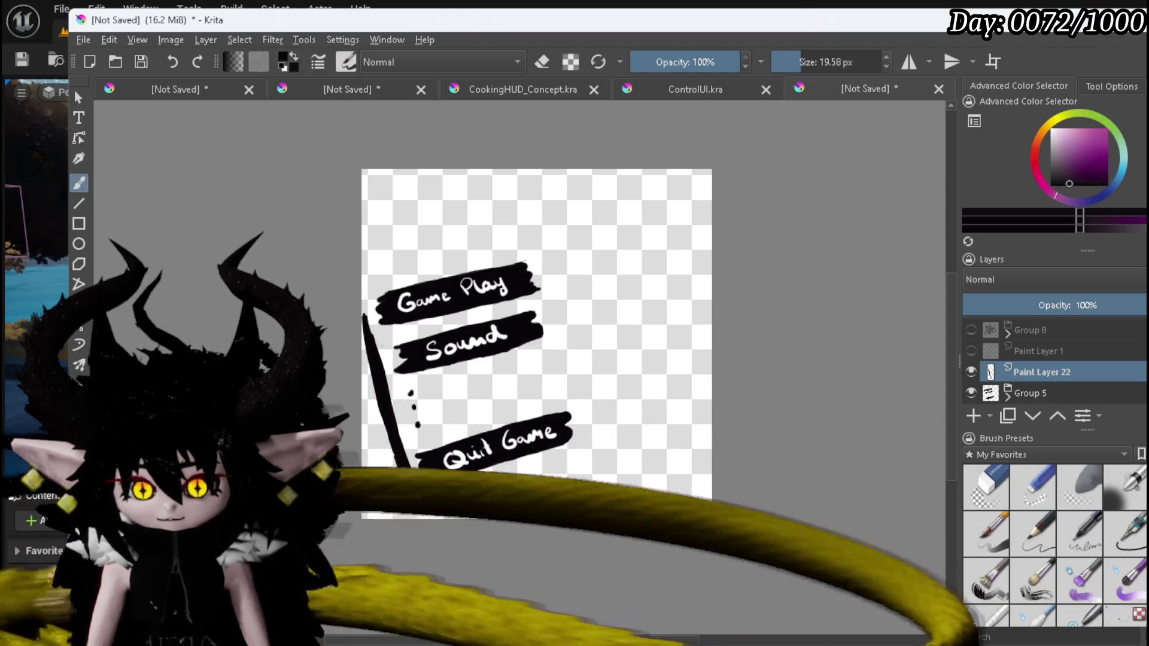
left_click_drag(515, 488, 587, 459)
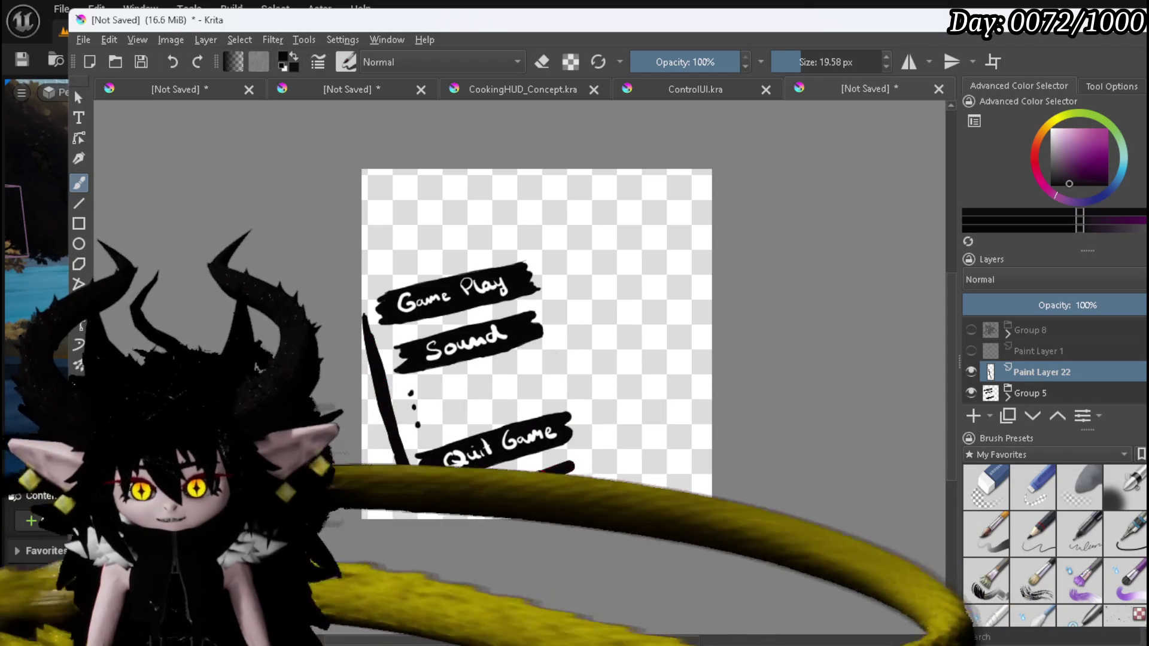
left_click_drag(573, 345, 595, 443)
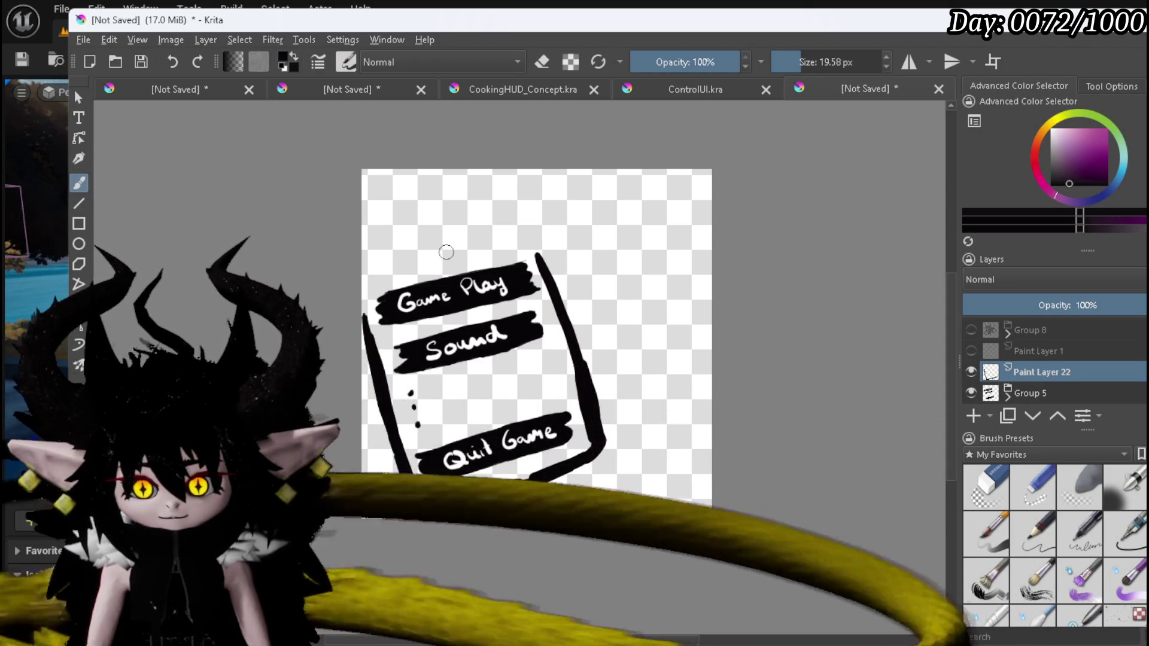
left_click_drag(363, 284, 534, 254)
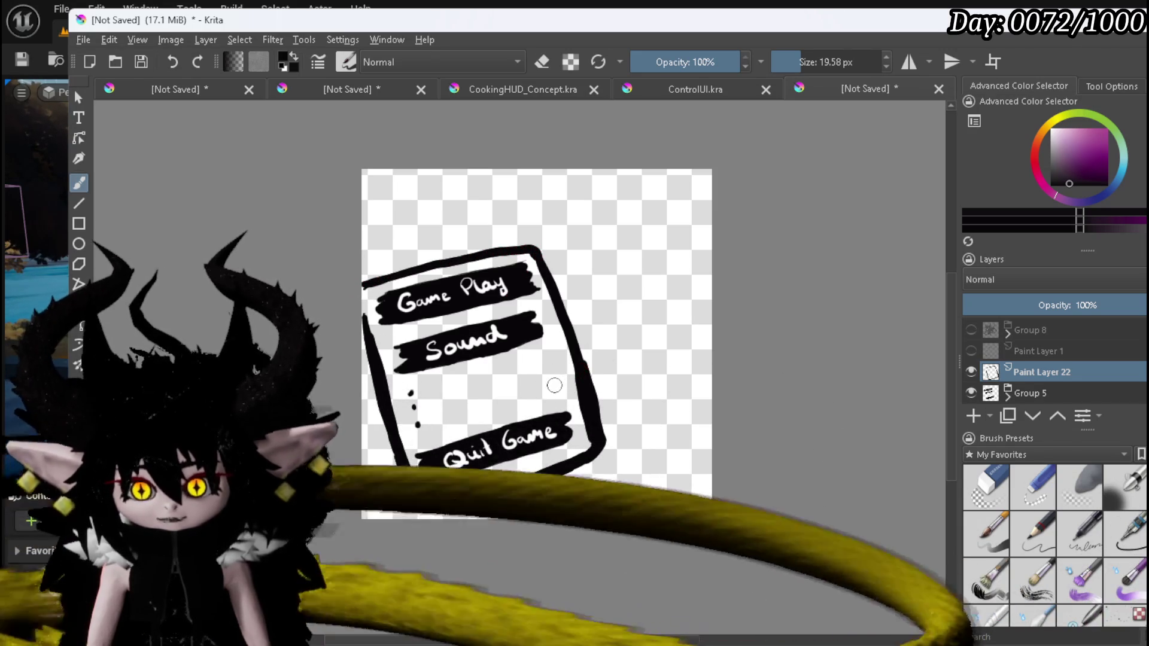
mouse_move(551, 377)
left_mouse_down()
mouse_move(568, 383)
mouse_move(546, 367)
mouse_move(619, 375)
mouse_move(601, 389)
mouse_move(546, 367)
mouse_move(622, 381)
mouse_move(640, 330)
left_mouse_up()
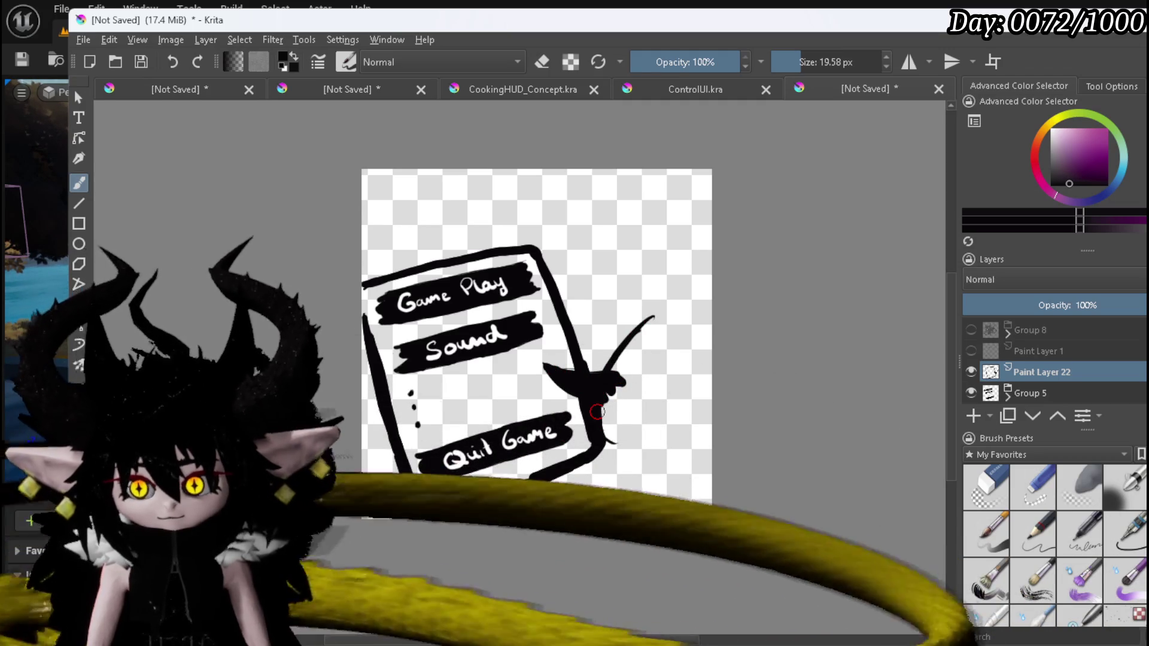
Quick Group the frame and menu-buttons layers into Group 23.
right_click(1051, 395)
mouse_move(1037, 595)
left_click(882, 599)
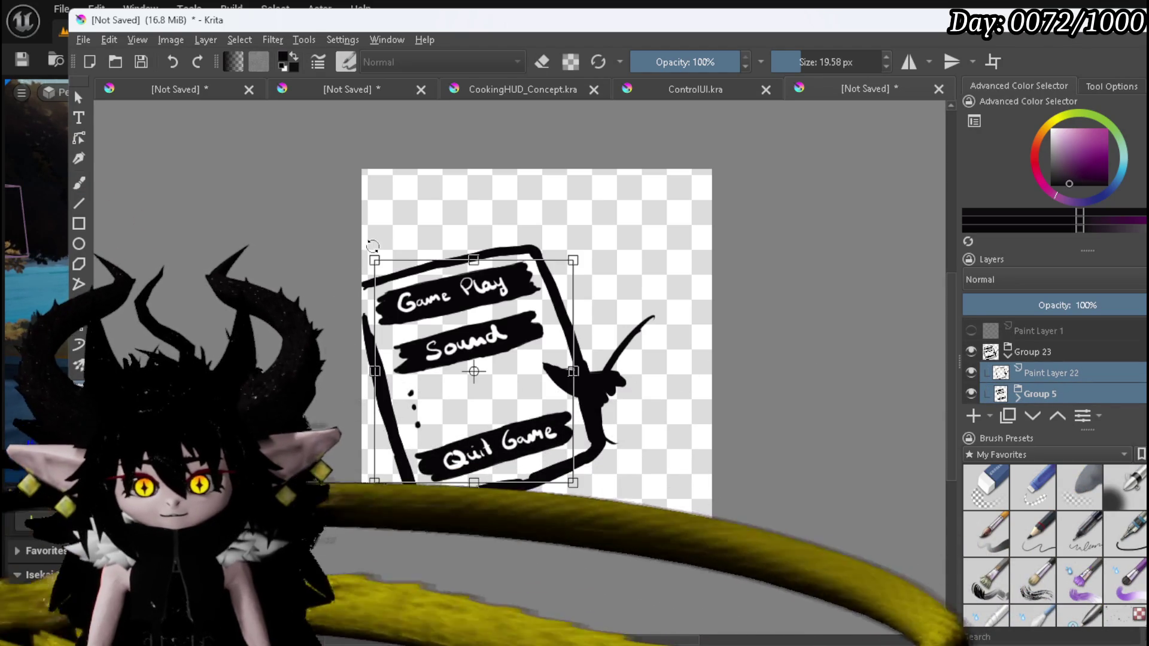
Shrink Group 23 and move it left and up, then reselect the frame's Paint Layer 22.
left_click(1047, 358)
key("ctrl+t")
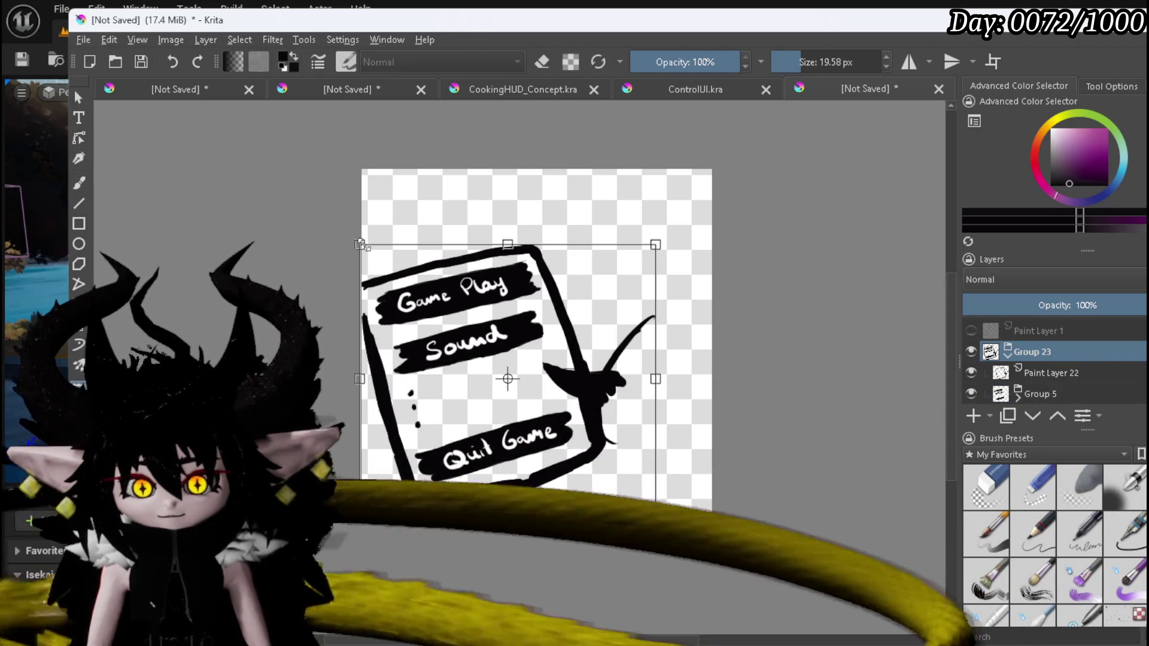
left_click_drag(358, 242, 407, 288)
left_click_drag(544, 326, 485, 306)
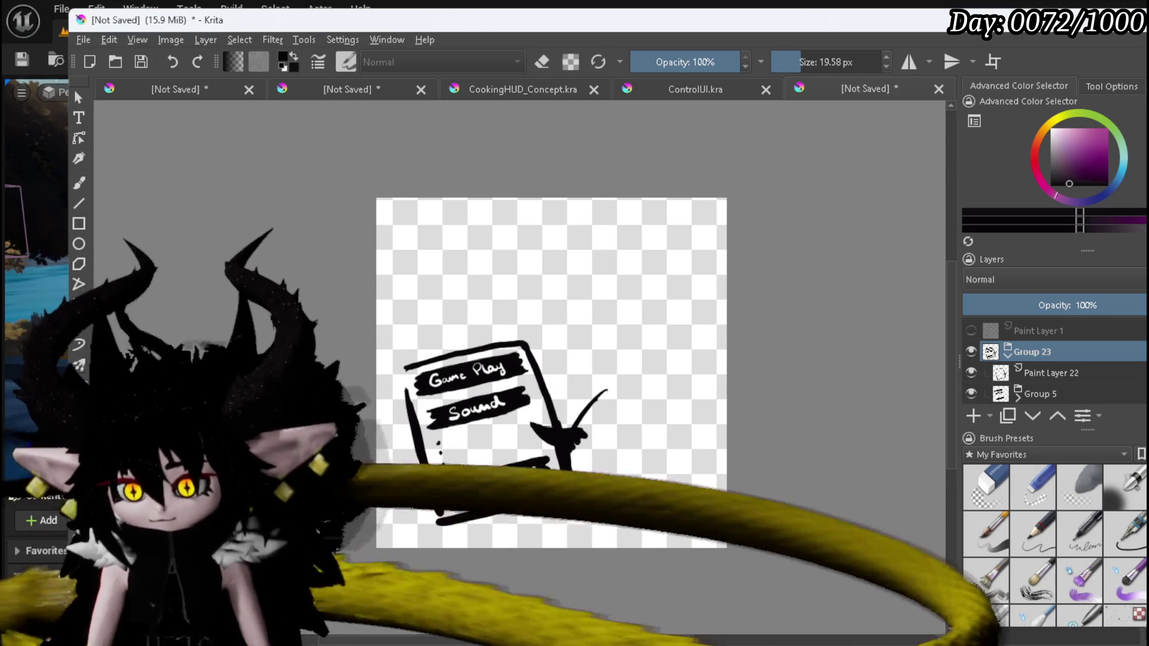
left_click(1053, 372)
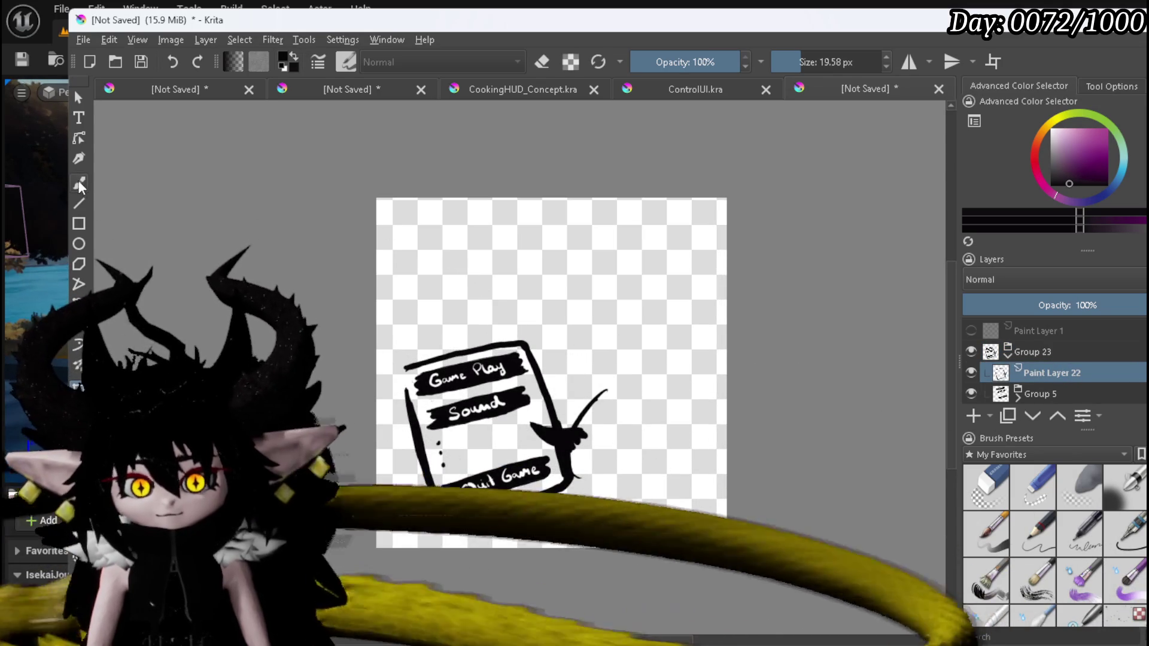
Paint a solid black oval right of the menu card, covering all white specks.
key("b")
mouse_move(616, 313)
left_mouse_down()
mouse_move(578, 347)
mouse_move(562, 400)
mouse_move(658, 310)
mouse_move(678, 406)
left_mouse_up()
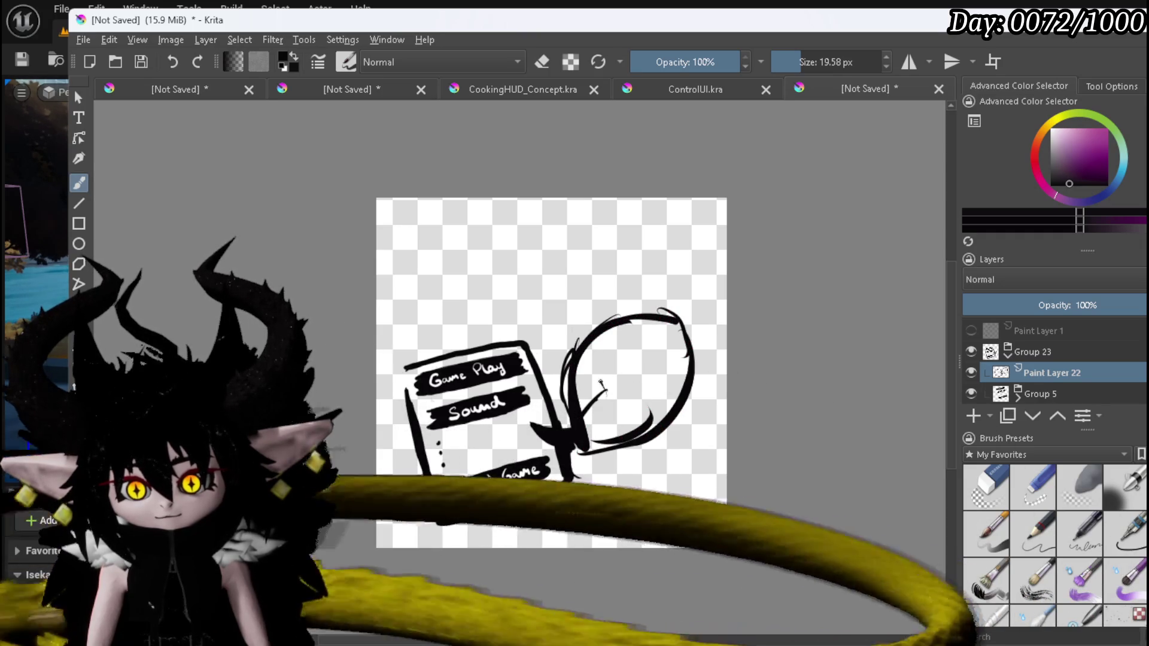
left_click_drag(585, 443, 597, 358)
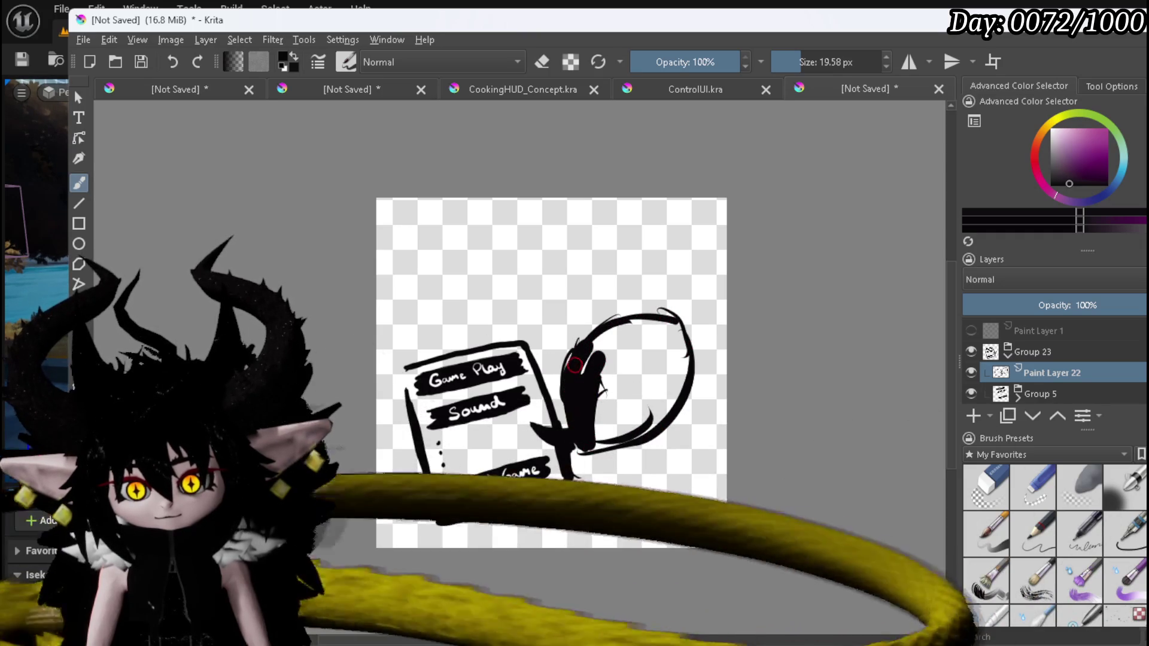
mouse_move(581, 446)
left_mouse_down()
mouse_move(567, 386)
mouse_move(596, 439)
mouse_move(682, 388)
left_mouse_up()
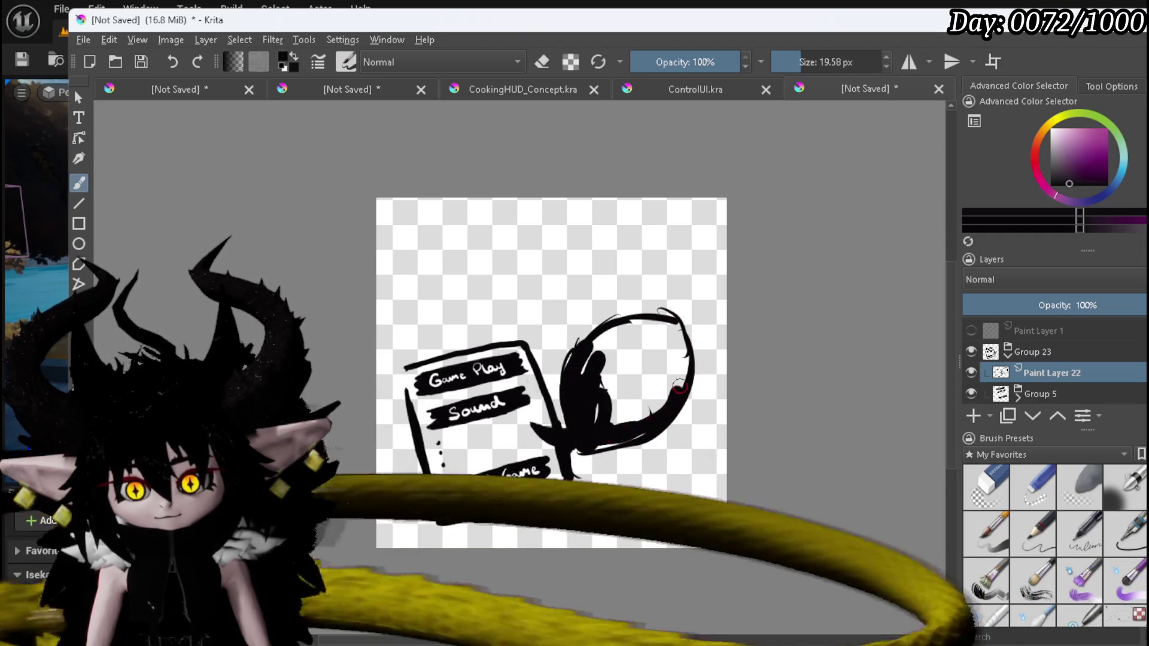
left_click_drag(601, 337, 646, 313)
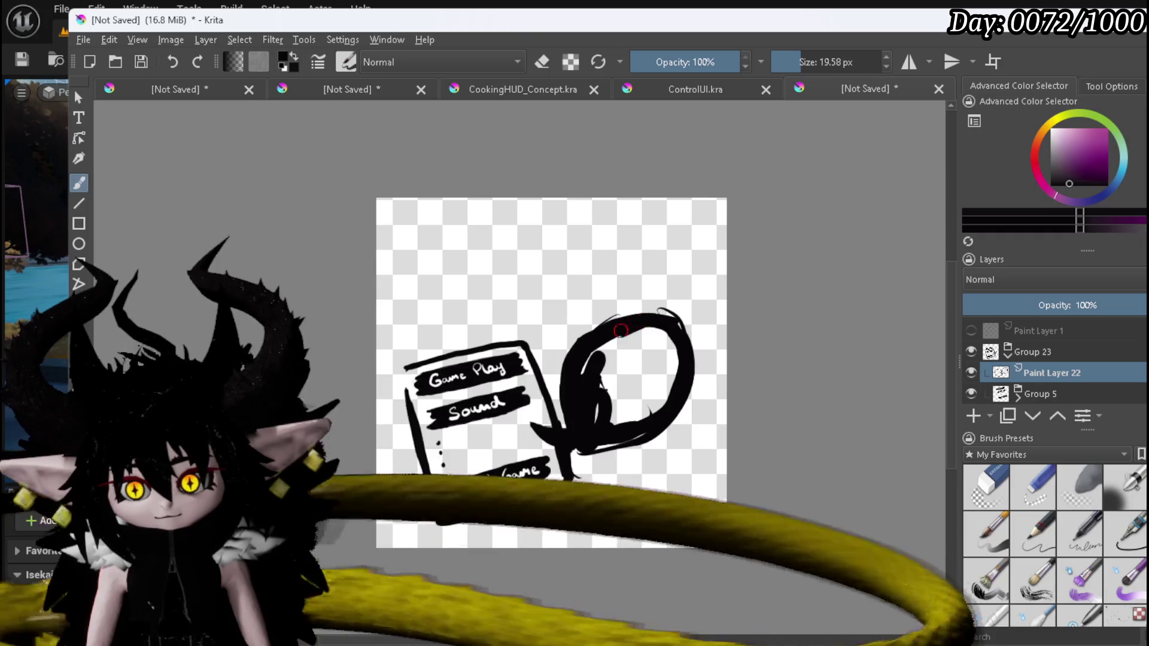
mouse_move(643, 357)
left_mouse_down()
mouse_move(599, 344)
mouse_move(671, 347)
left_mouse_up()
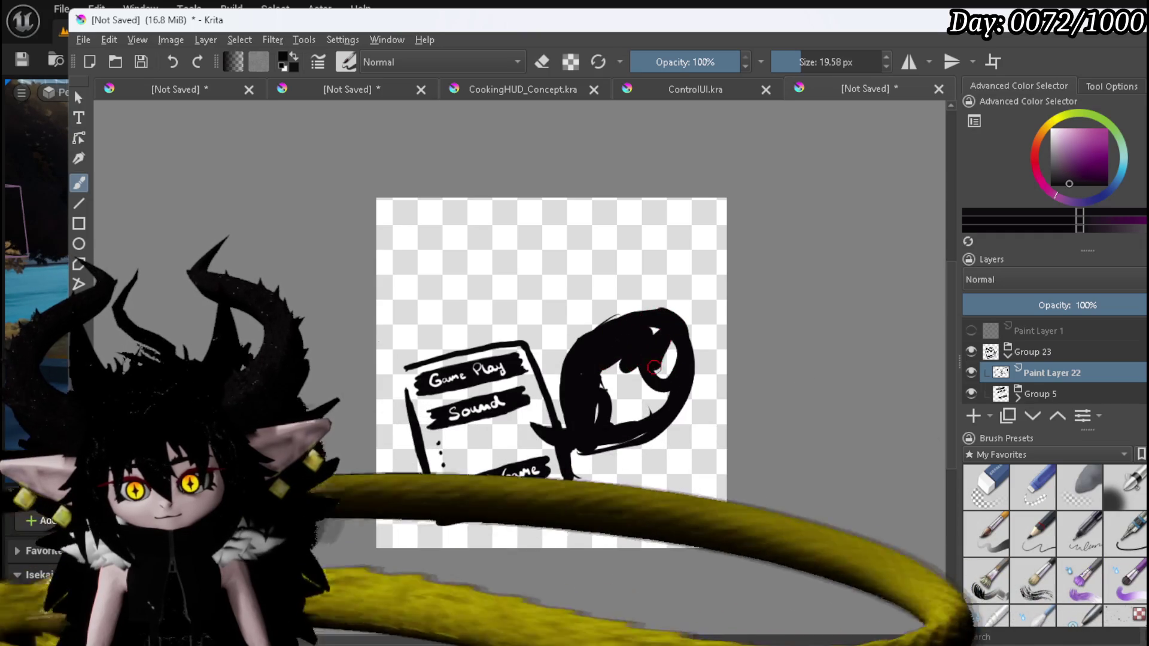
left_click_drag(589, 406, 587, 402)
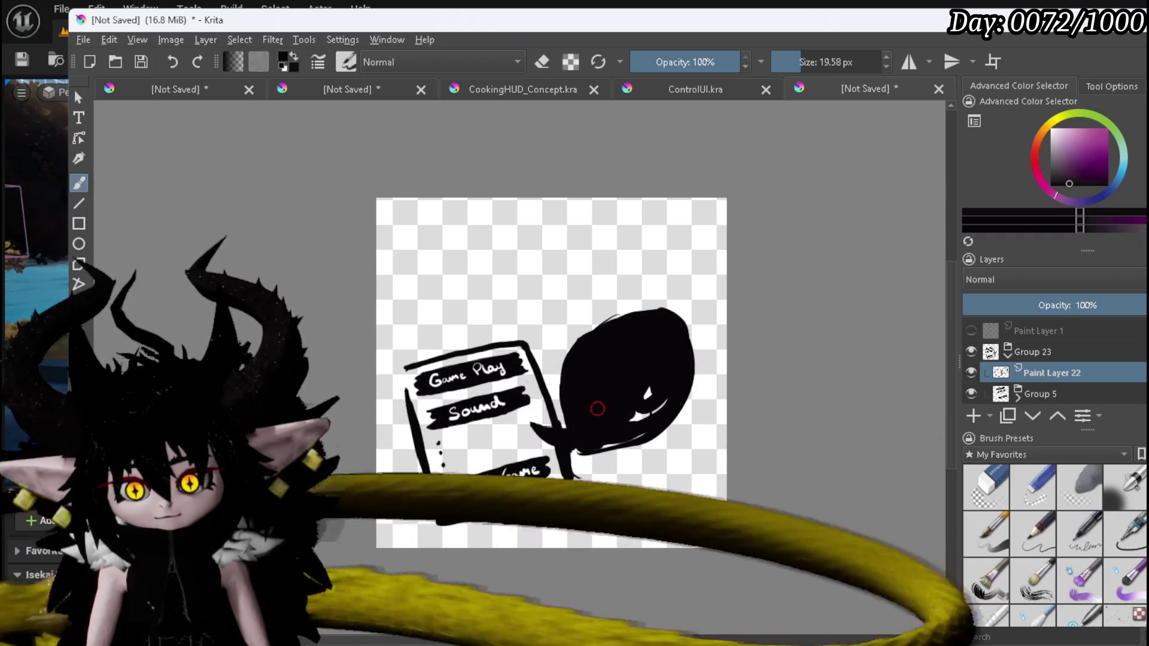
left_click_drag(625, 421, 656, 401)
mouse_move(609, 442)
left_mouse_down()
mouse_move(628, 403)
mouse_move(599, 444)
left_mouse_up()
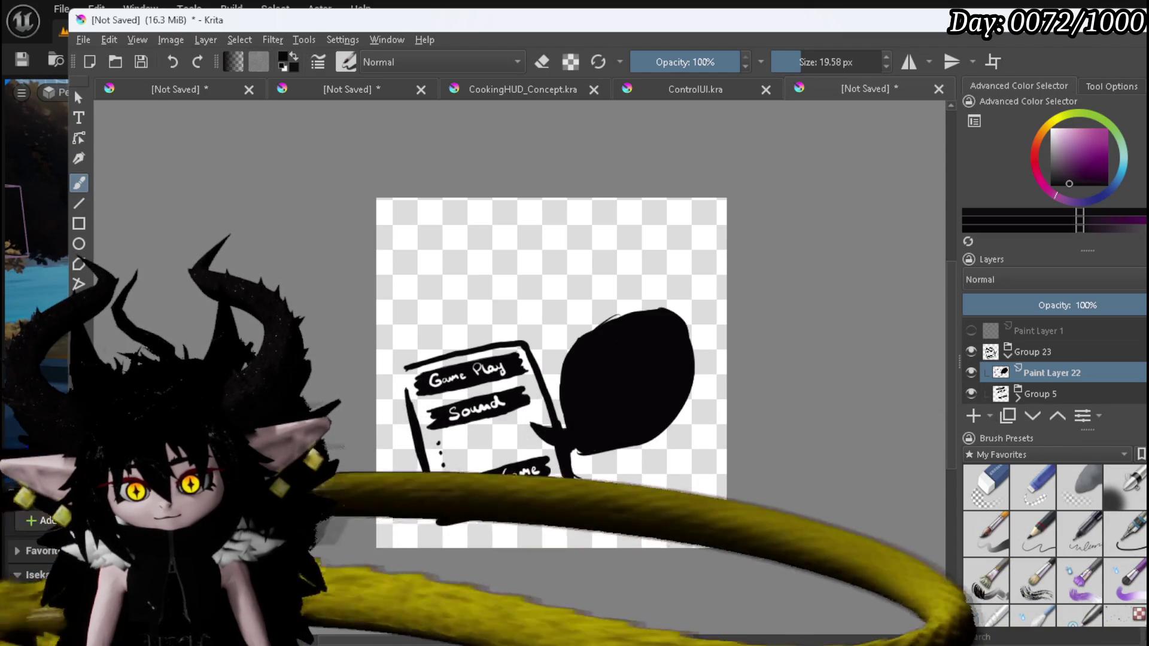
Add a short stroke below the menu card, then undo it.
mouse_move(533, 507)
left_mouse_down()
mouse_move(567, 503)
mouse_move(578, 517)
mouse_move(547, 507)
left_mouse_up()
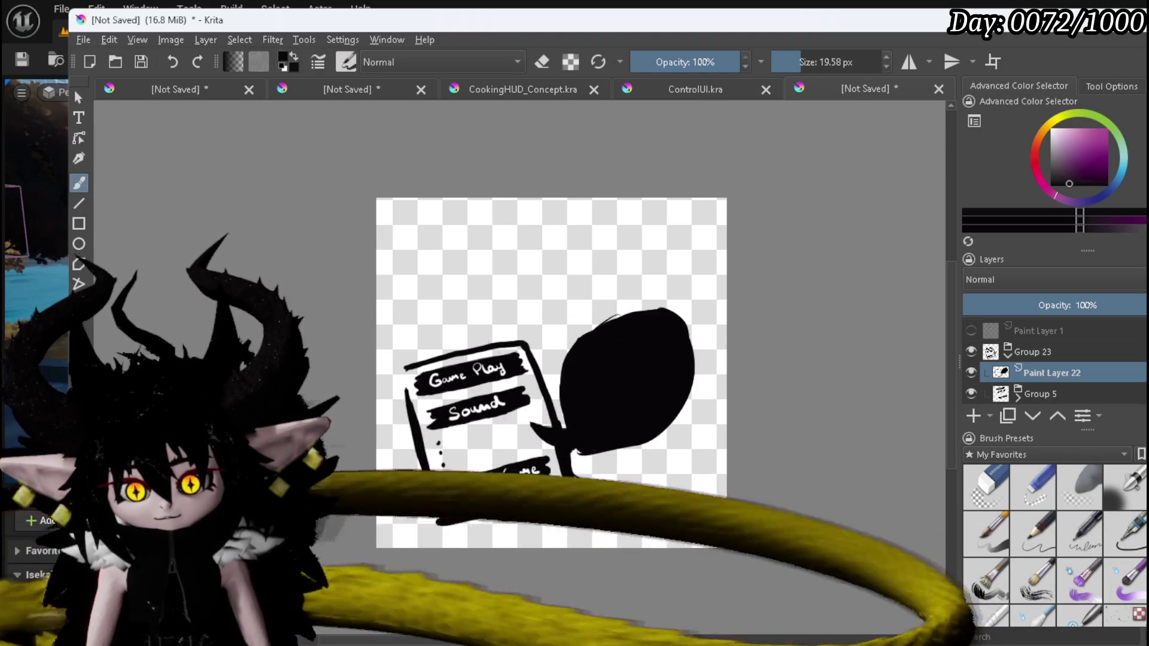
key("ctrl+z")
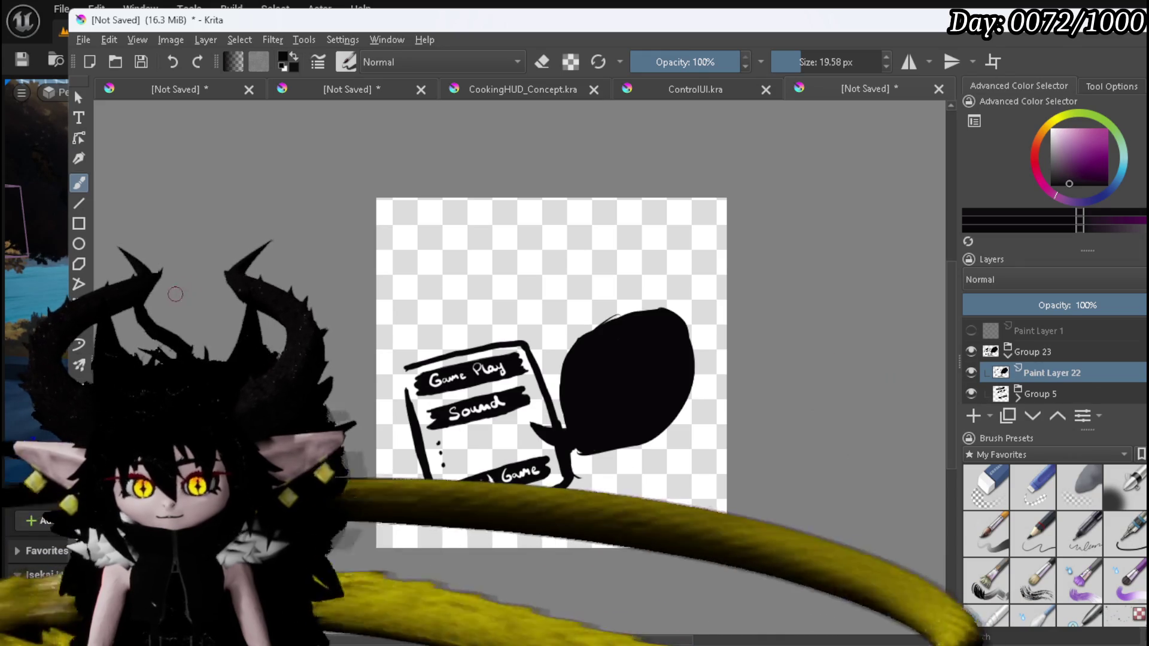
scroll(78, 209, "down", 3)
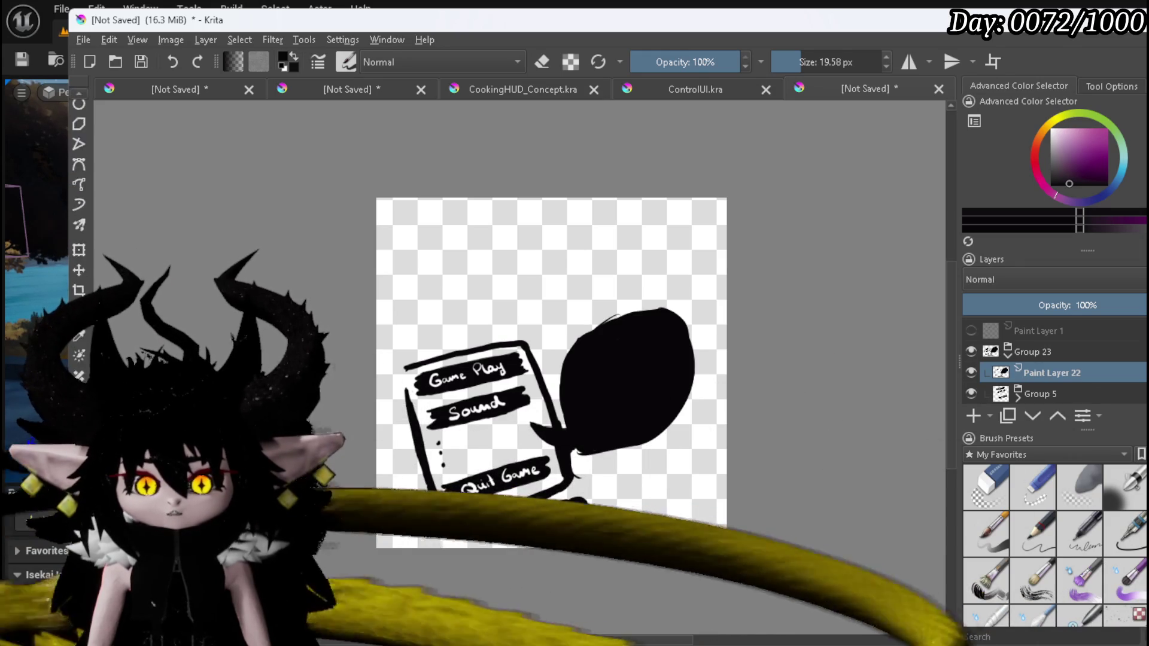
Lasso-select the black blob, nudge it with the Move tool, then clear the selection.
left_click_drag(648, 265, 580, 300)
left_click_drag(552, 383, 549, 417)
left_click_drag(537, 455, 629, 472)
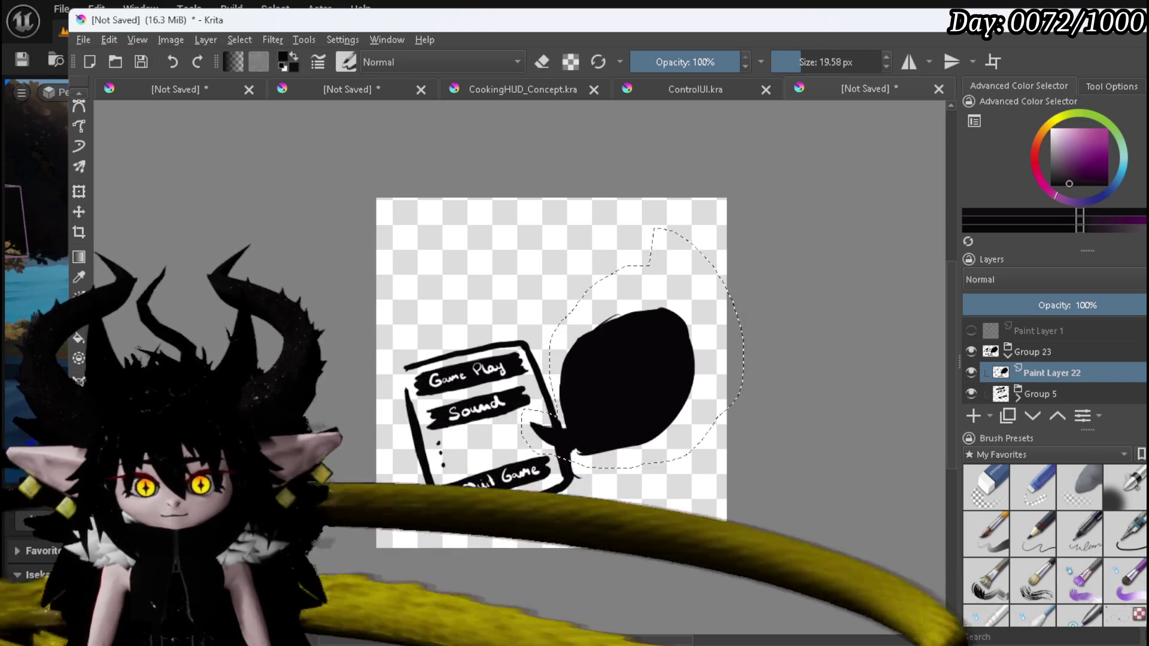
left_click(78, 210)
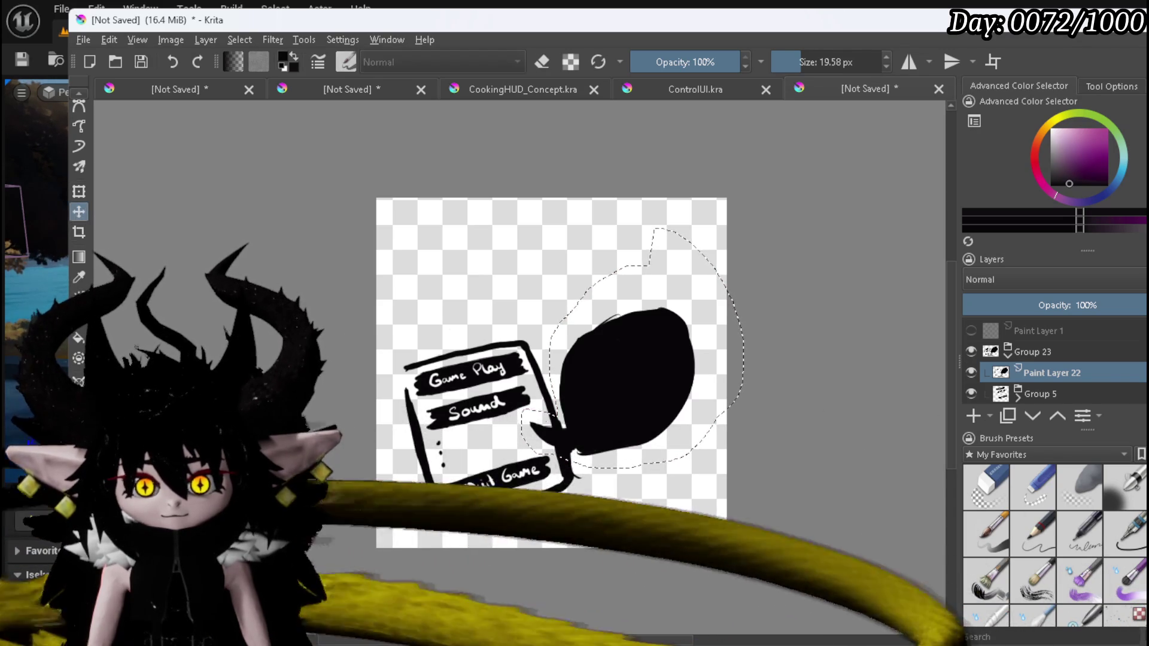
mouse_move(619, 416)
left_mouse_down()
mouse_move(623, 474)
mouse_move(635, 467)
mouse_move(616, 449)
mouse_move(584, 450)
mouse_move(611, 470)
mouse_move(655, 433)
mouse_move(619, 383)
mouse_move(620, 416)
left_mouse_up()
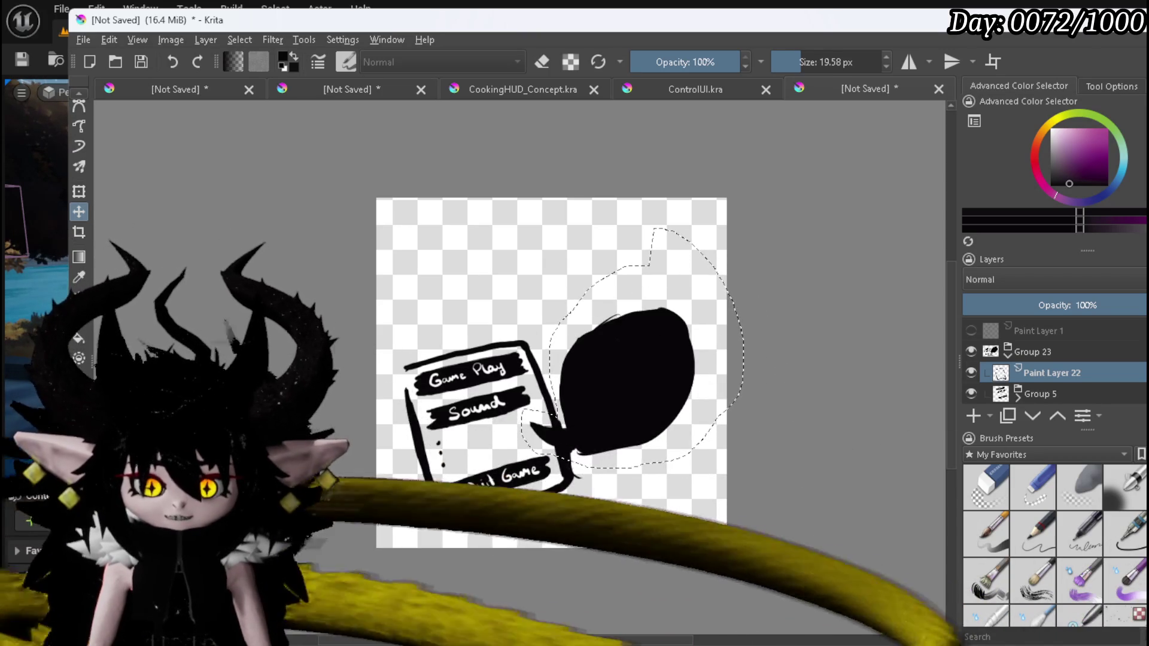
key("ctrl+r")
left_click(146, 203)
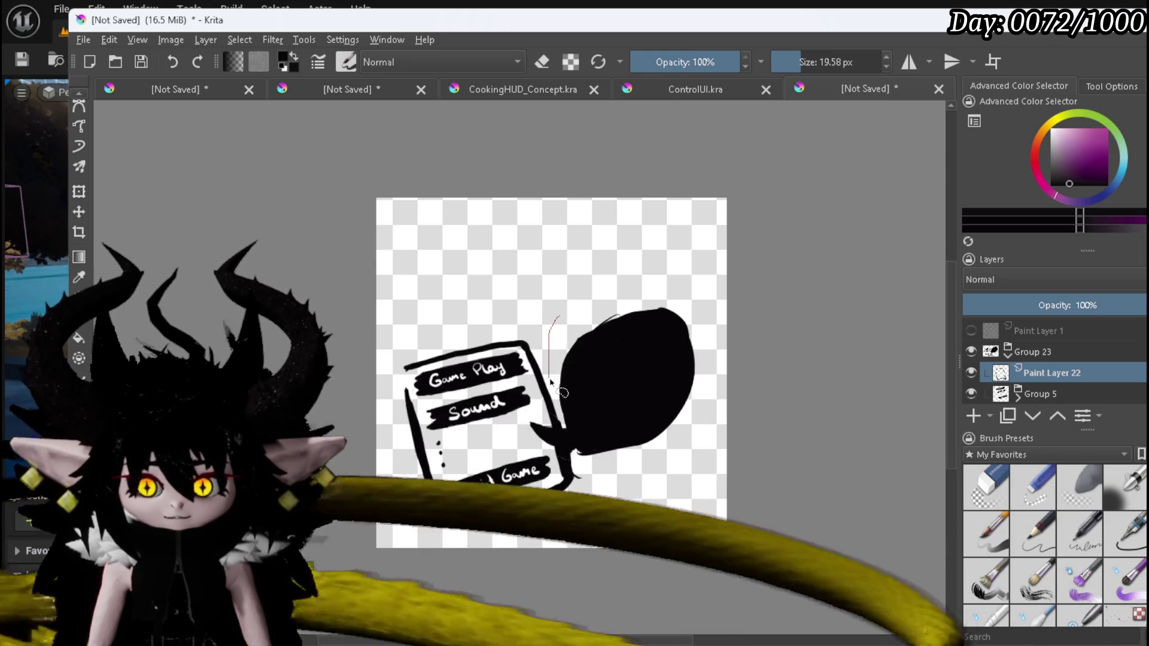
Reselect the blob and transform it down-left against the card's right side, then deselect.
left_click_drag(576, 464, 725, 374)
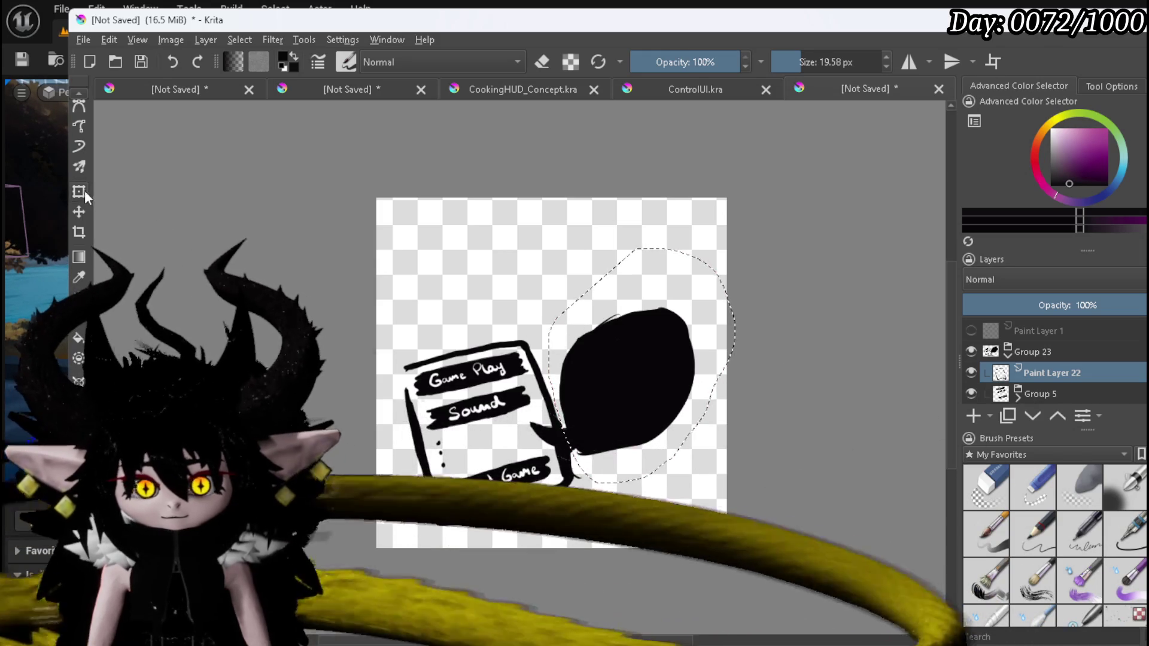
left_click(79, 191)
mouse_move(584, 402)
left_mouse_down()
mouse_move(618, 441)
mouse_move(630, 484)
left_mouse_up()
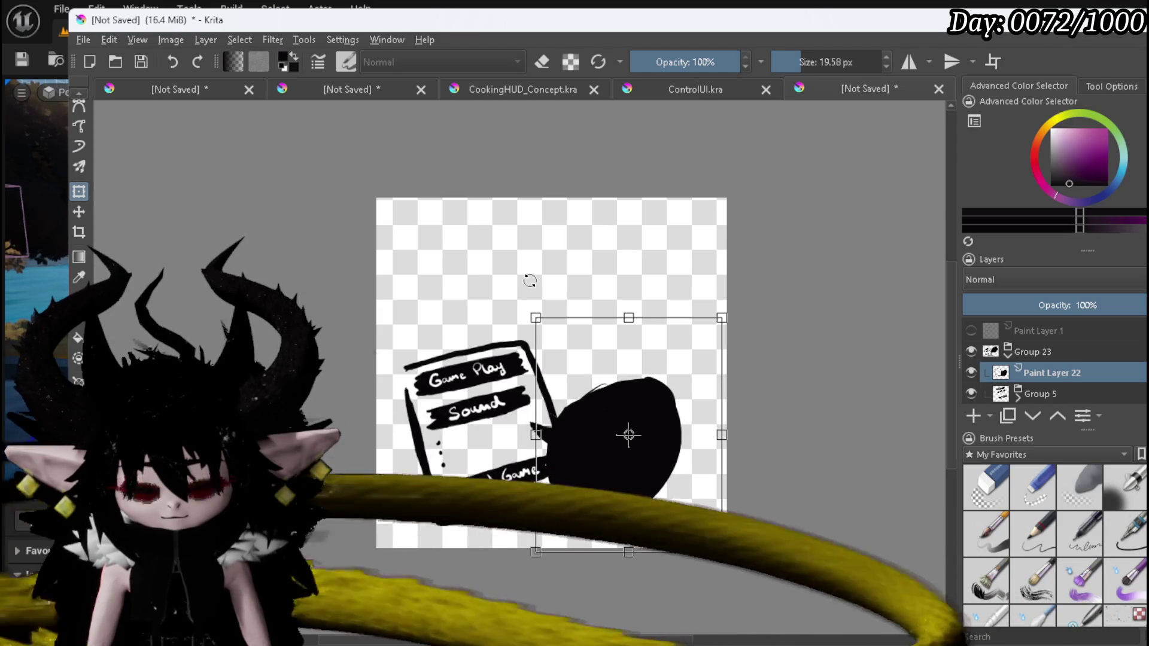
left_click_drag(609, 407, 597, 393)
key("Return")
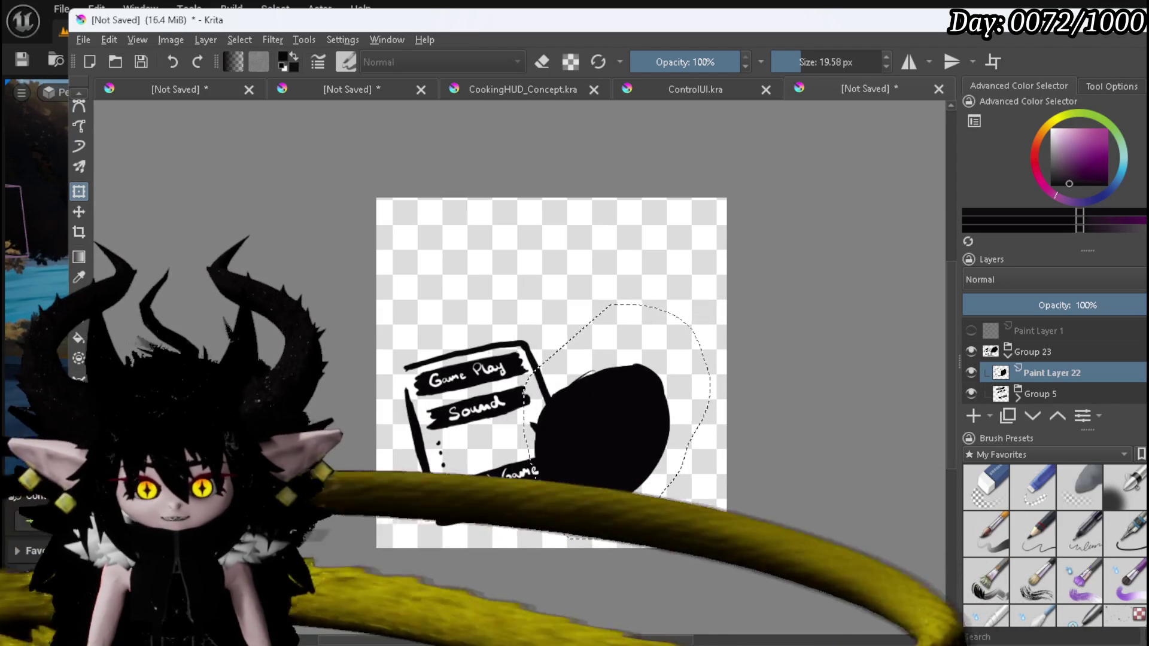
left_click(376, 338)
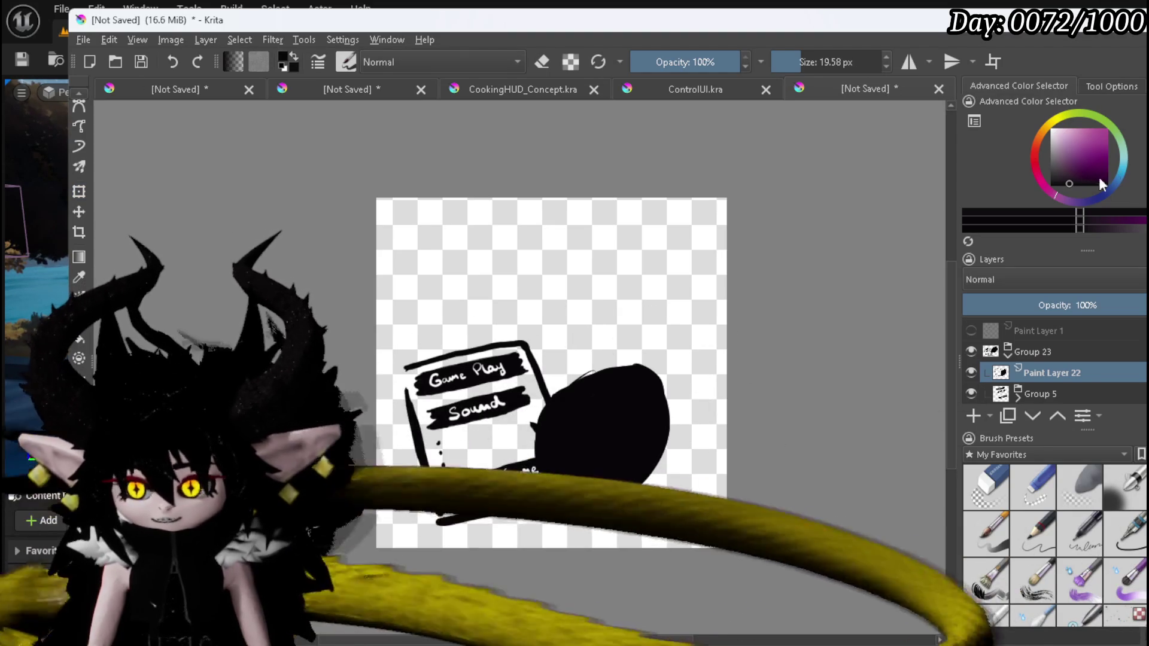
Paint an ear, a downward line and zigzag details onto the black blob.
scroll(87, 166, "up", 3)
left_click(78, 125)
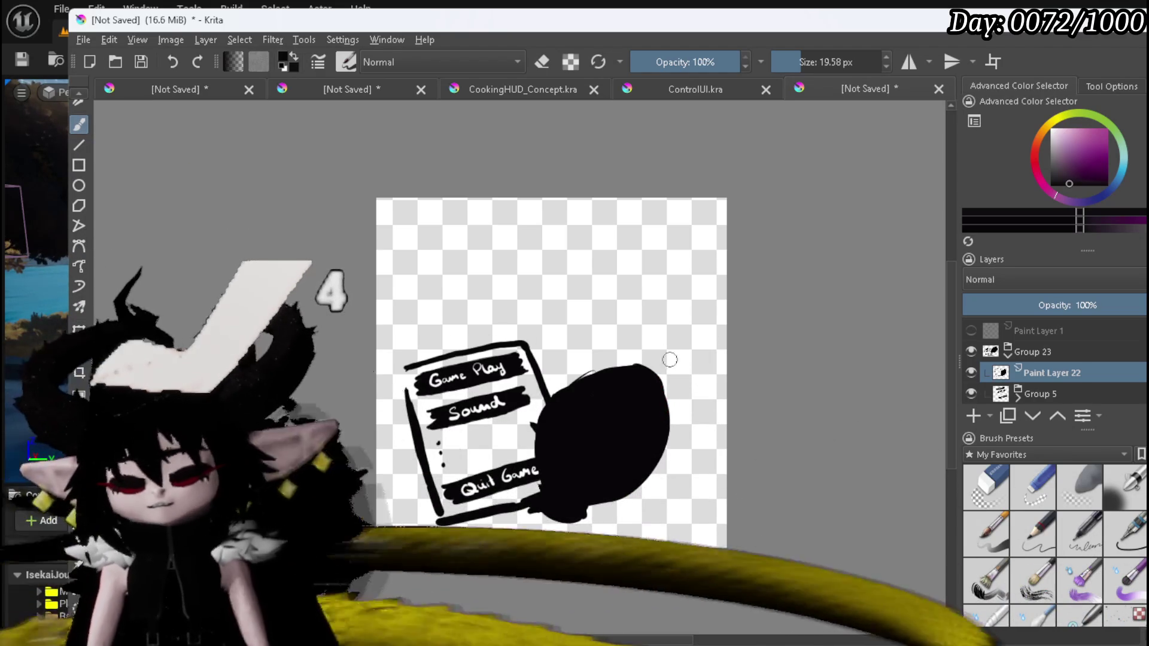
mouse_move(661, 418)
left_mouse_down()
mouse_move(691, 397)
mouse_move(657, 441)
mouse_move(676, 412)
mouse_move(673, 426)
mouse_move(650, 432)
left_mouse_up()
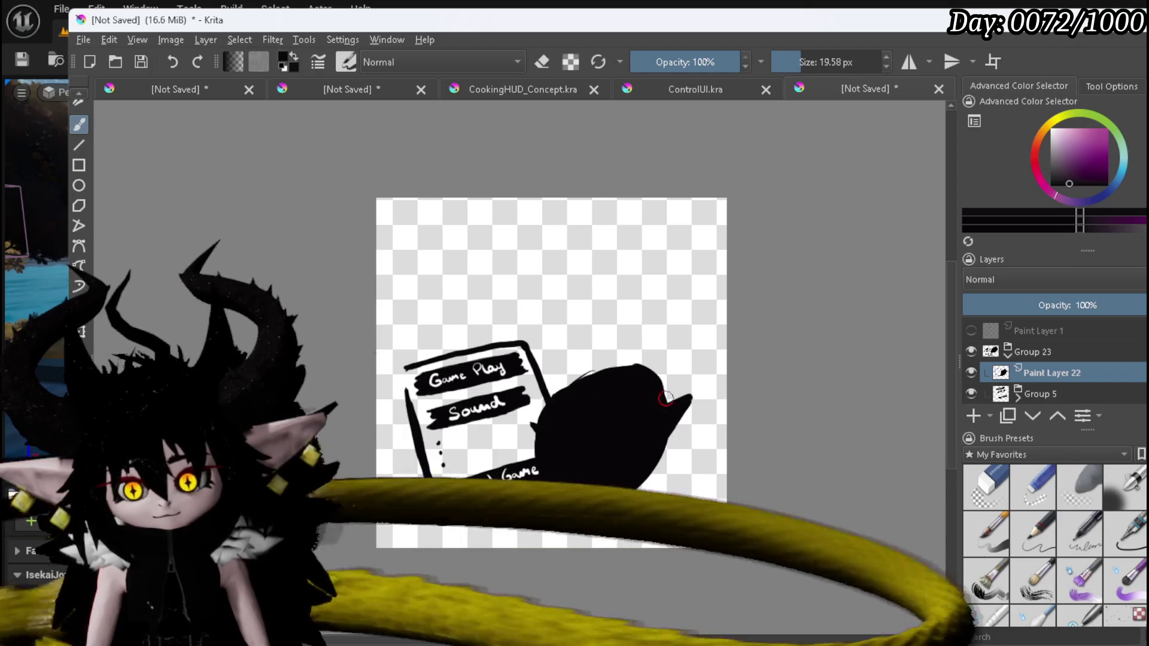
mouse_move(676, 432)
left_mouse_down()
mouse_move(693, 458)
mouse_move(670, 467)
mouse_move(668, 497)
left_mouse_up()
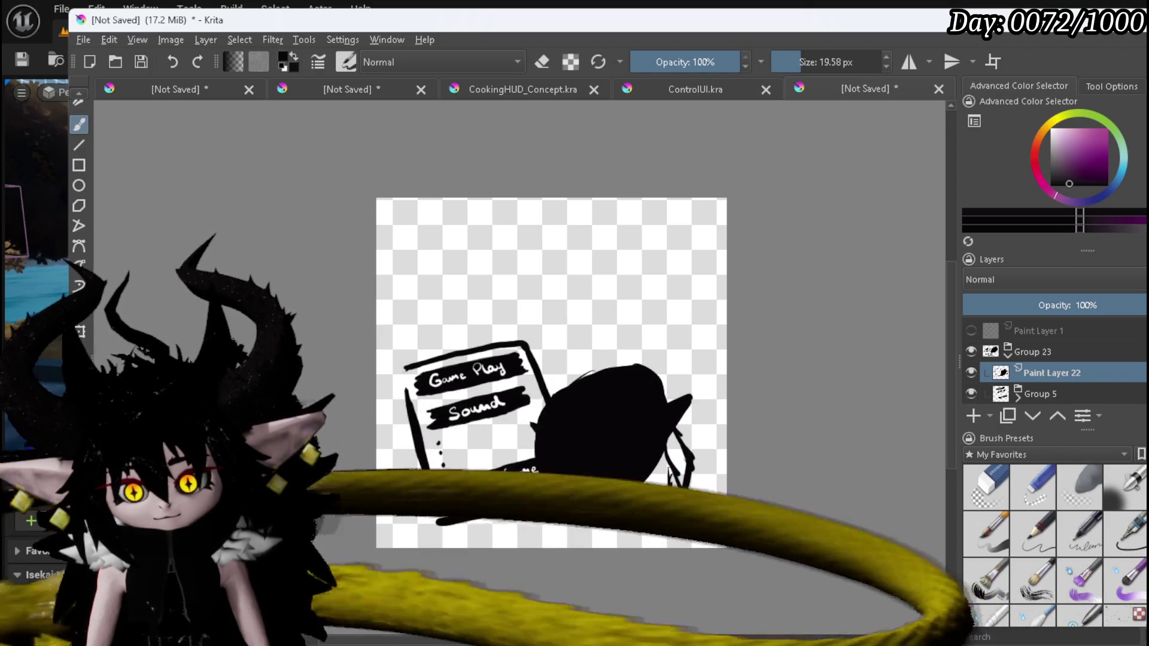
mouse_move(537, 518)
left_mouse_down()
mouse_move(559, 534)
mouse_move(541, 530)
mouse_move(634, 537)
mouse_move(664, 508)
mouse_move(674, 439)
mouse_move(622, 533)
mouse_move(658, 473)
mouse_move(648, 536)
mouse_move(646, 502)
mouse_move(592, 513)
mouse_move(625, 519)
mouse_move(618, 489)
left_mouse_up()
left_click_drag(619, 532, 639, 530)
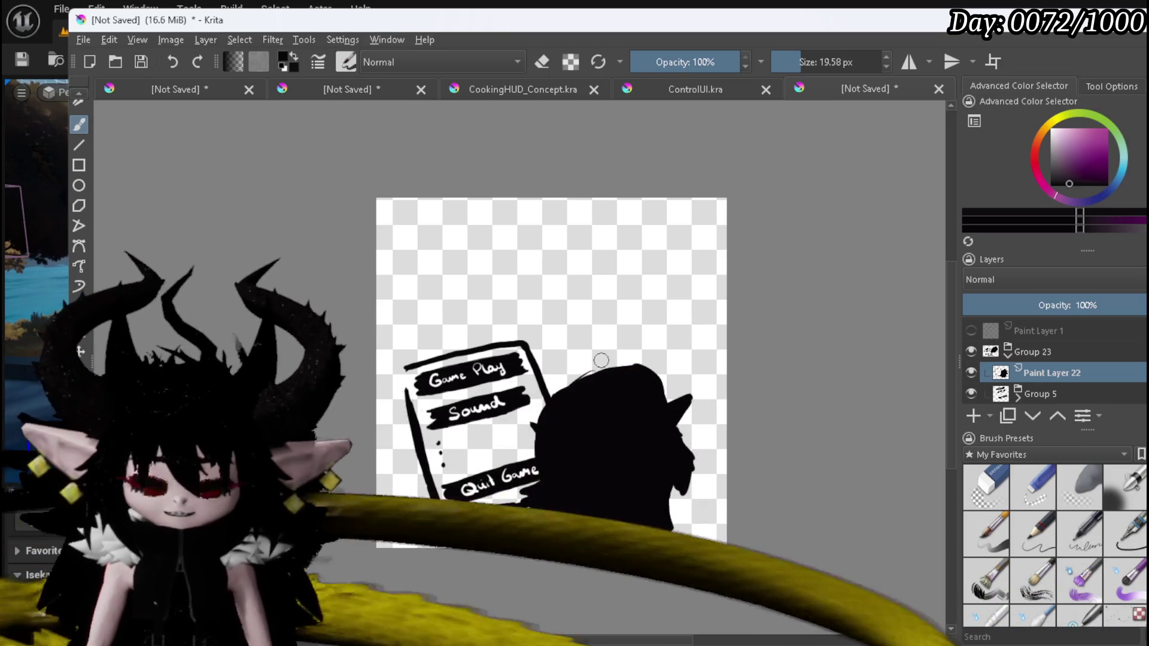
With a larger eraser, erase the black silhouette and the leftover grey stroke.
left_click(986, 490)
mouse_move(726, 366)
left_mouse_down()
mouse_move(533, 395)
mouse_move(726, 441)
mouse_move(378, 448)
left_mouse_up()
mouse_move(747, 418)
left_mouse_down()
mouse_move(513, 526)
mouse_move(680, 462)
mouse_move(685, 538)
left_mouse_up()
left_click_drag(513, 385, 615, 419)
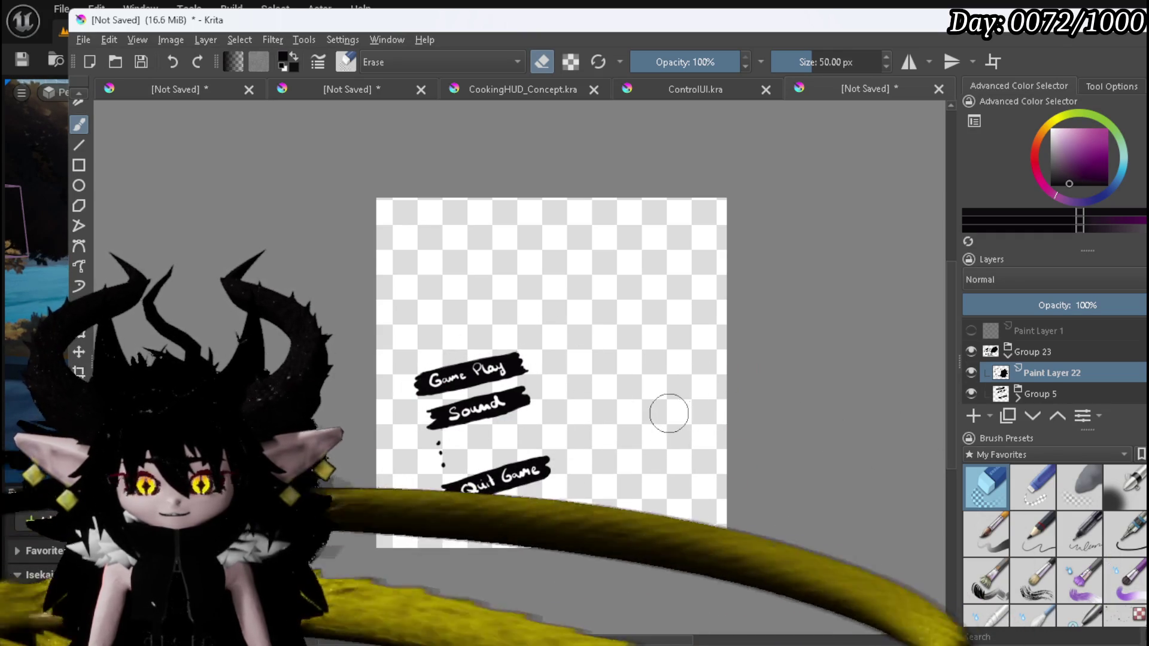
Hide the Group 5 menu buttons and sketch the pot's sides and bottom in pencil.
left_click(1025, 551)
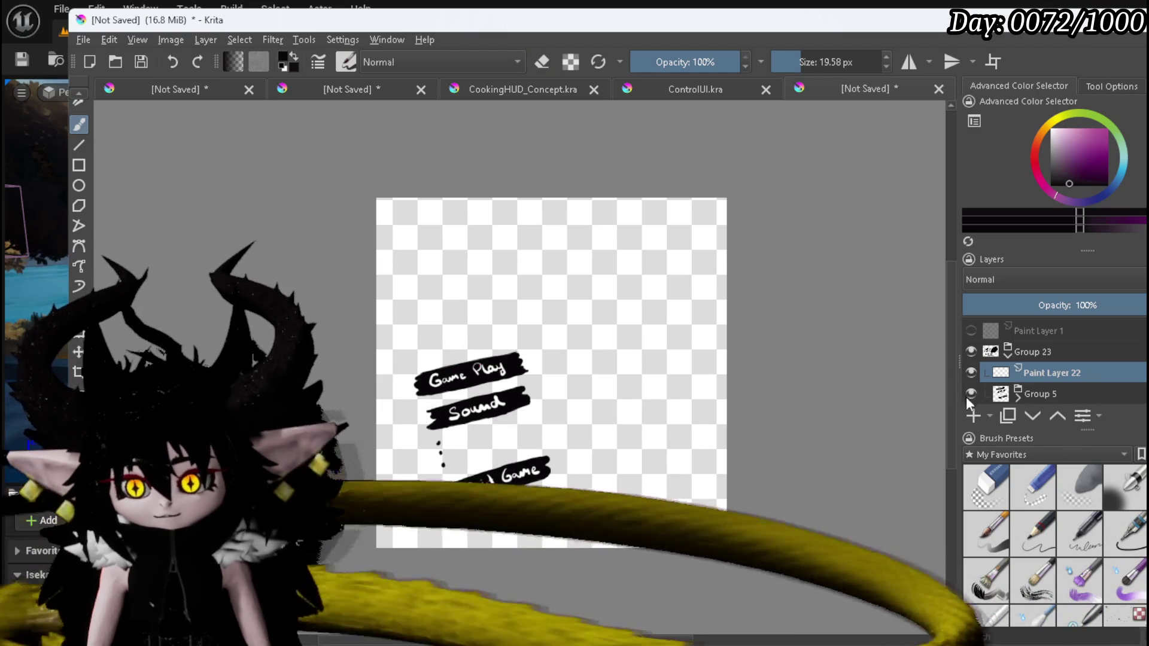
left_click(970, 394)
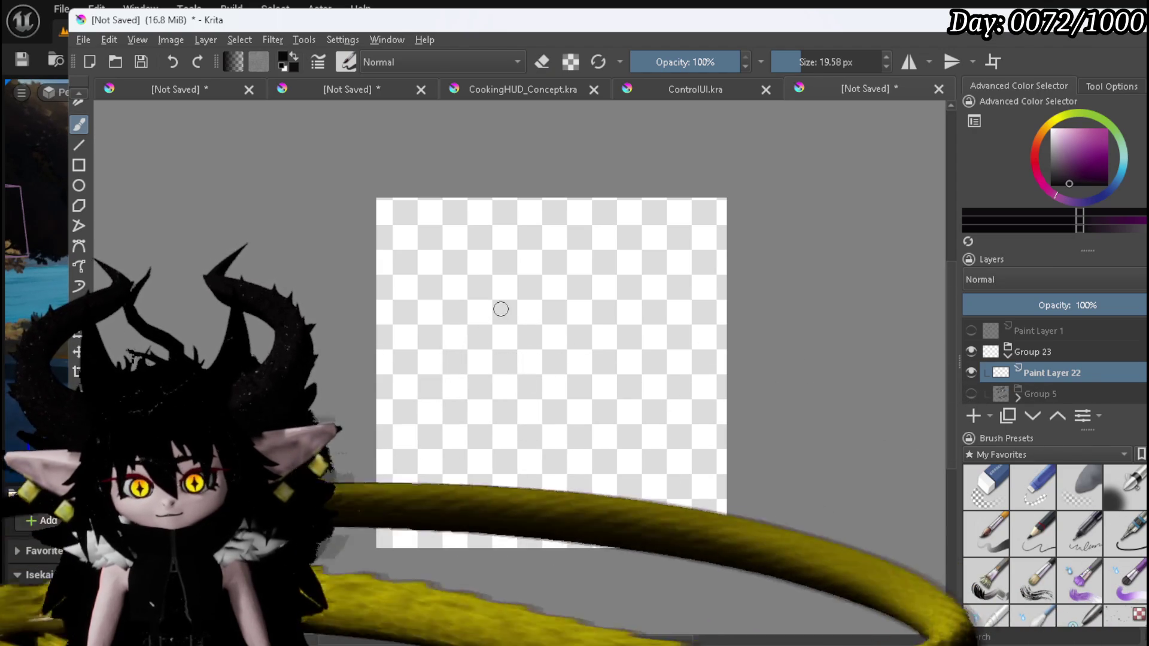
left_click_drag(489, 341, 486, 320)
left_click_drag(497, 374, 479, 408)
left_click_drag(628, 312, 630, 368)
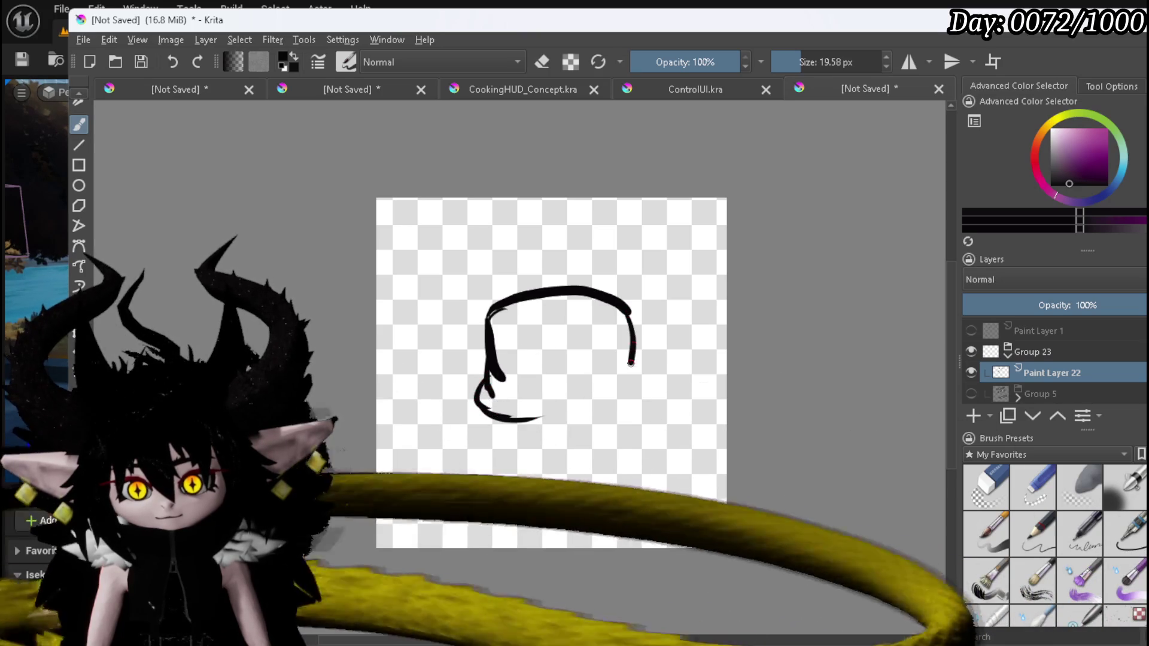
left_click_drag(567, 420, 635, 326)
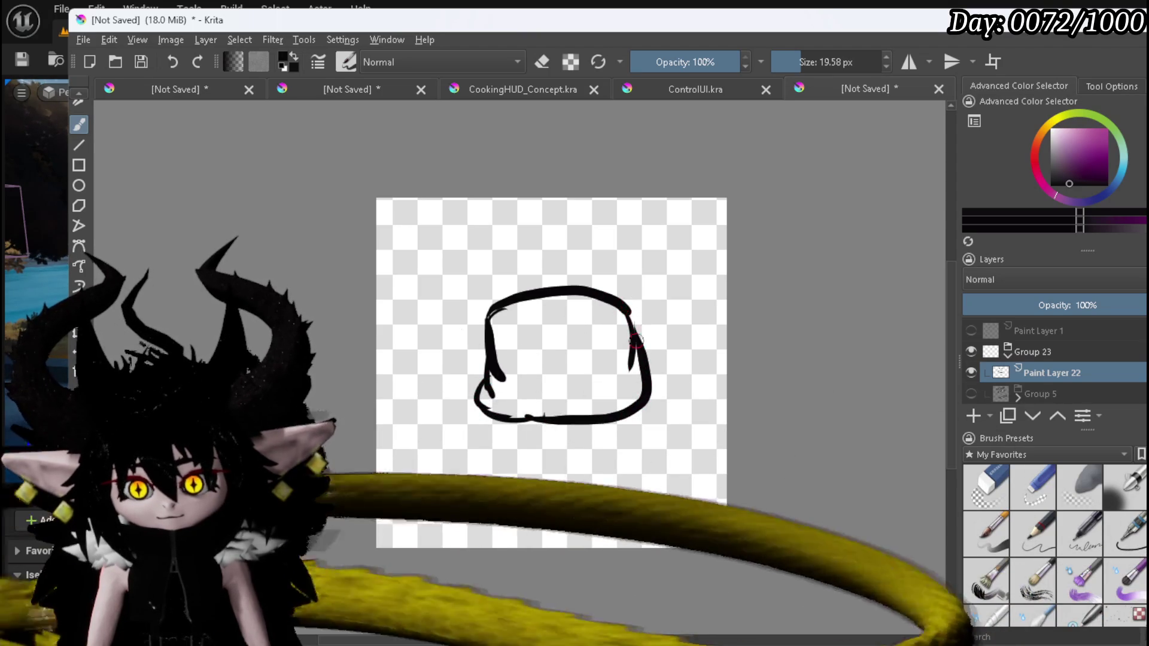
Draw curved handles on both sides of the pot and reinforce its upper-left edge.
left_click_drag(651, 387, 687, 375)
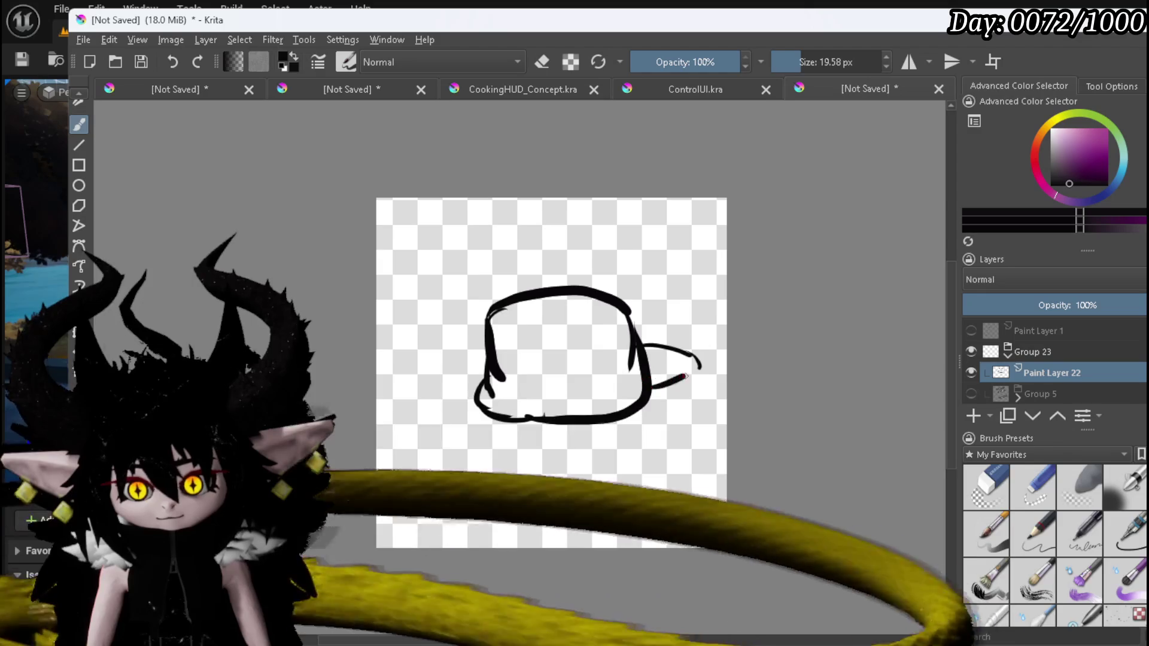
mouse_move(458, 364)
left_mouse_down()
mouse_move(439, 376)
mouse_move(448, 392)
left_mouse_up()
left_click_drag(508, 370, 504, 378)
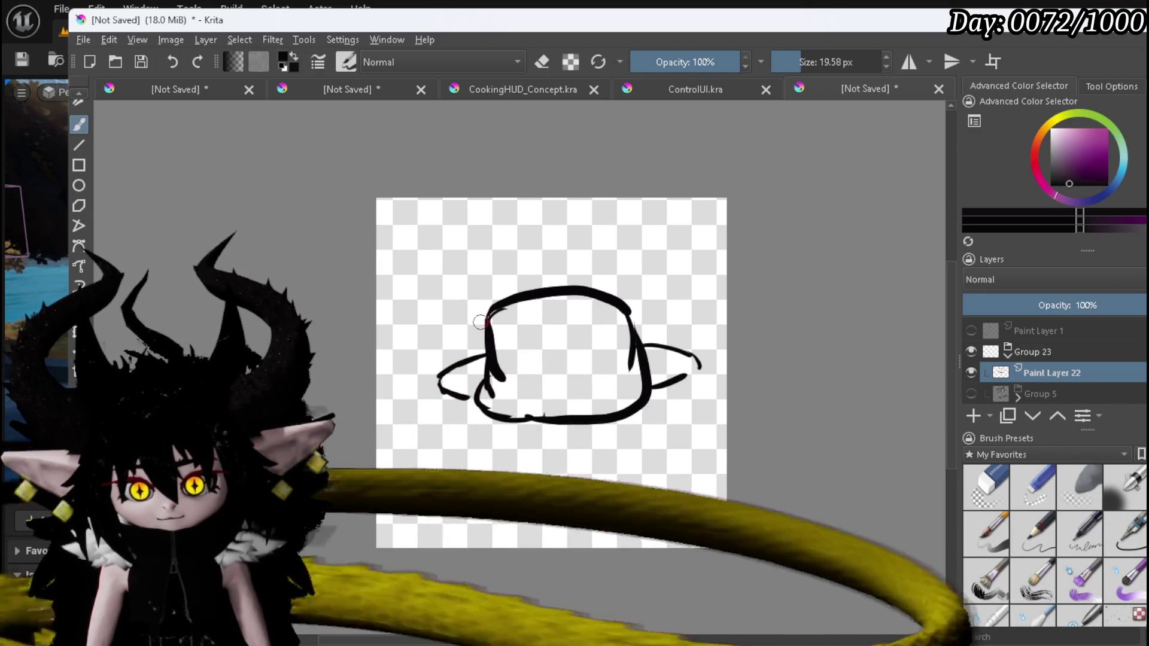
left_click_drag(512, 299, 491, 348)
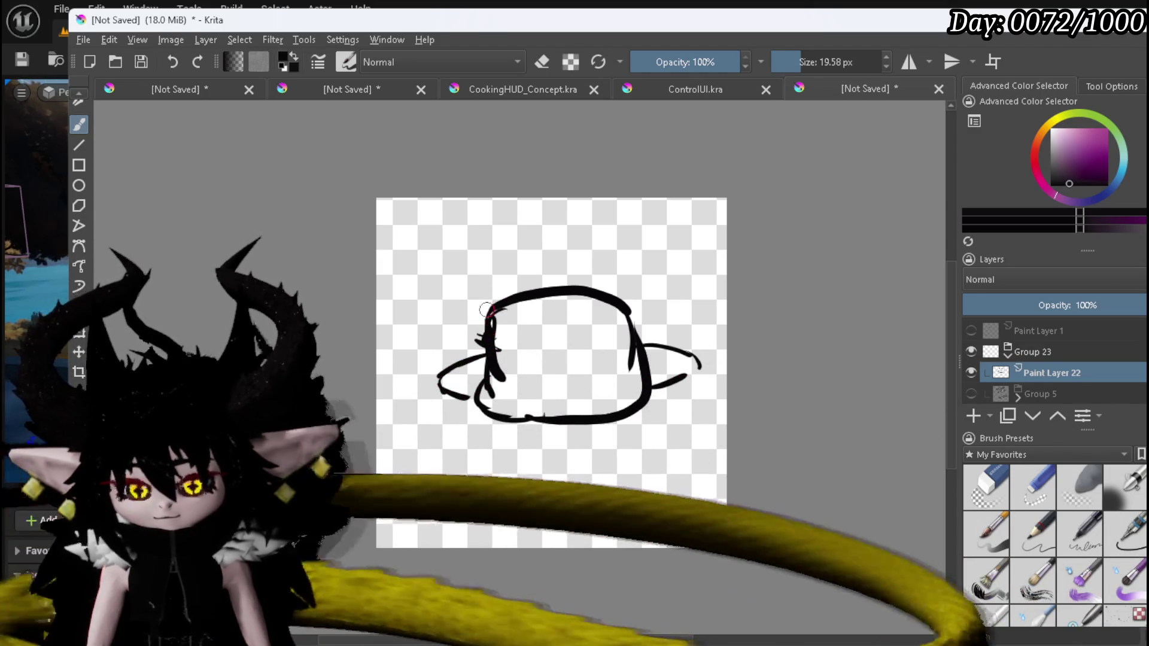
scroll(1076, 348, "down", 3)
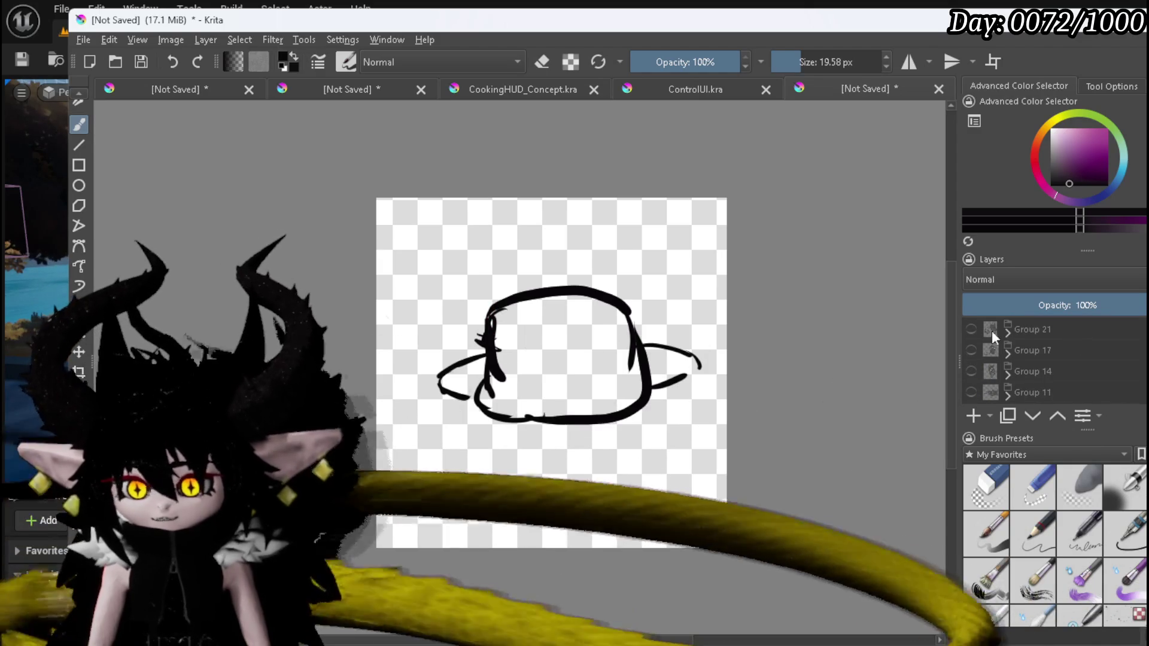
Show Group 21 and paste its Paint Layer 6 horned creature above Paint Layer 22.
left_click(1008, 330)
left_click(1033, 349)
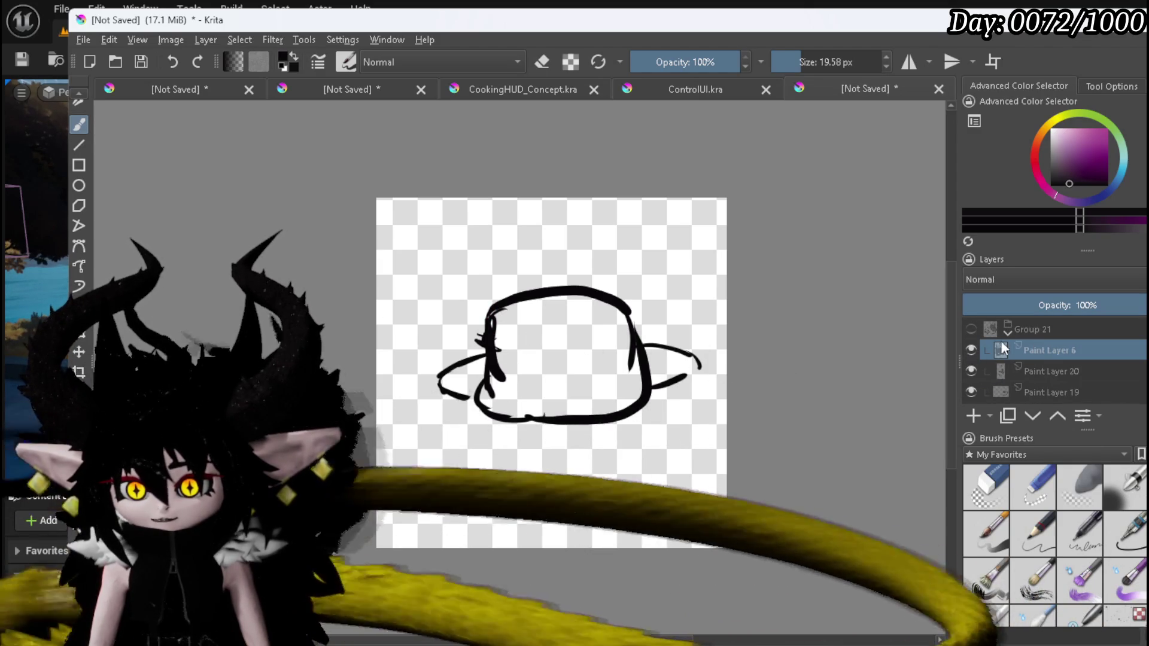
left_click(971, 328)
scroll(1028, 353, "up", 3)
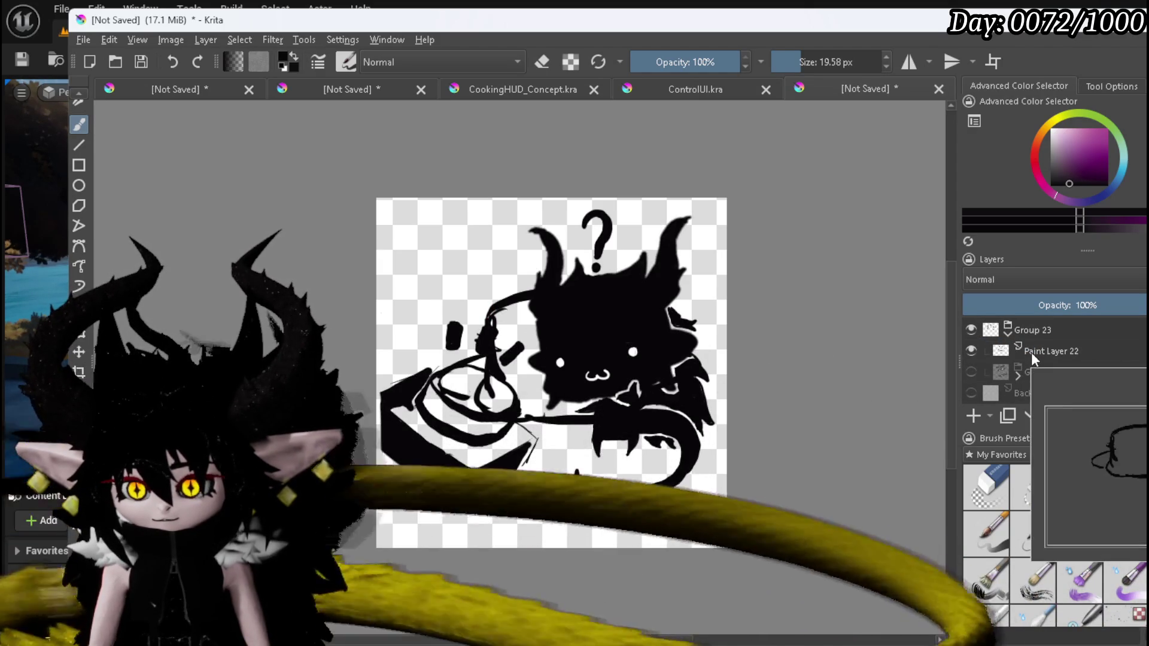
left_click(1032, 347)
key("ctrl+v")
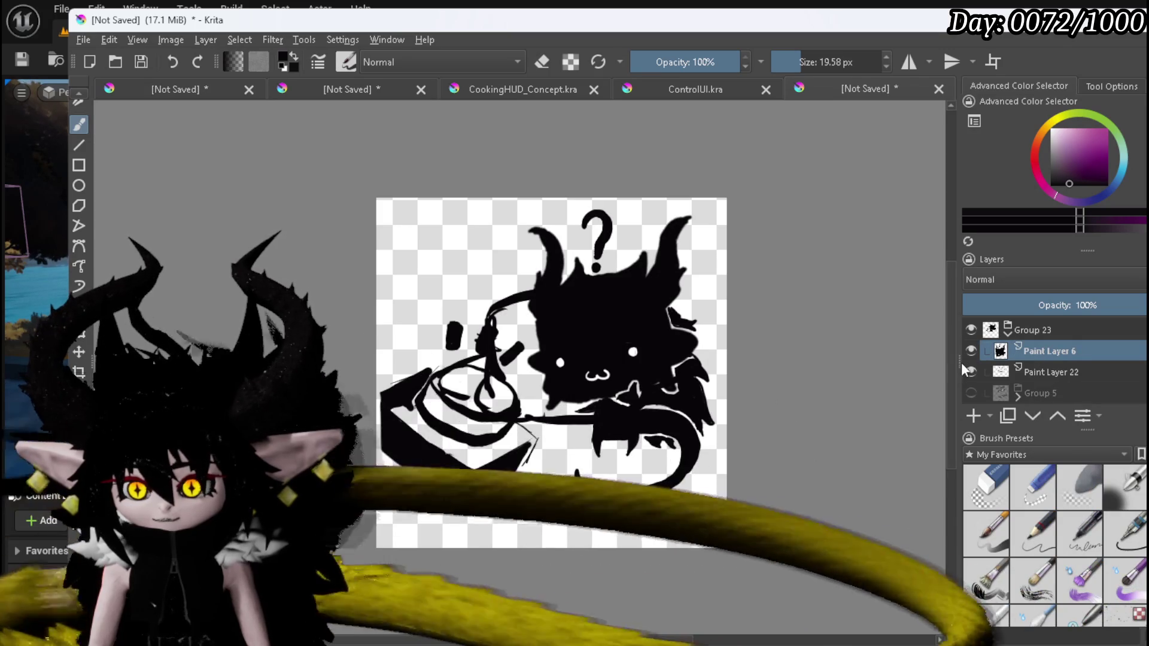
key("ctrl+z")
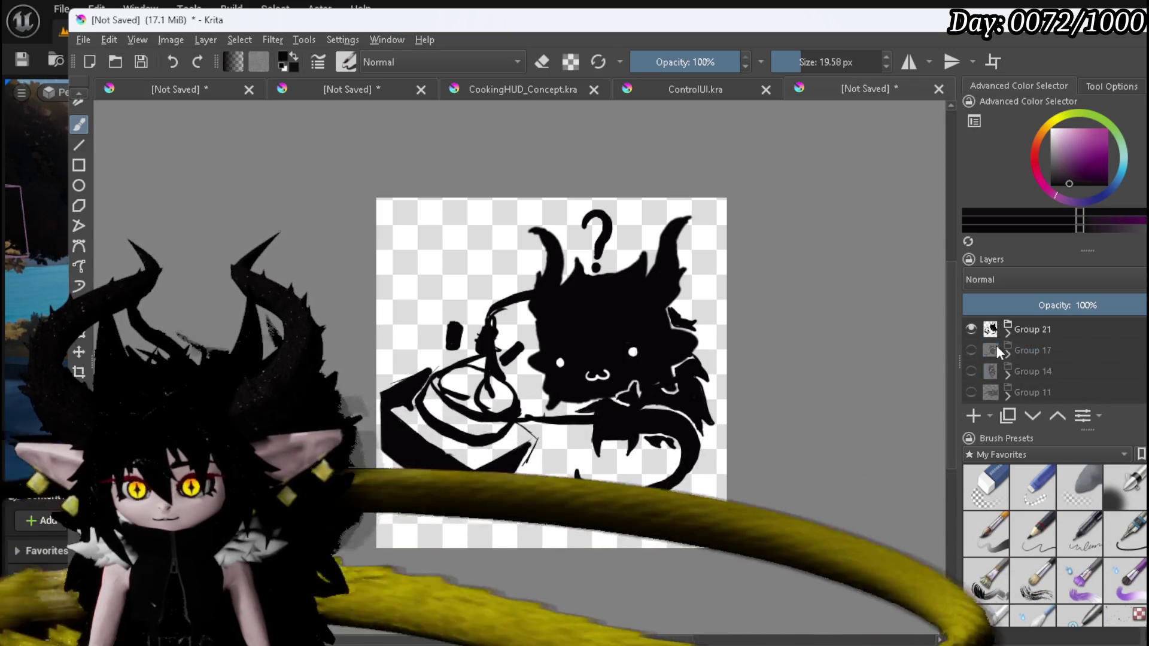
key("ctrl+v")
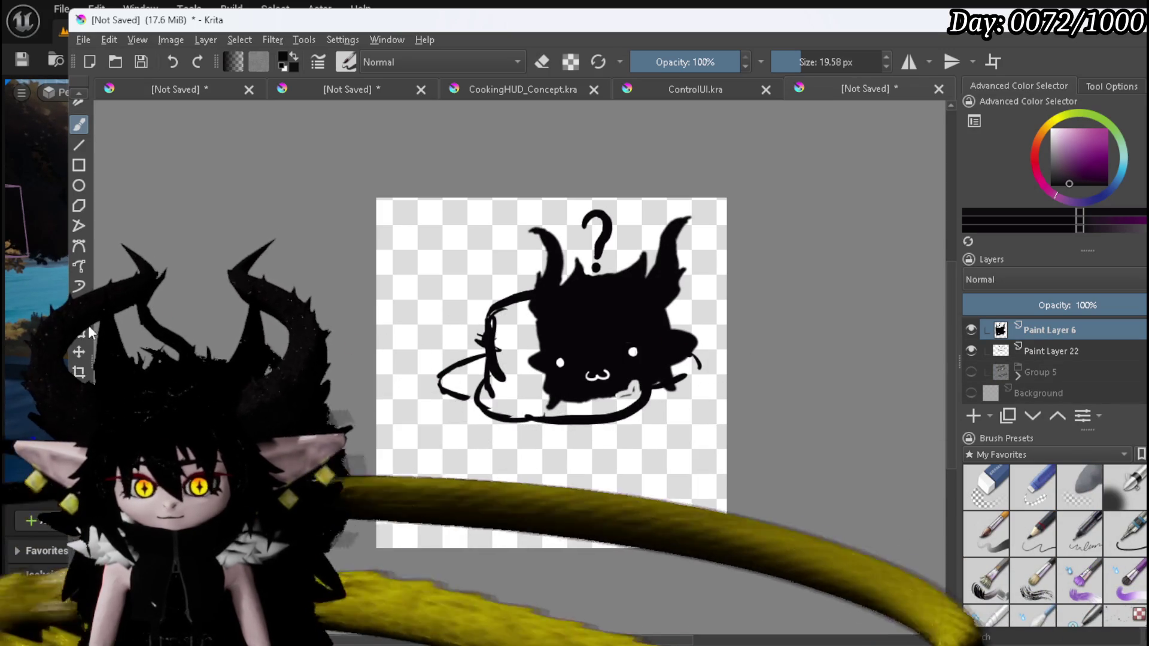
key("ctrl+t")
Move, tilt, enlarge and settle the creature into the pot, then apply the transform.
left_click_drag(562, 347, 512, 368)
mouse_move(562, 458)
left_mouse_down()
mouse_move(542, 463)
mouse_move(575, 460)
left_mouse_up()
left_click_drag(559, 388, 567, 388)
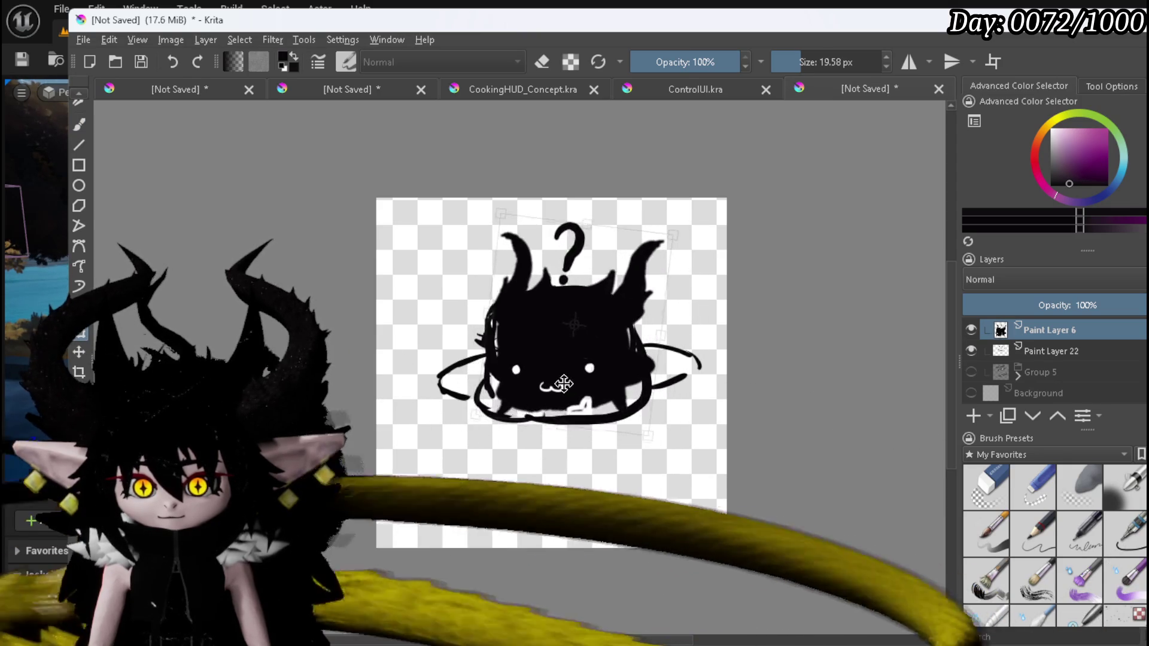
left_click_drag(649, 432, 684, 503)
mouse_move(617, 405)
left_mouse_down()
mouse_move(615, 384)
mouse_move(610, 411)
left_mouse_up()
left_click_drag(742, 425, 726, 403)
key("Return")
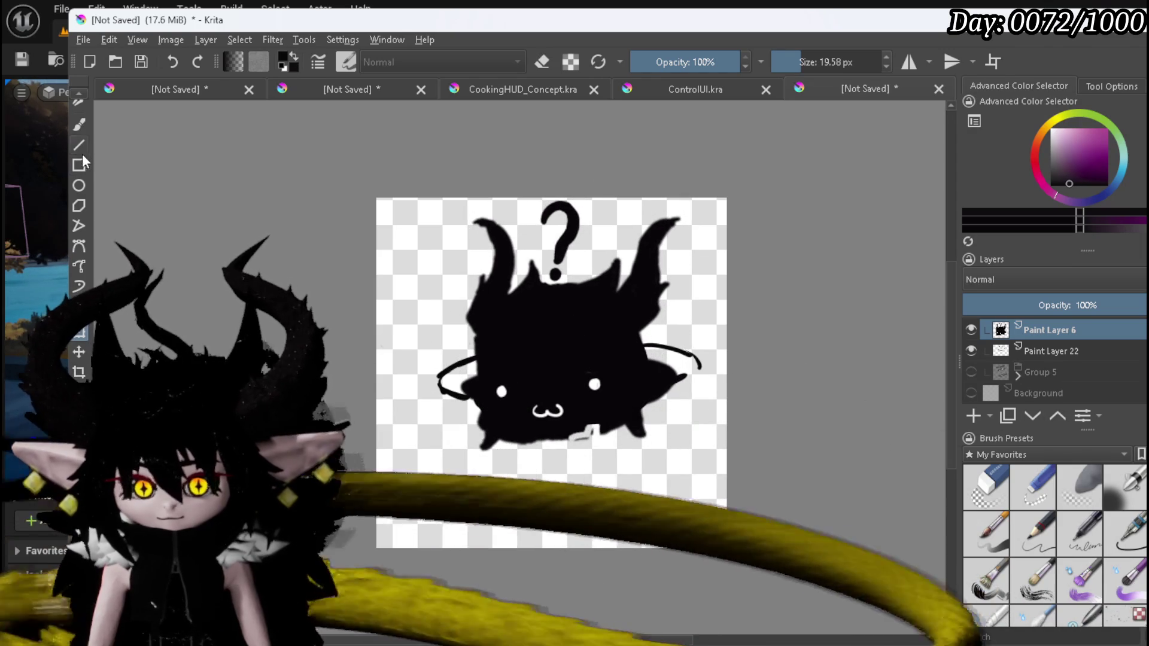
On Paint Layer 22, erase the ring outline and round off the blob's pointed right tip.
scroll(433, 335, "up", 2)
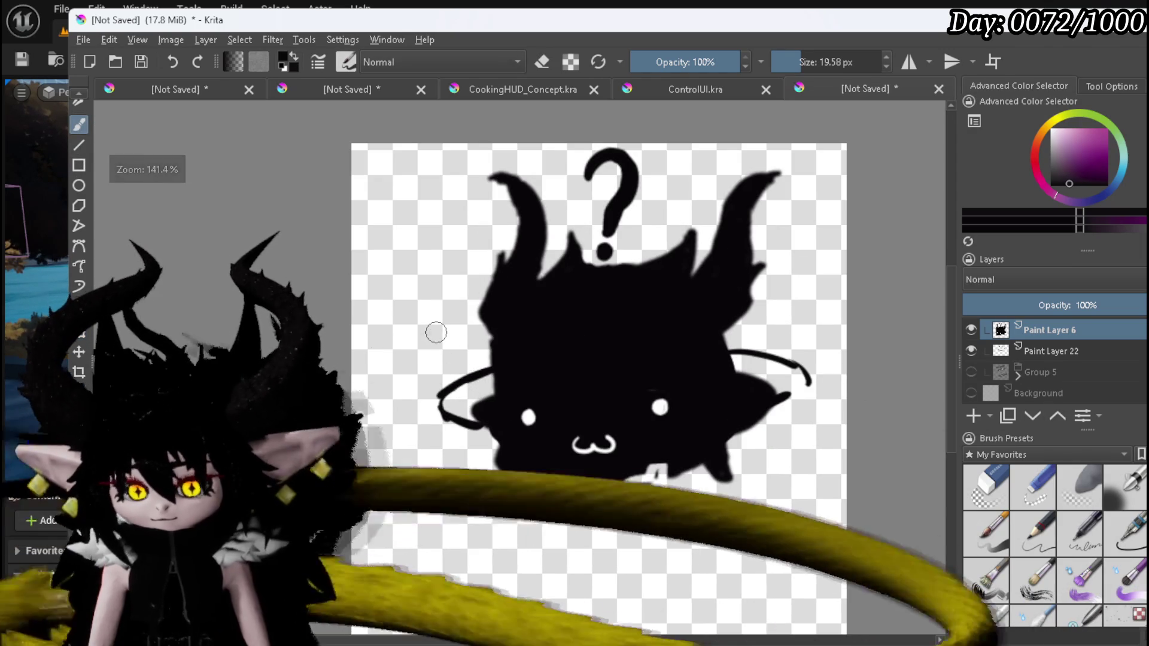
left_click(1077, 353)
left_click(987, 488)
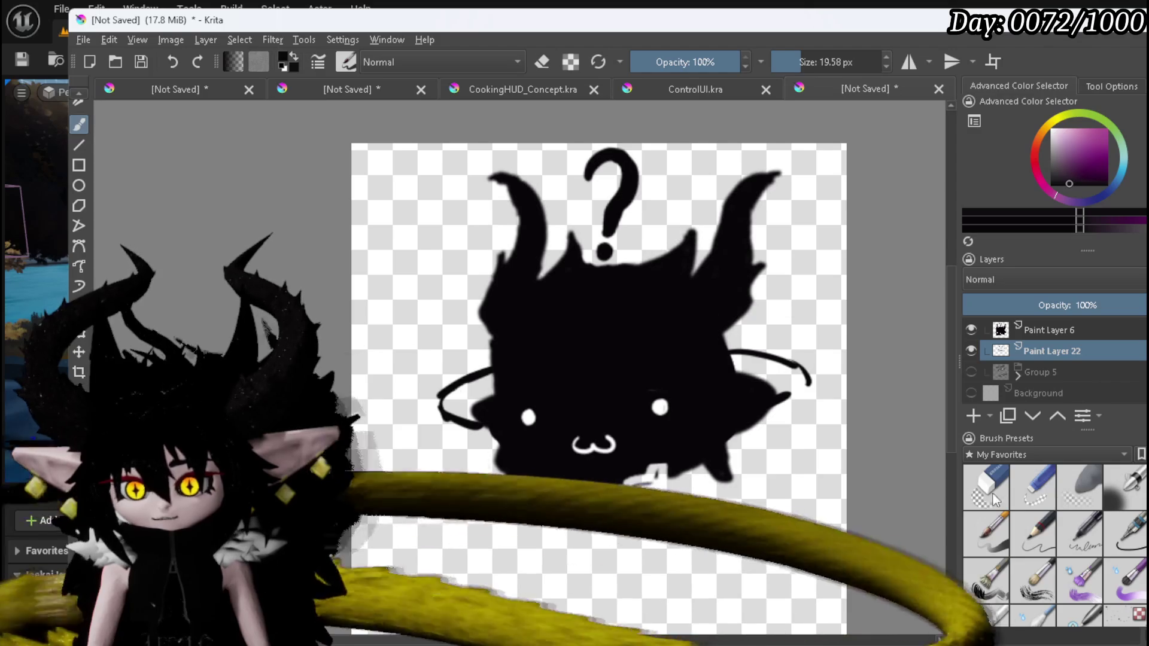
left_click_drag(802, 388, 787, 382)
left_click_drag(458, 383, 476, 414)
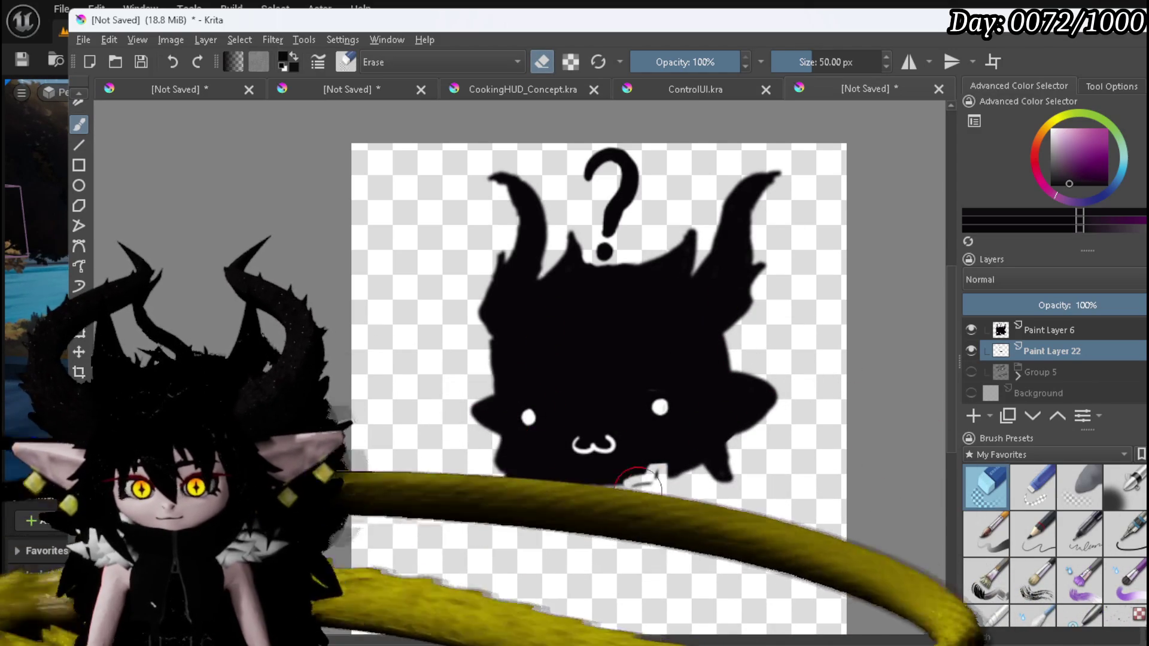
On Paint Layer 6, reshape the blob's edges and erase the question mark except its dot.
left_click(1053, 329)
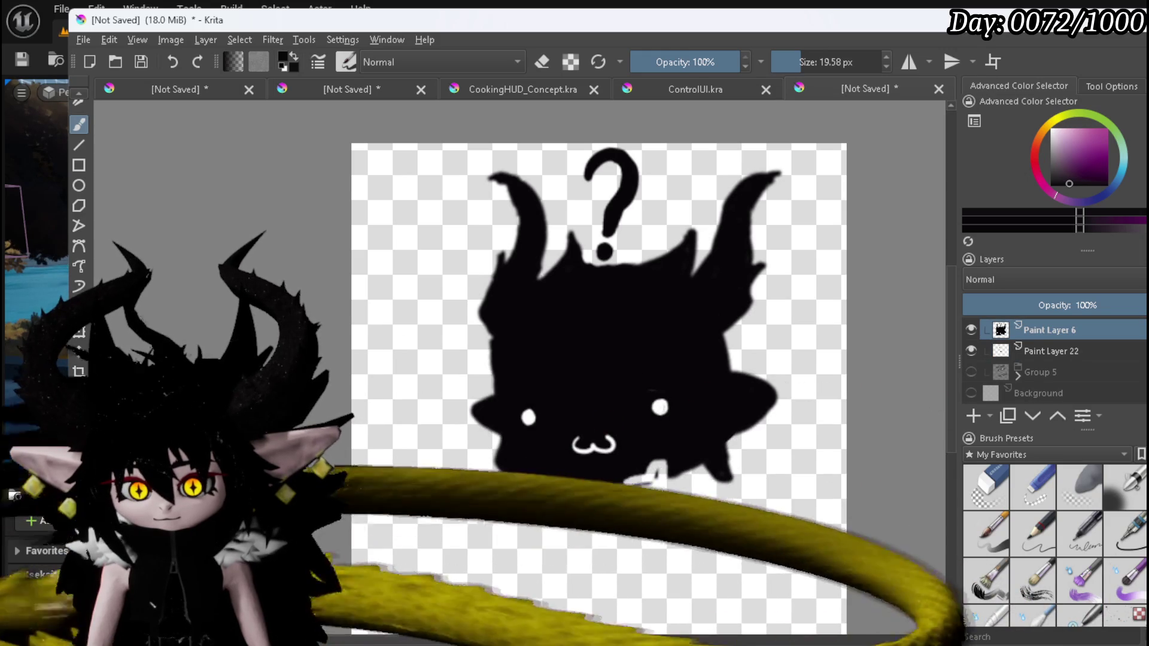
left_click_drag(628, 479, 682, 461)
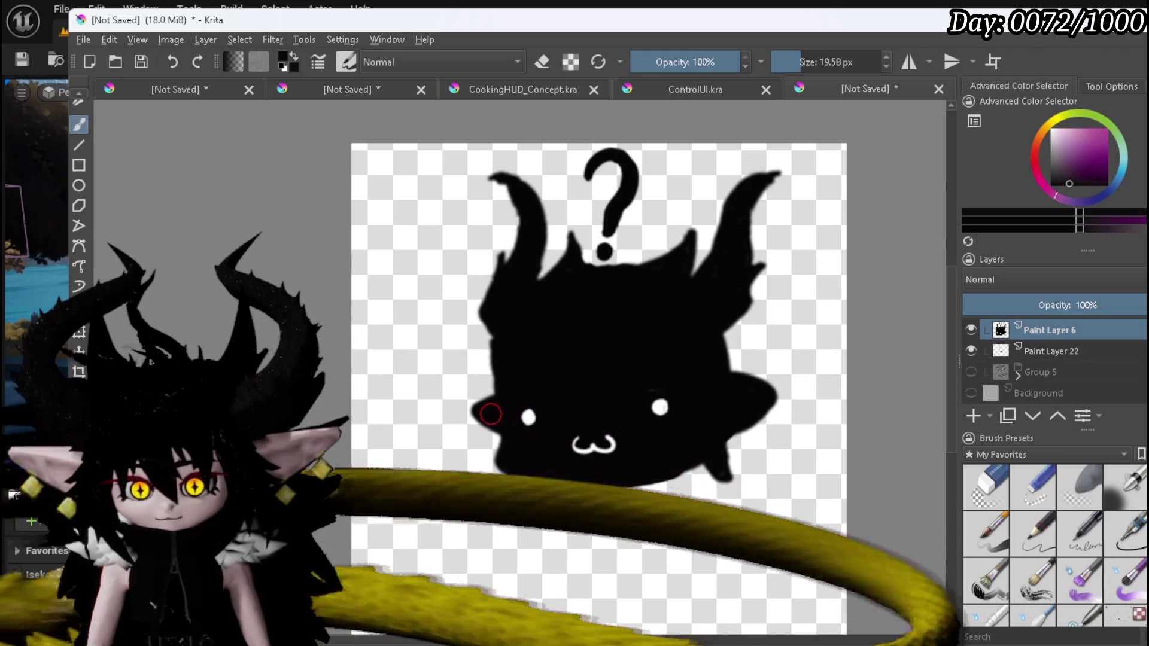
mouse_move(471, 410)
left_mouse_down()
mouse_move(457, 424)
mouse_move(478, 441)
mouse_move(479, 427)
left_mouse_up()
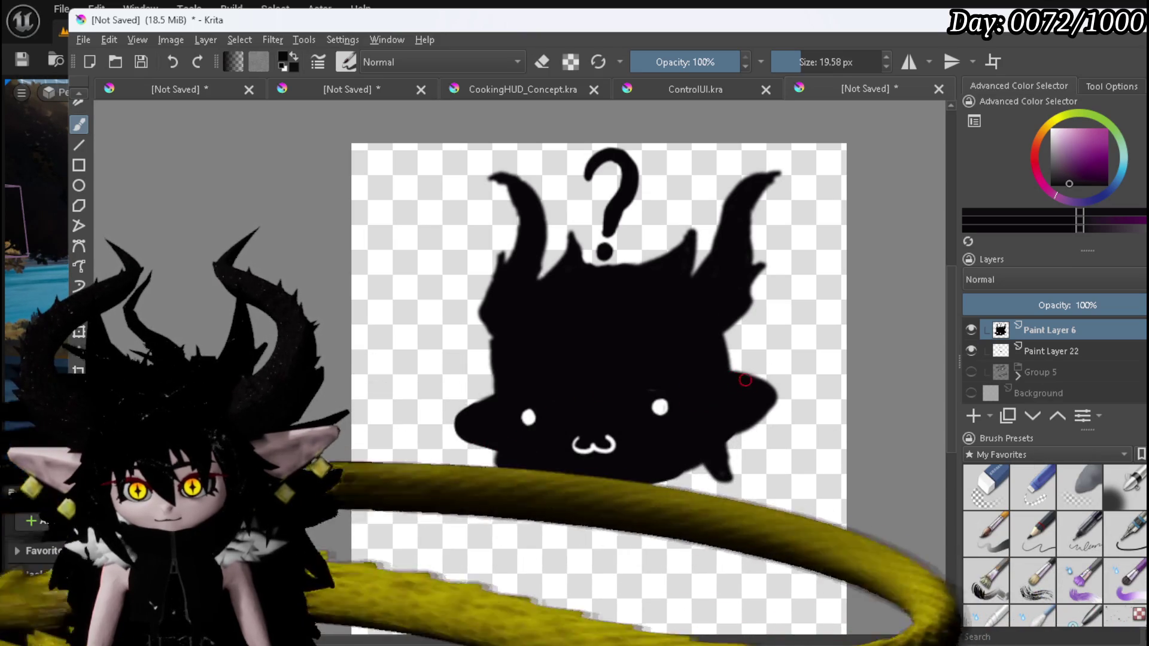
mouse_move(784, 400)
left_mouse_down()
mouse_move(762, 420)
mouse_move(754, 402)
left_mouse_up()
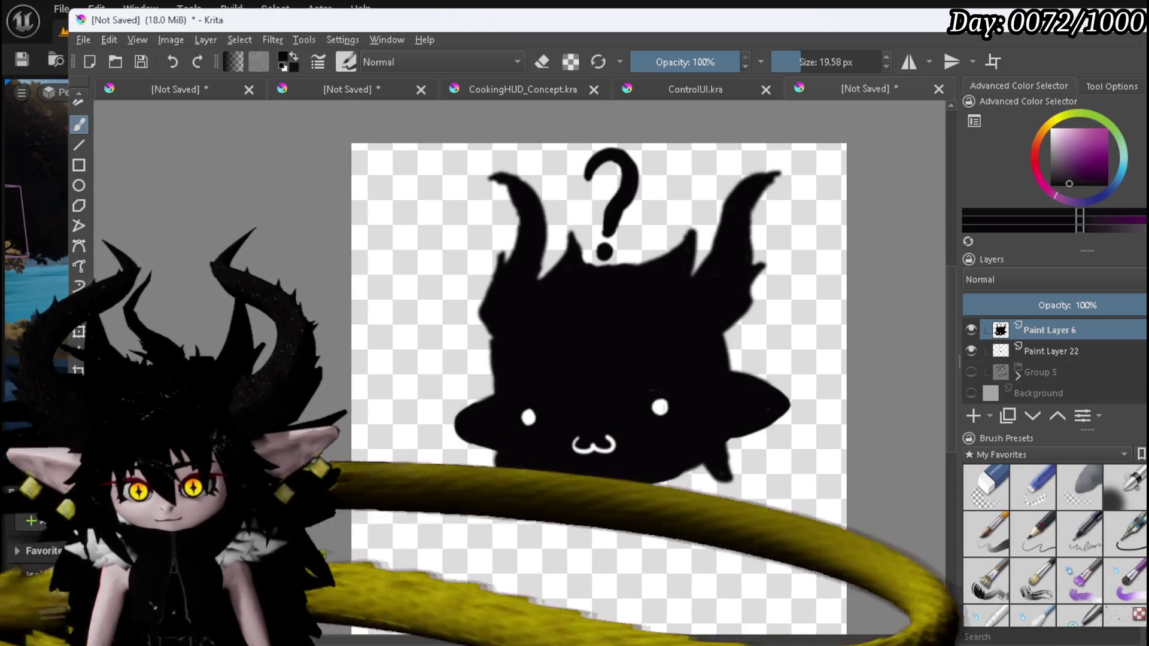
left_click_drag(527, 484, 644, 482)
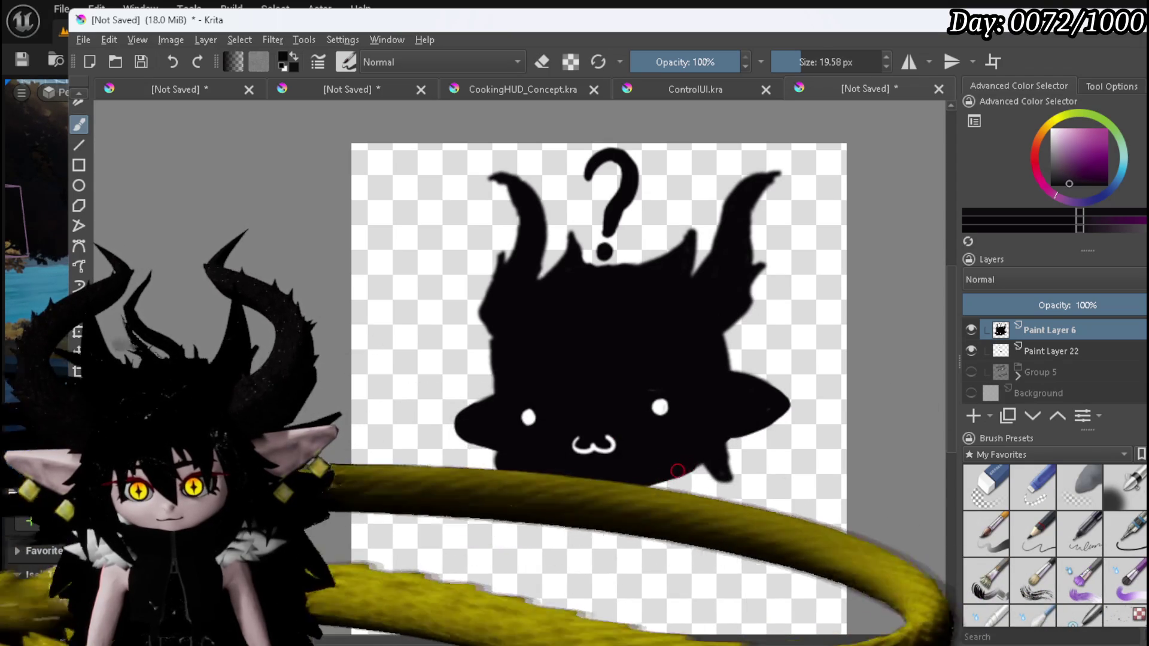
left_click_drag(709, 440, 744, 431)
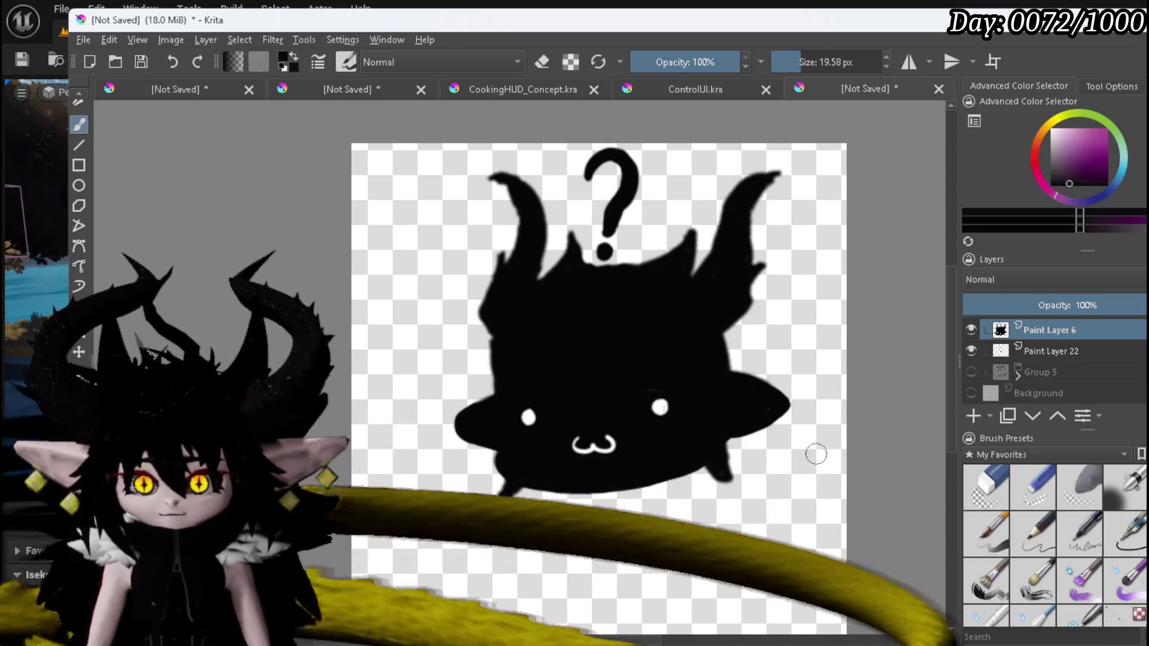
key("e")
mouse_move(586, 173)
left_mouse_down()
mouse_move(615, 153)
mouse_move(611, 213)
left_mouse_up()
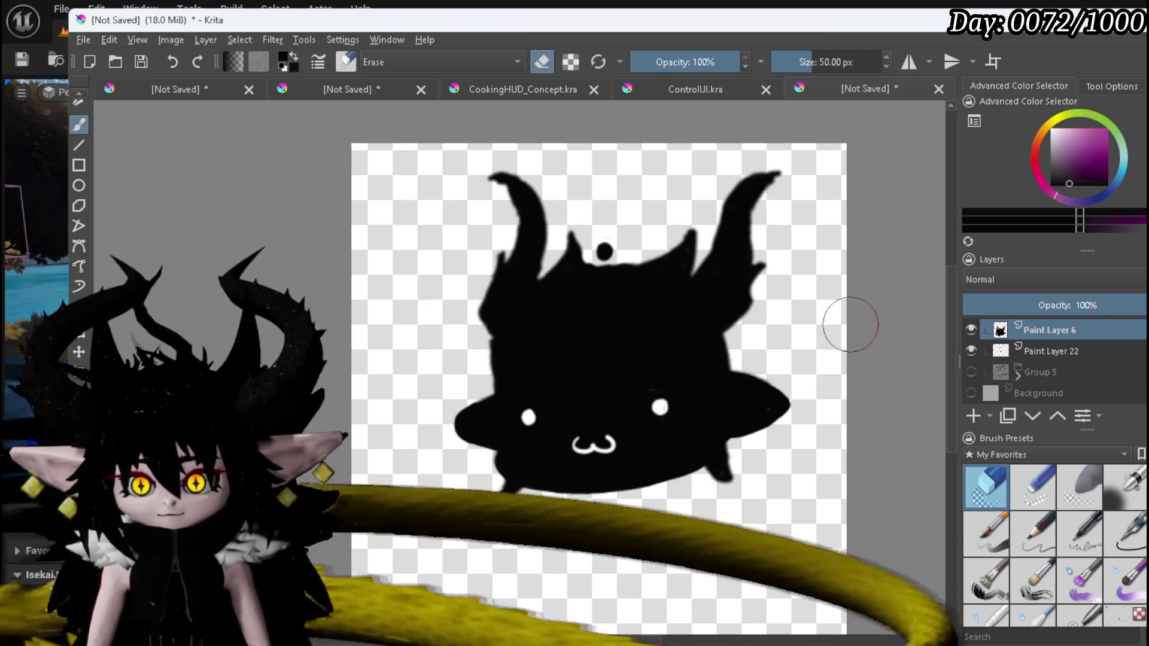
Paint an exclamation bar above the dot and cover the creature's white eye and mouth.
key("e")
mouse_move(594, 172)
left_mouse_down()
mouse_move(604, 170)
mouse_move(599, 218)
left_mouse_up()
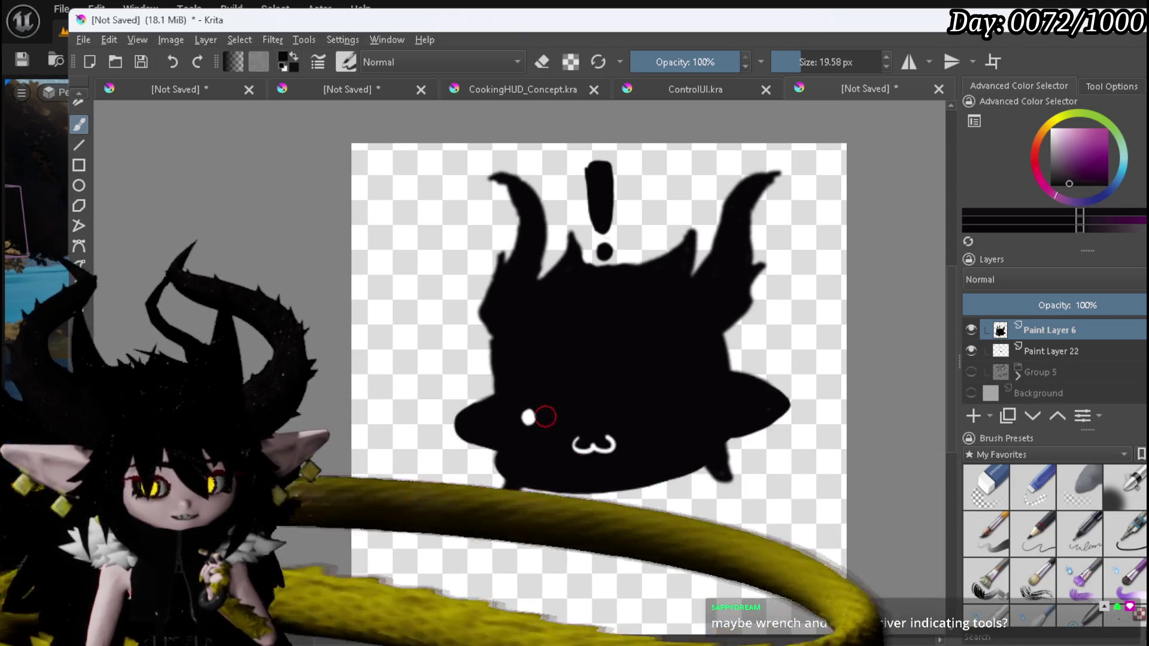
left_click(527, 417)
left_click_drag(600, 447, 614, 440)
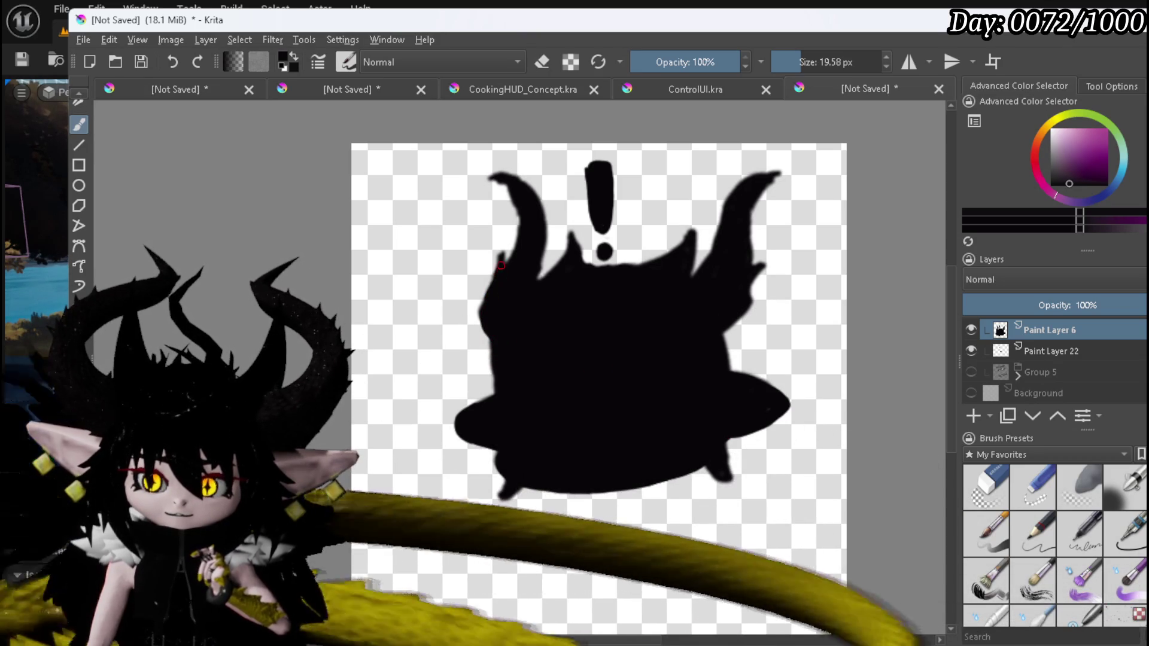
Darken the left horn's outer edge and add a small spike to the body's right edge.
mouse_move(502, 235)
left_mouse_down()
mouse_move(512, 258)
mouse_move(522, 223)
left_mouse_up()
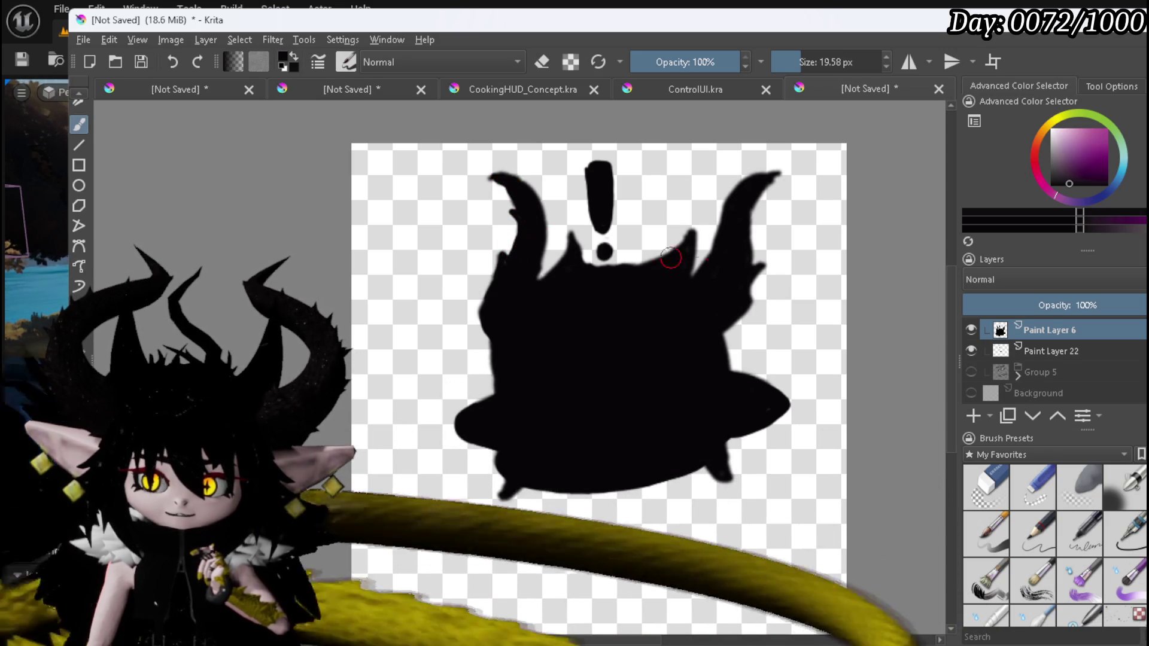
left_click_drag(749, 307, 755, 292)
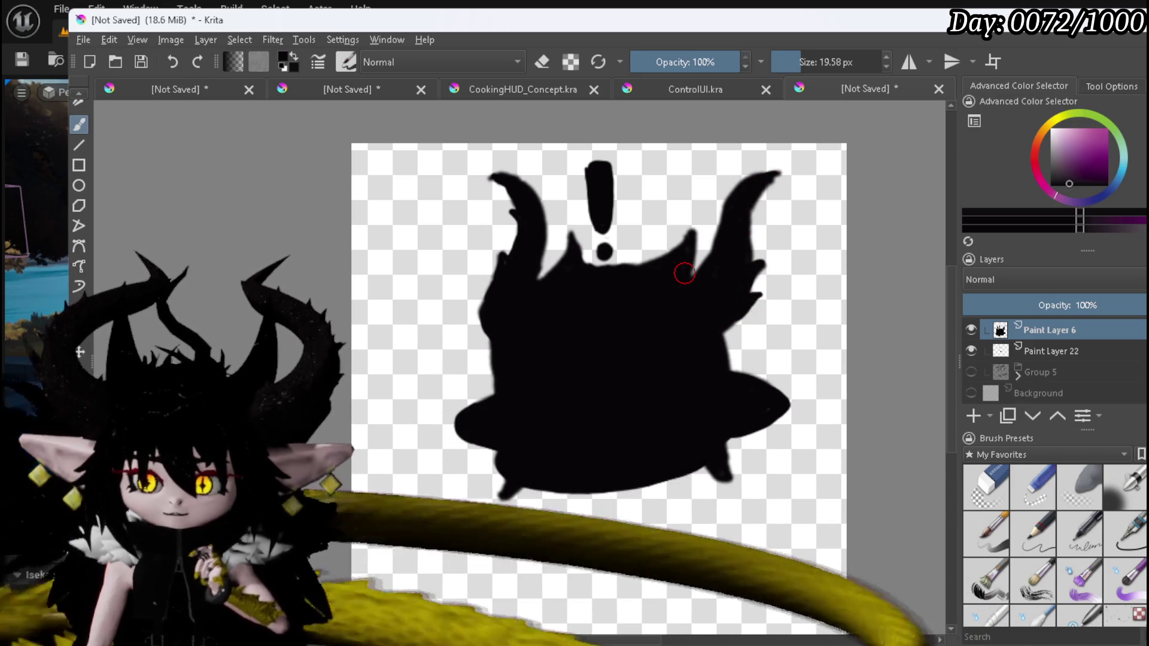
scroll(658, 294, "down", 2)
scroll(629, 320, "up", 2)
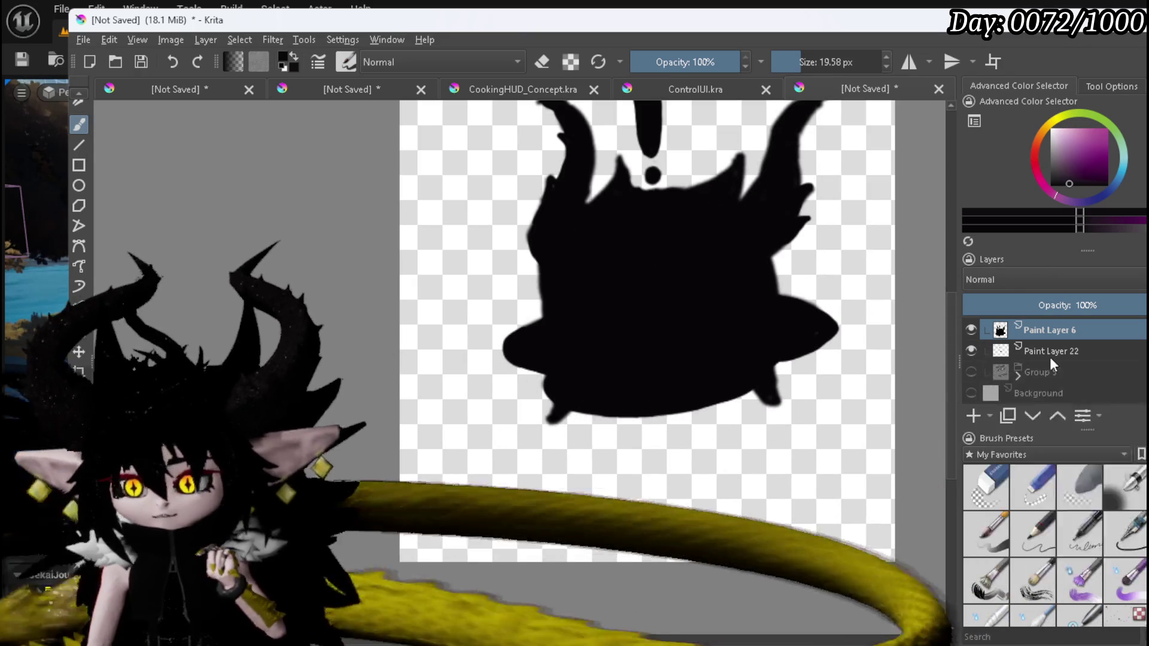
right_click(1048, 344)
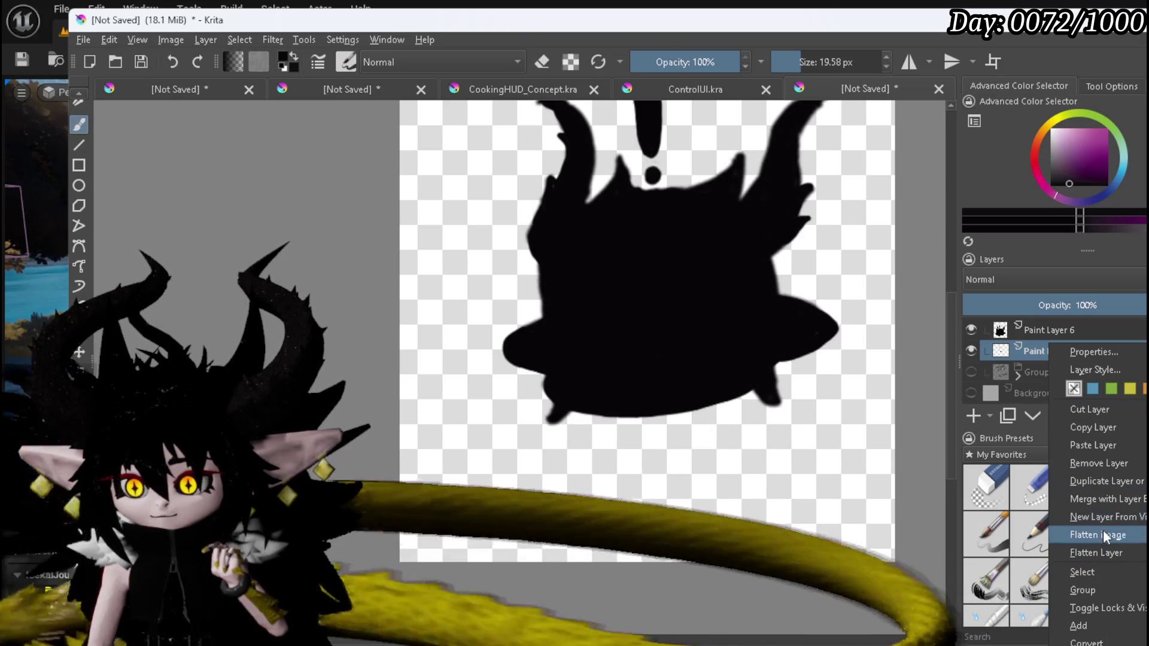
Delete Paint Layer 22 and select Paint Layer 6.
left_click(1098, 464)
scroll(776, 352, "down", 4)
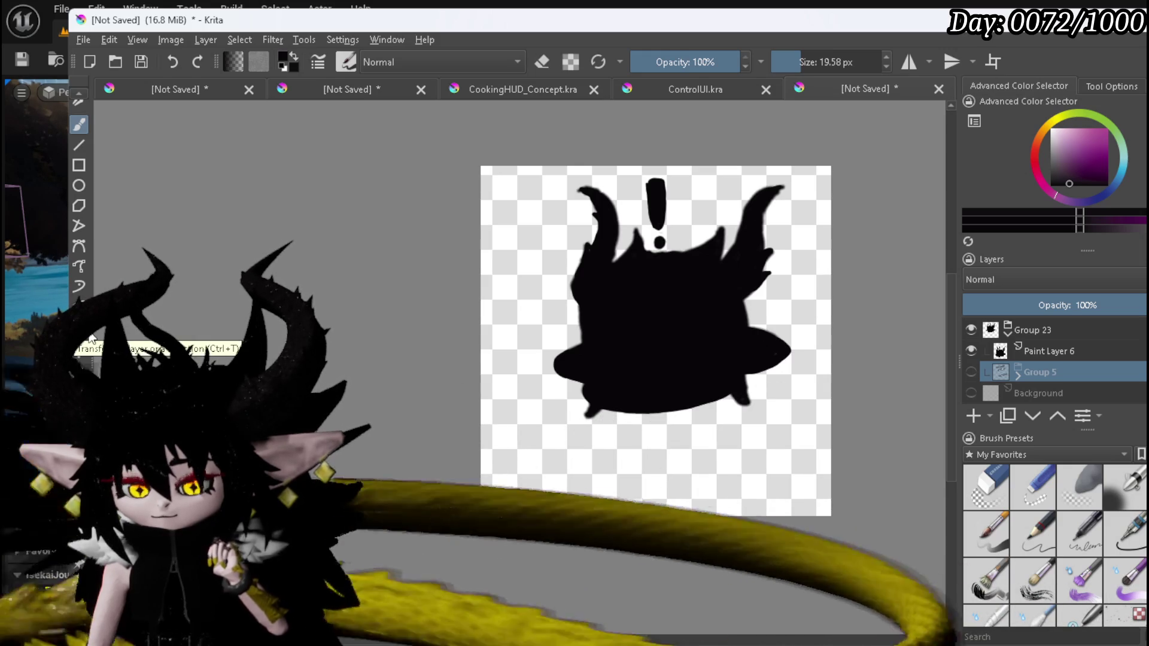
left_click(79, 349)
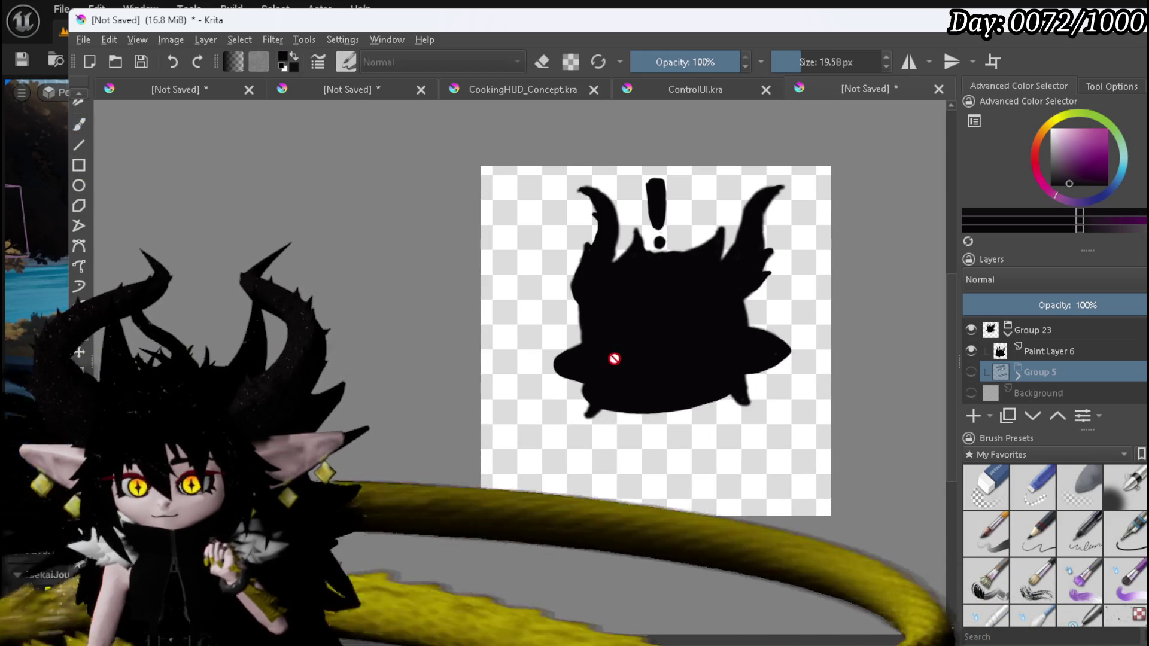
Scale the silhouette down and move it lower on the canvas with Ctrl+T.
left_click(1051, 356)
key("ctrl+t")
left_click_drag(724, 354, 743, 377)
mouse_move(573, 428)
left_mouse_down()
mouse_move(594, 385)
mouse_move(623, 378)
left_mouse_up()
left_click_drag(699, 364, 686, 405)
key("Return")
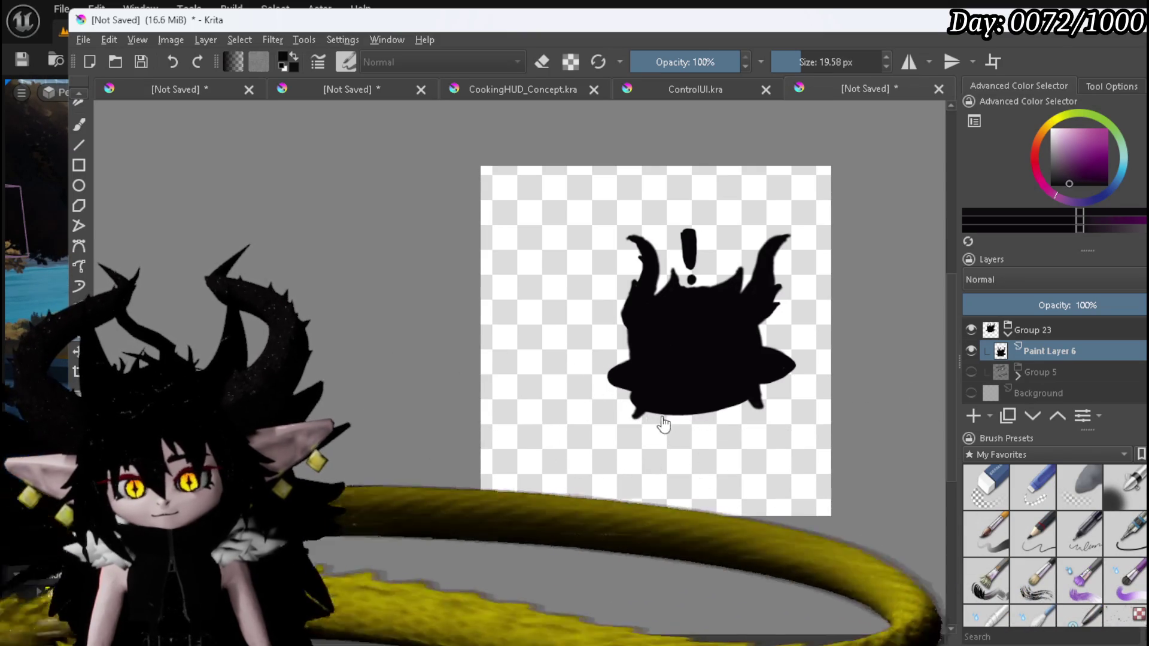
left_click(78, 126)
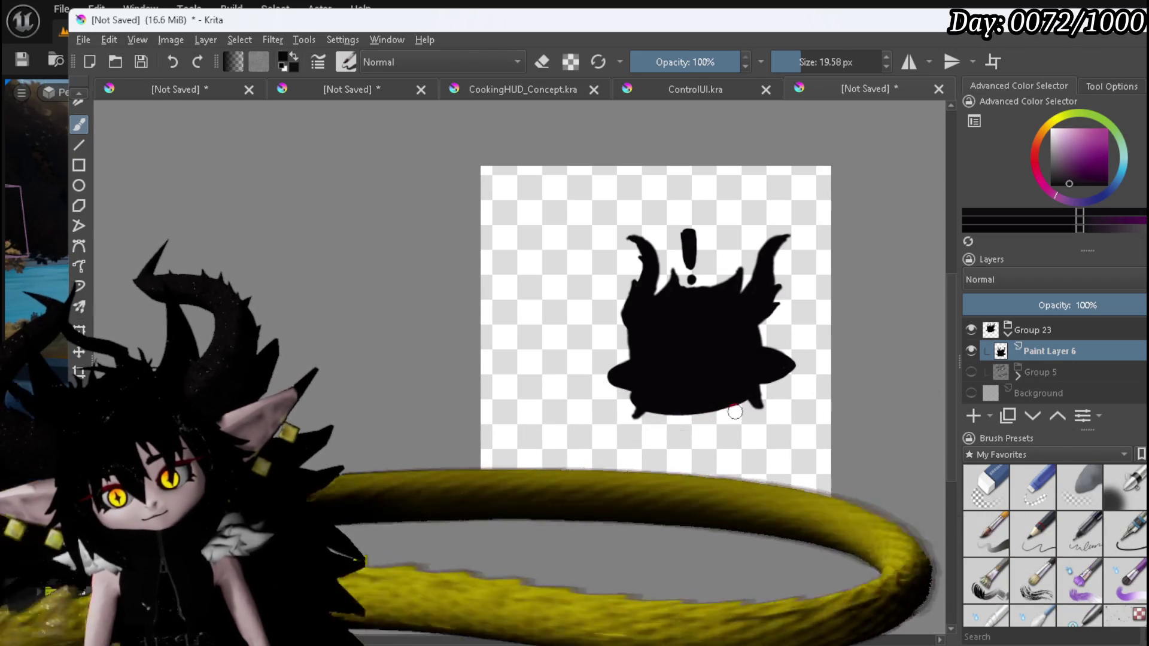
Sketch a long-handled utensil with a striped head angling down-left beneath the silhouette.
mouse_move(742, 411)
left_mouse_down()
mouse_move(752, 417)
mouse_move(743, 431)
mouse_move(728, 412)
mouse_move(740, 420)
left_mouse_up()
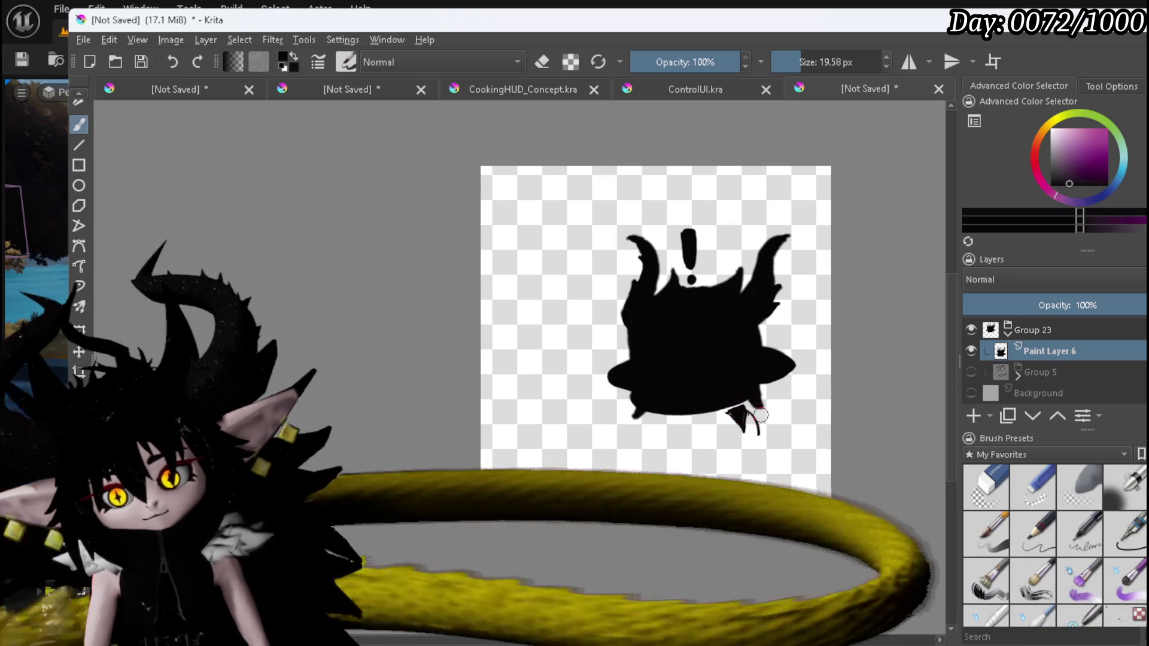
left_click_drag(756, 414, 768, 444)
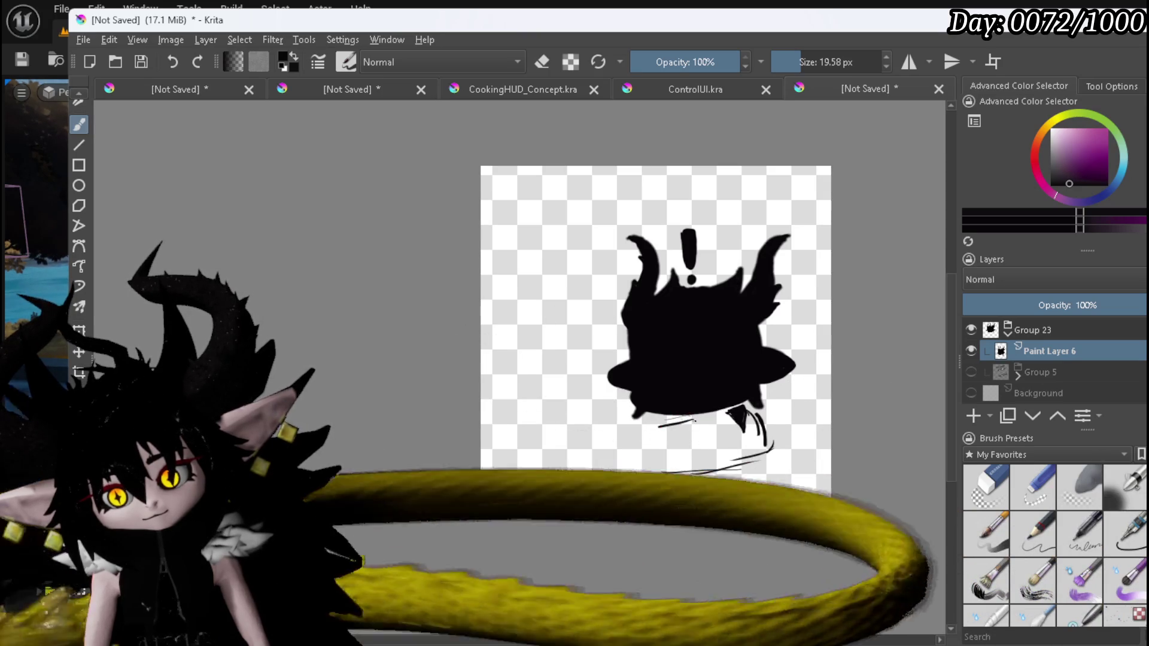
mouse_move(695, 420)
left_mouse_down()
mouse_move(643, 441)
mouse_move(652, 465)
left_mouse_up()
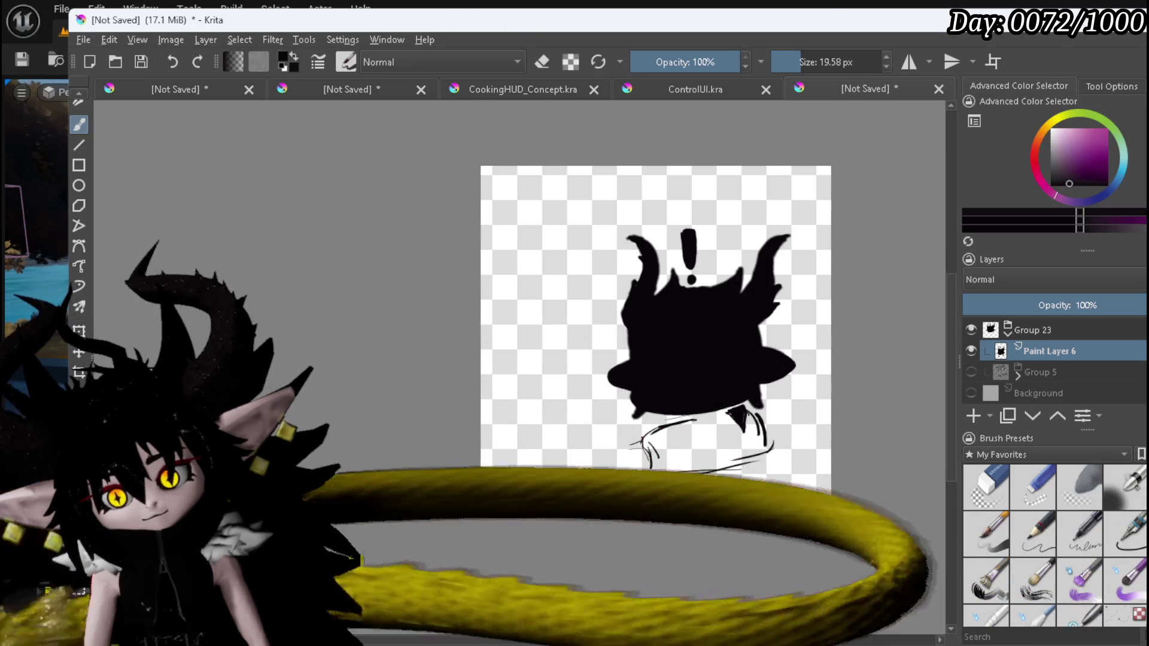
mouse_move(650, 452)
left_mouse_down()
mouse_move(655, 471)
mouse_move(584, 466)
left_mouse_up()
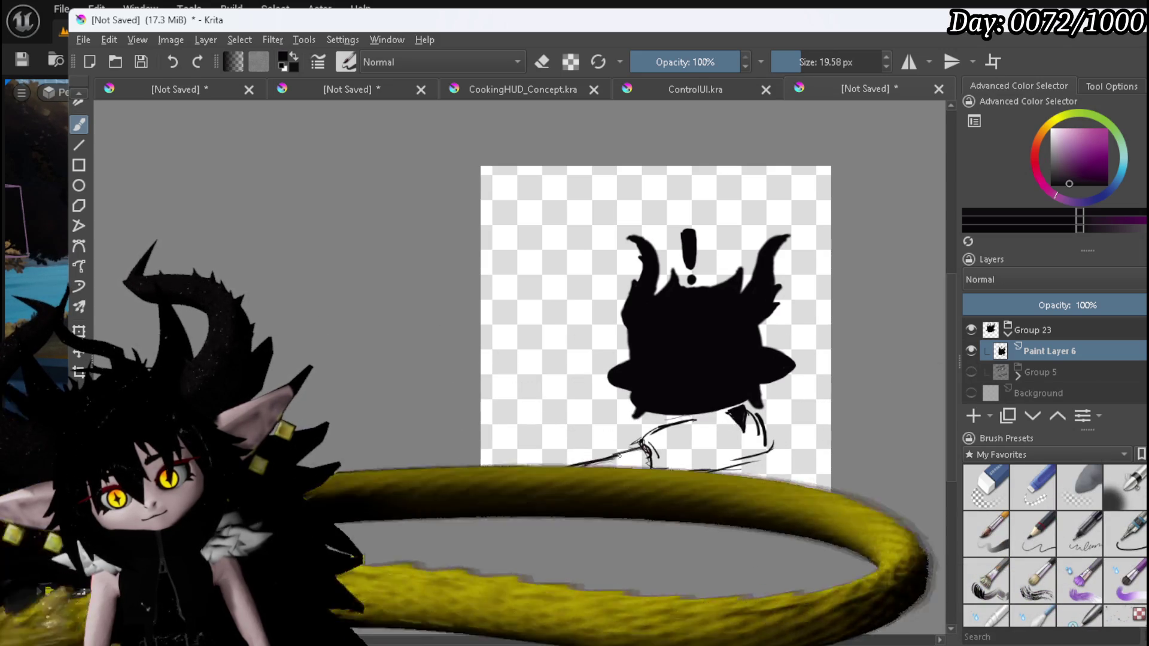
left_click_drag(636, 448, 506, 479)
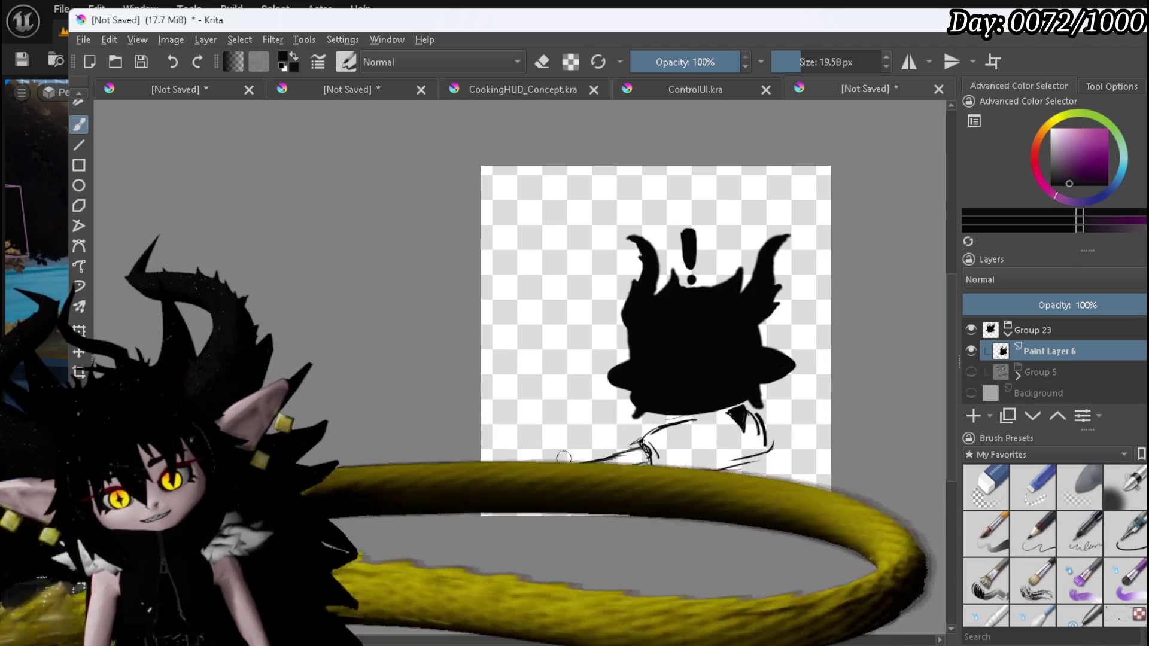
mouse_move(670, 425)
left_mouse_down()
mouse_move(720, 419)
mouse_move(738, 445)
left_mouse_up()
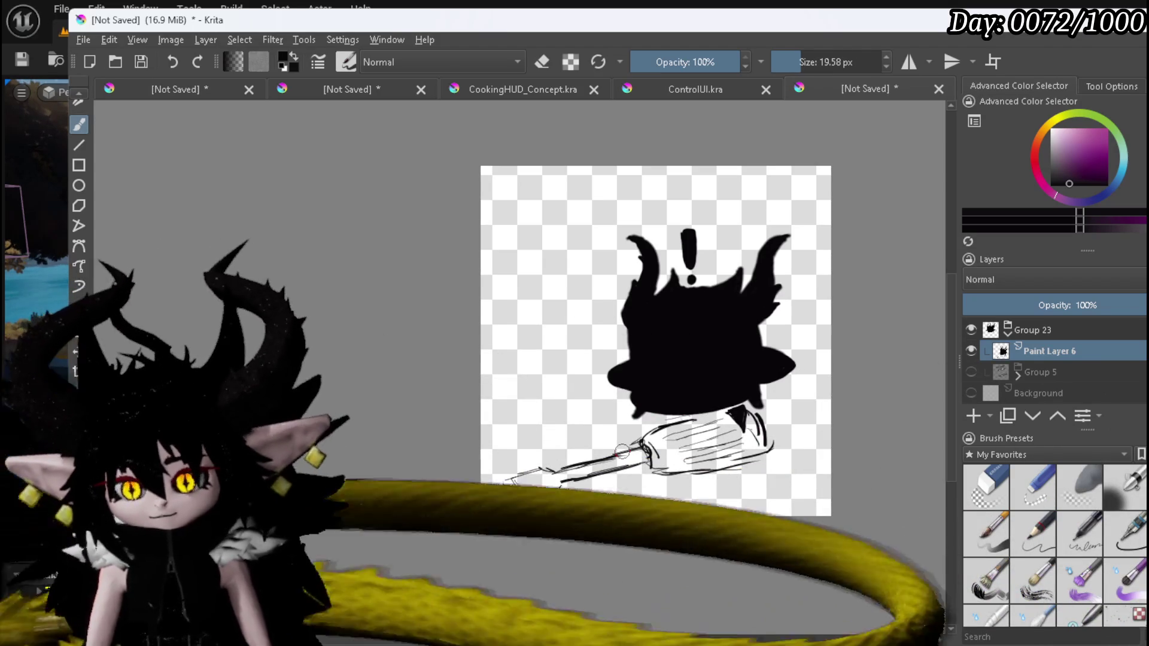
left_click(1052, 330)
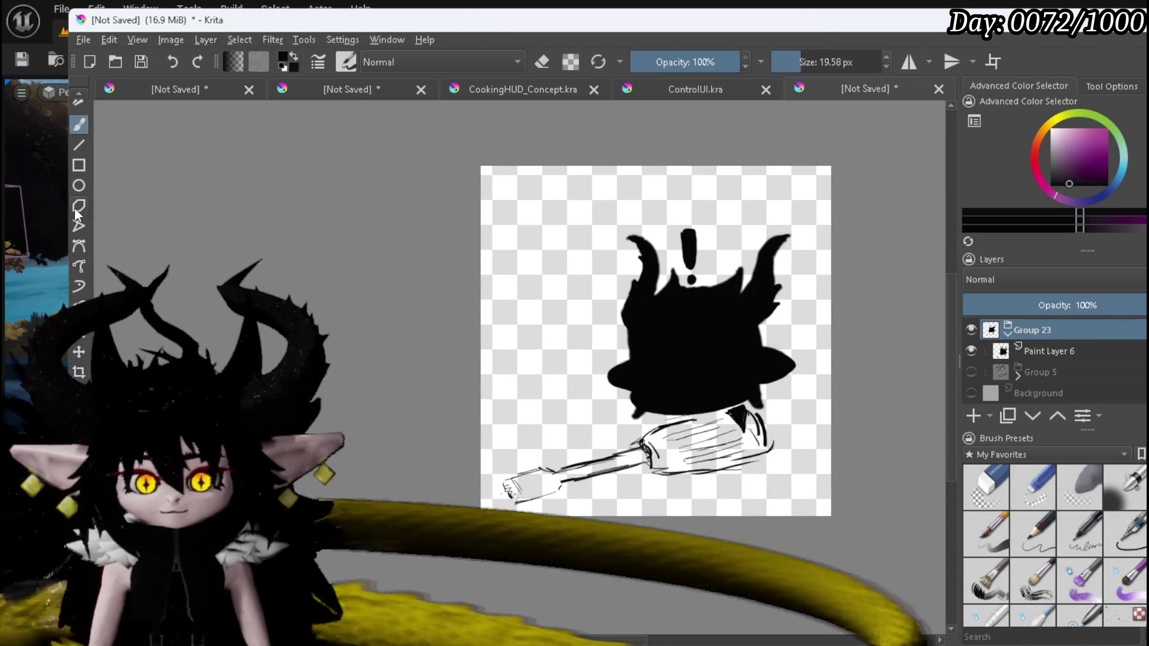
Shrink the whole Group 23 drawing and move it up and to the right.
key("ctrl+t")
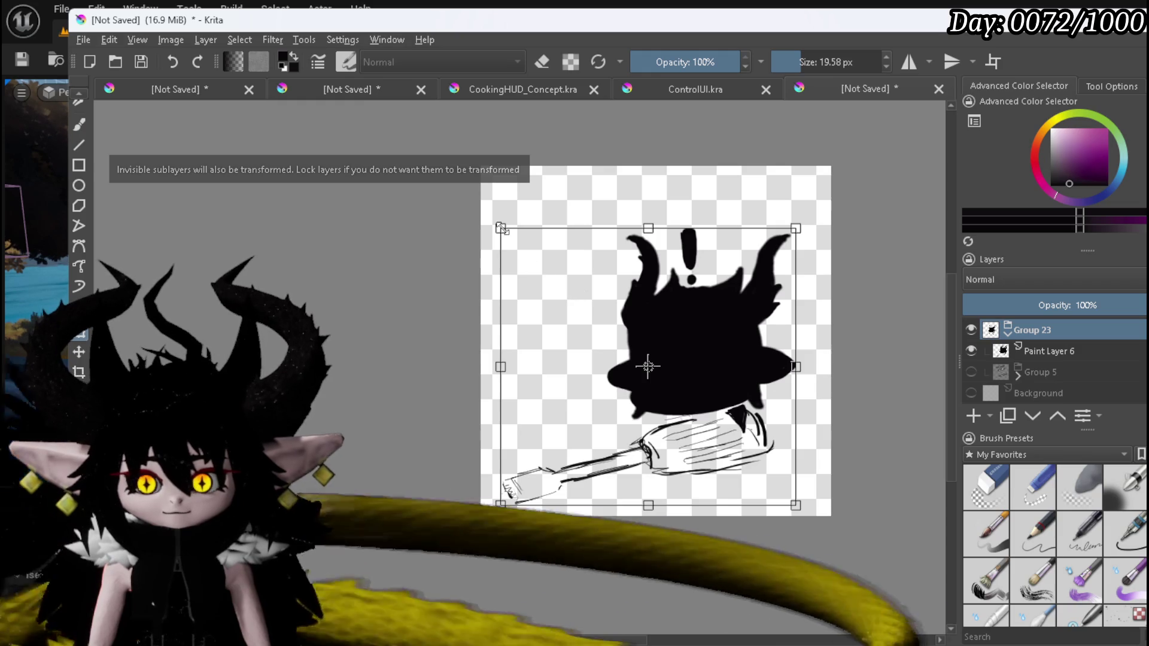
left_click_drag(501, 230, 536, 257)
mouse_move(622, 305)
left_mouse_down()
mouse_move(662, 243)
mouse_move(668, 252)
mouse_move(646, 259)
mouse_move(657, 252)
left_mouse_up()
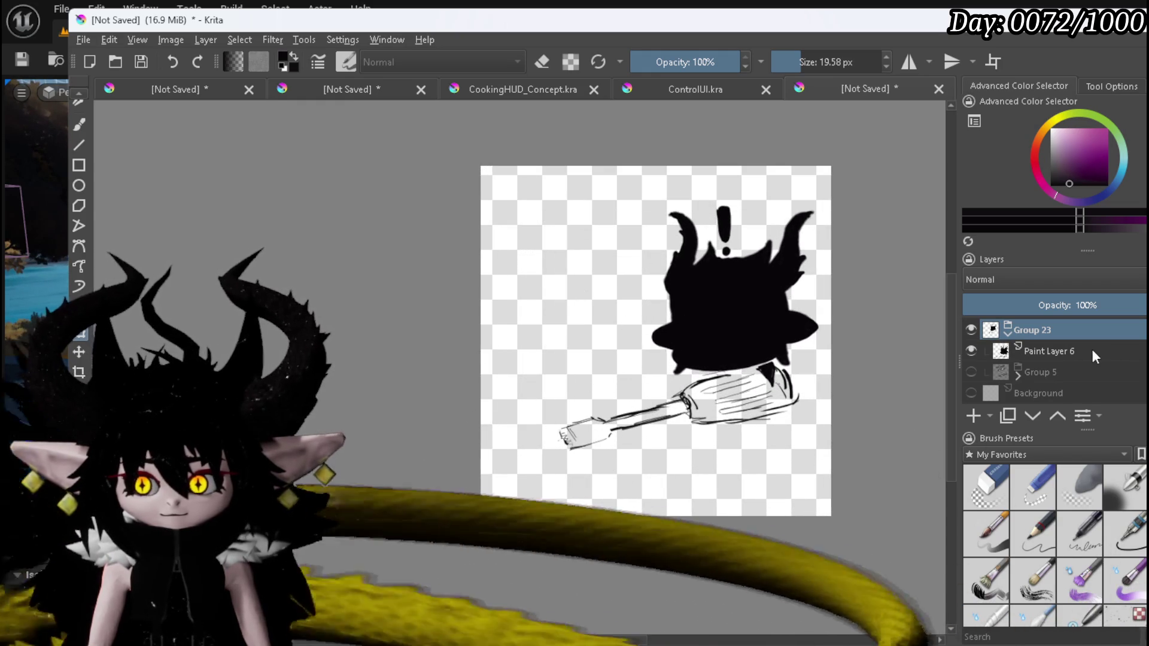
Show the Game Play, Sound and Quit Game labels and move the banners left and down.
left_click(970, 371)
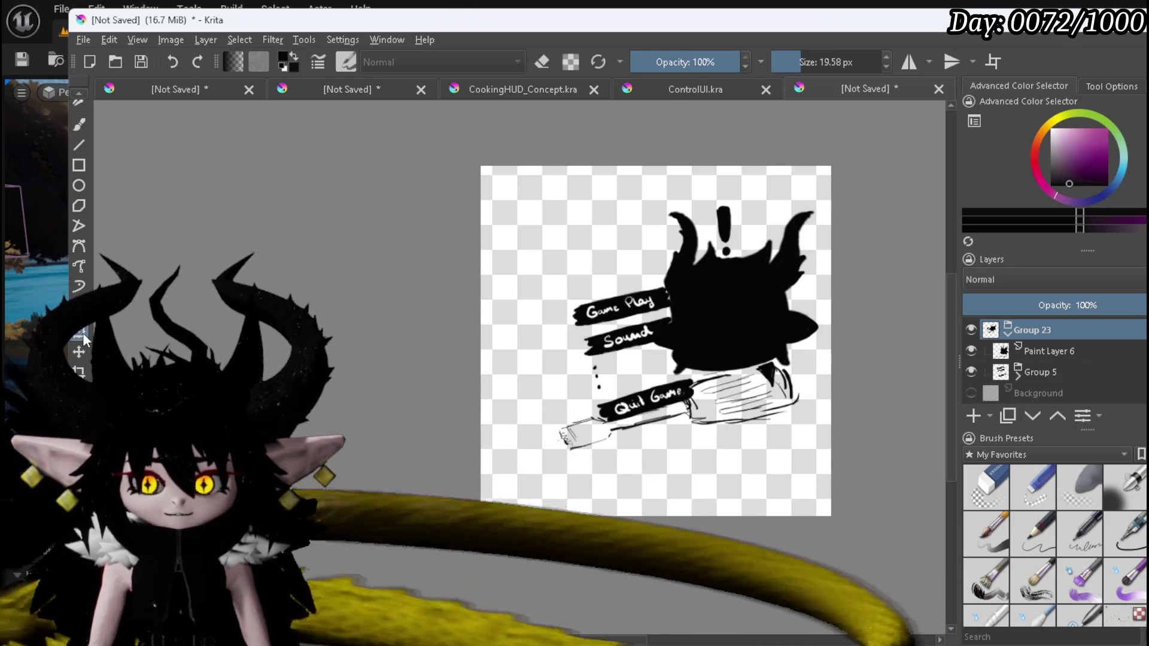
left_click(1044, 372)
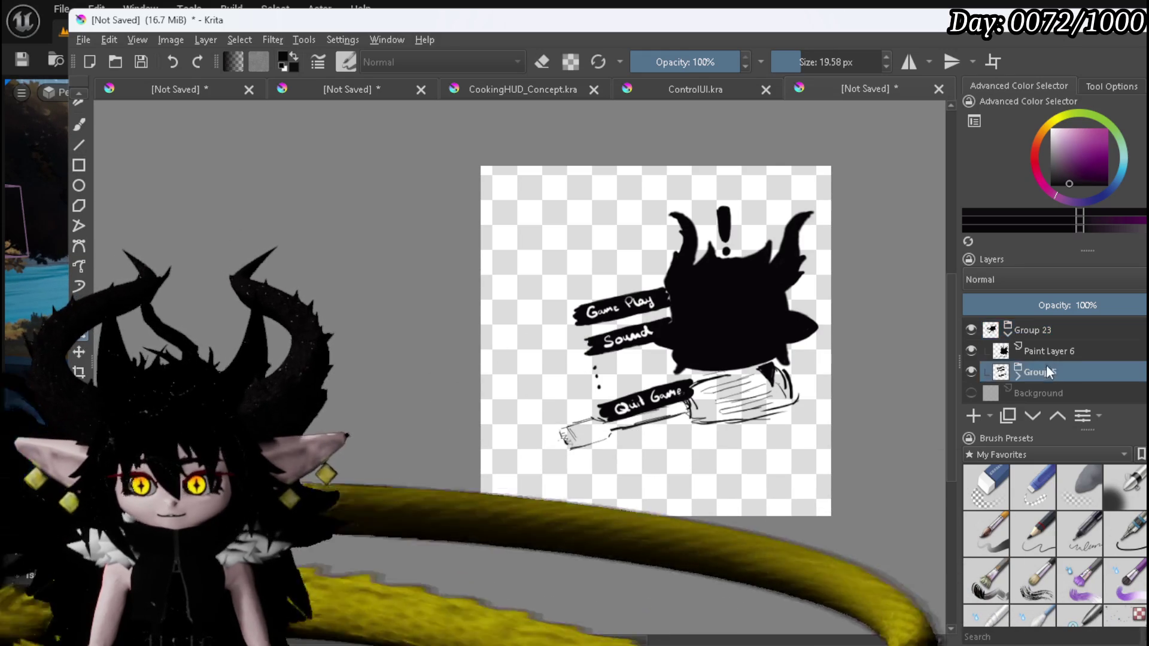
mouse_move(629, 311)
left_mouse_down()
mouse_move(536, 327)
mouse_move(551, 384)
left_mouse_up()
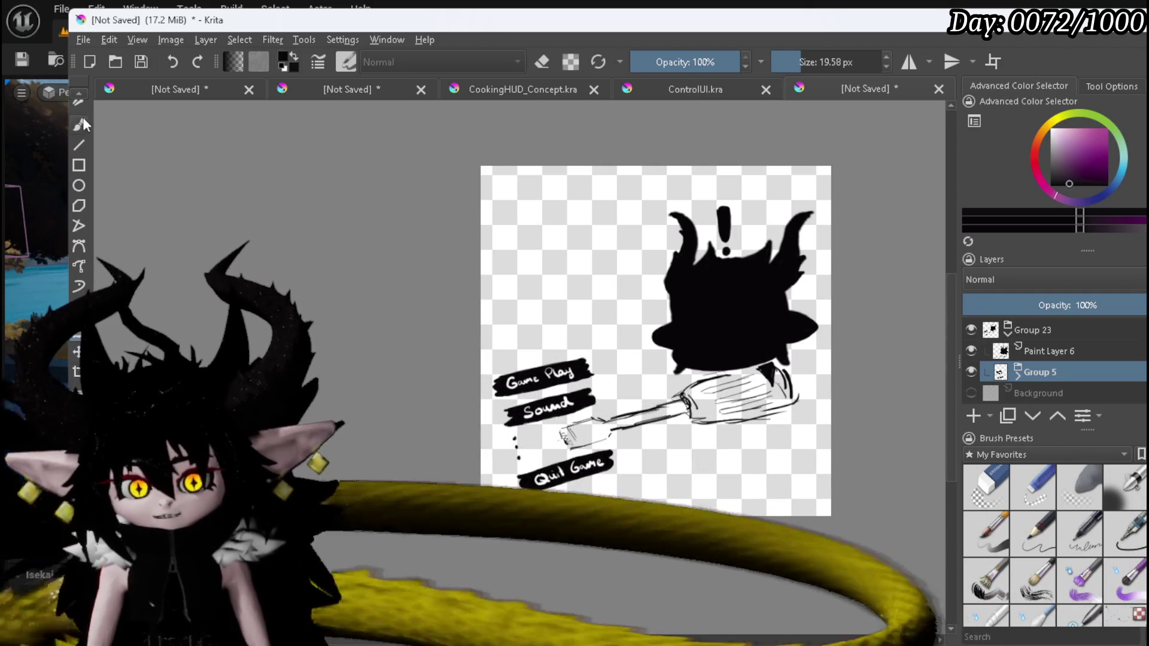
Sketch a small slashed circle above the Game Play banner with the Freehand Brush.
left_click(79, 124)
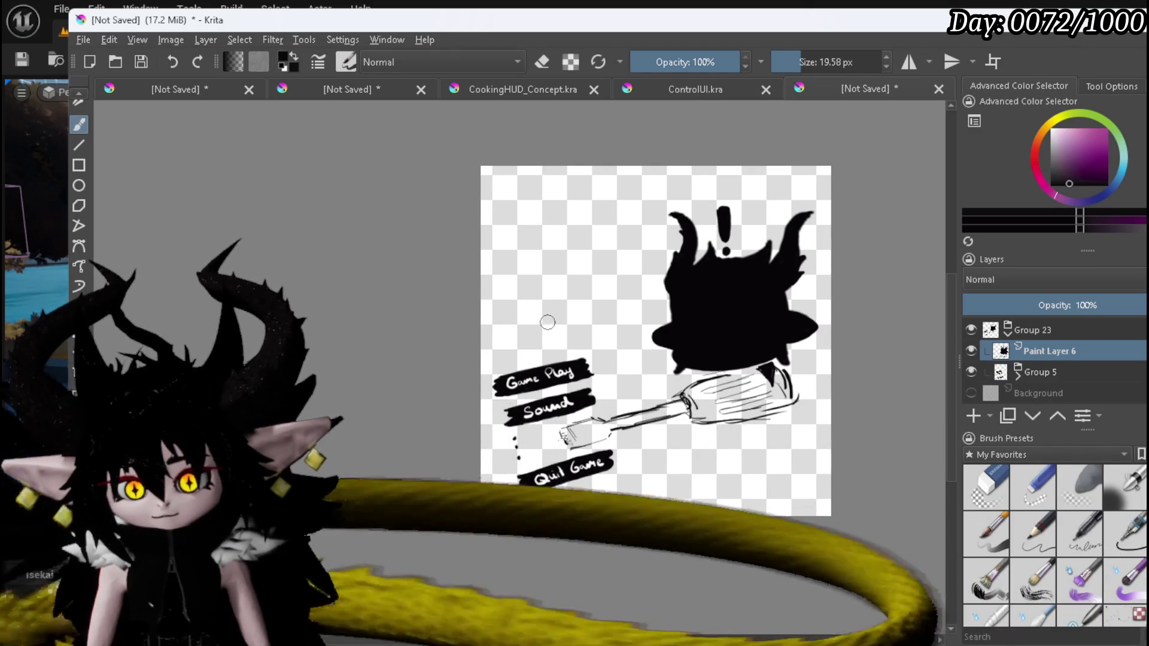
mouse_move(538, 328)
left_mouse_down()
mouse_move(527, 342)
mouse_move(547, 350)
mouse_move(566, 326)
mouse_move(561, 350)
left_mouse_up()
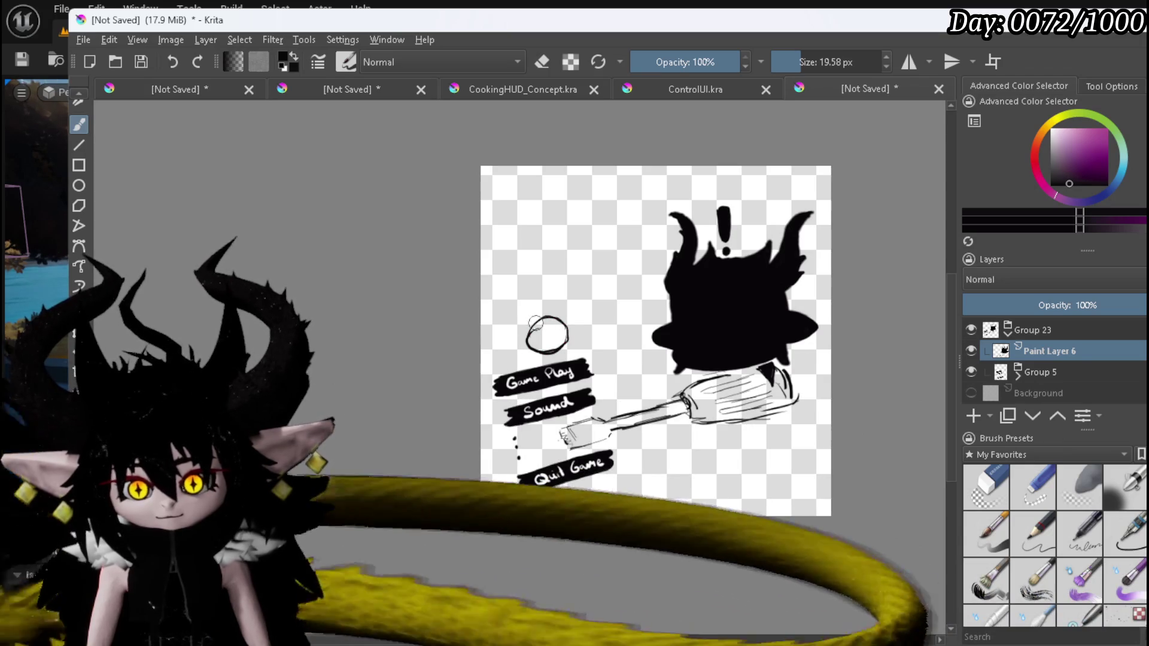
left_click_drag(550, 327, 545, 337)
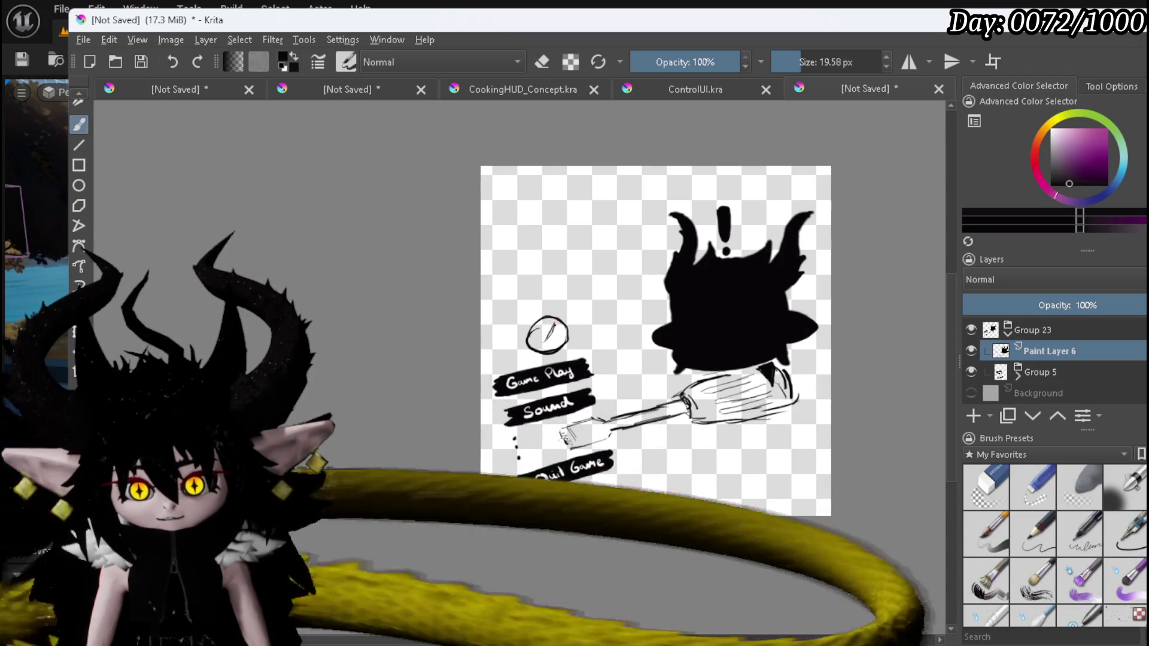
left_click_drag(553, 324, 560, 337)
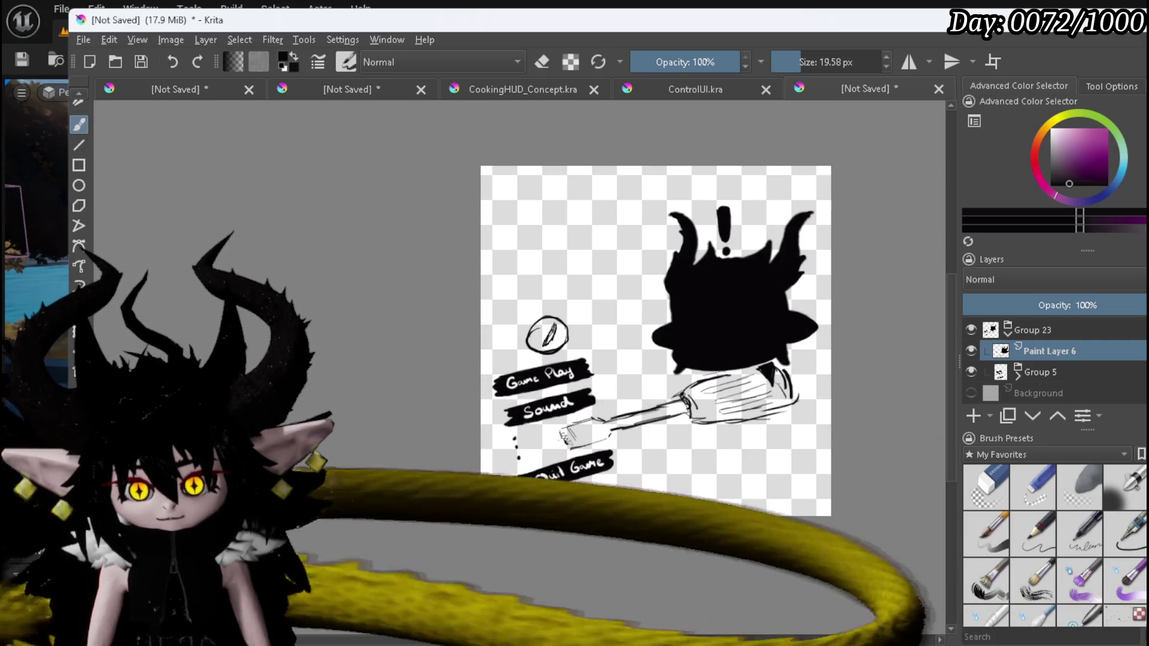
Add a final stroke inside the circle and a mark at the spatula's edge, then pick white.
left_click_drag(554, 326, 548, 337)
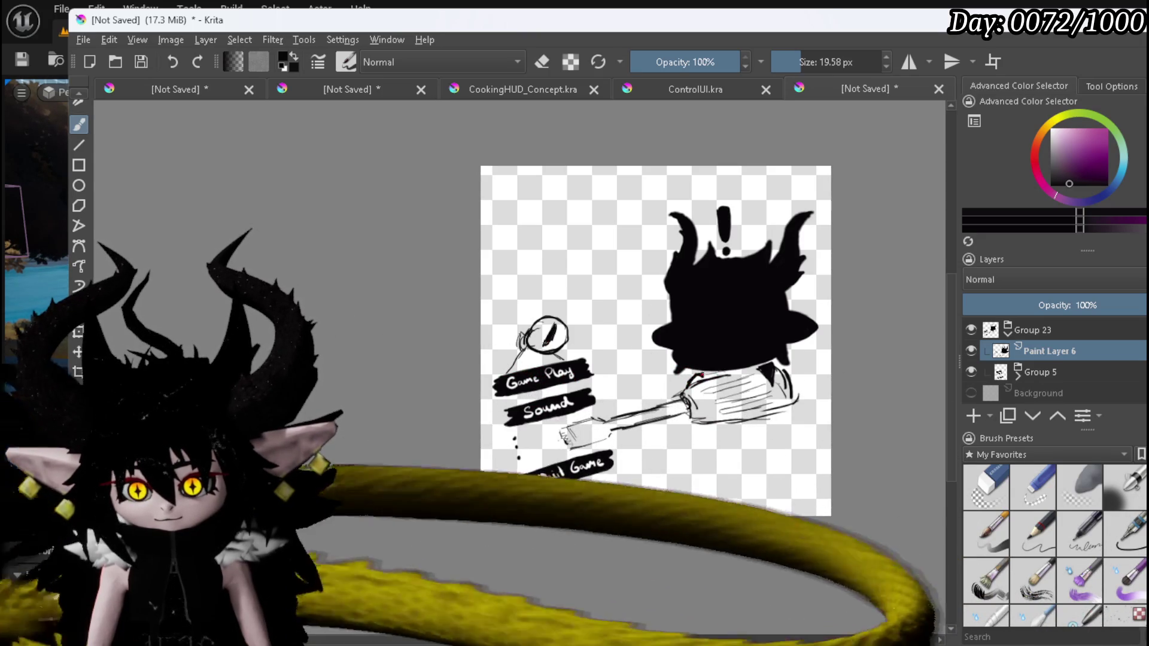
left_click_drag(696, 375, 700, 381)
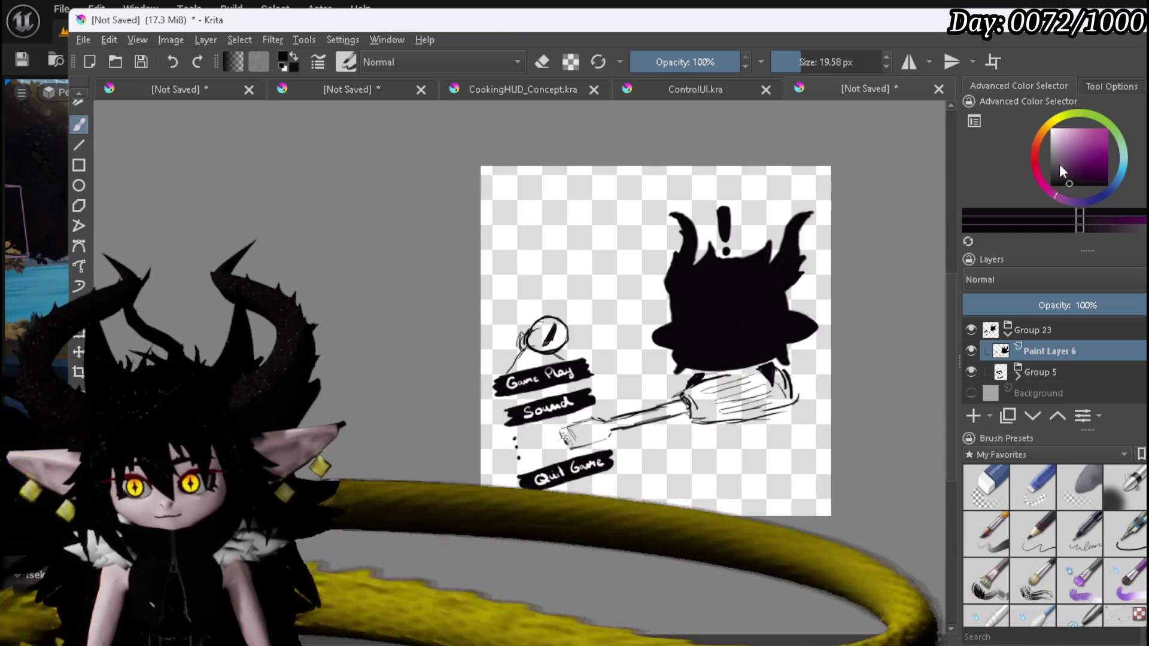
left_click(1051, 128)
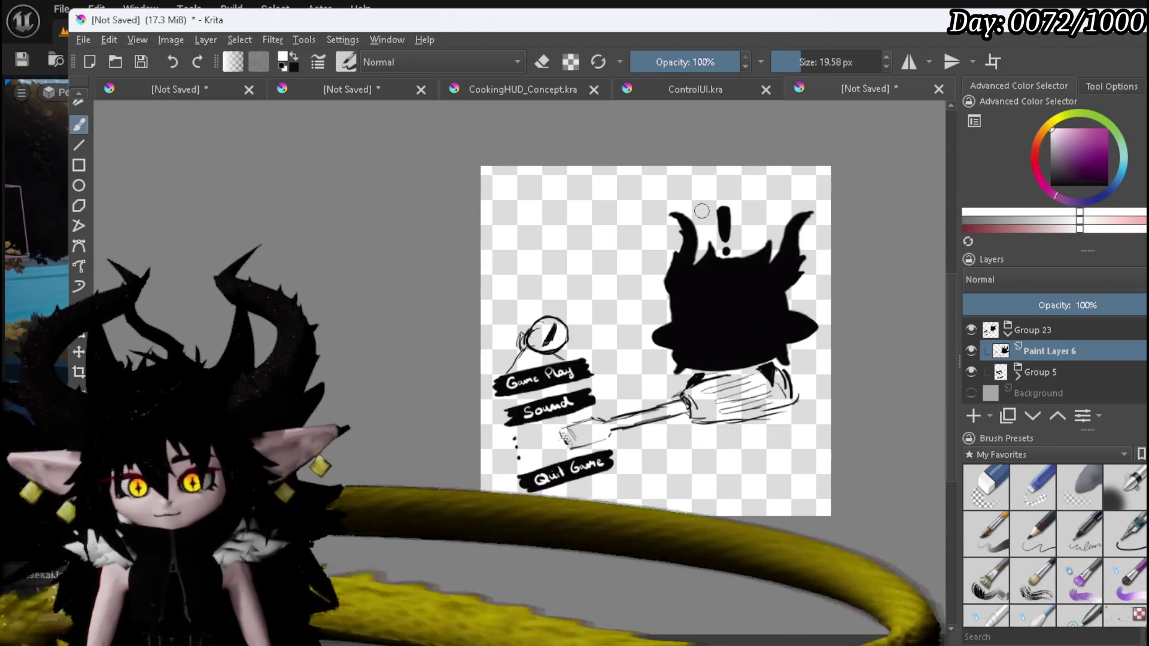
Paint two white dash eyes and a small v-shaped mouth on the creature, redrawing the mouth.
scroll(748, 305, "up", 4)
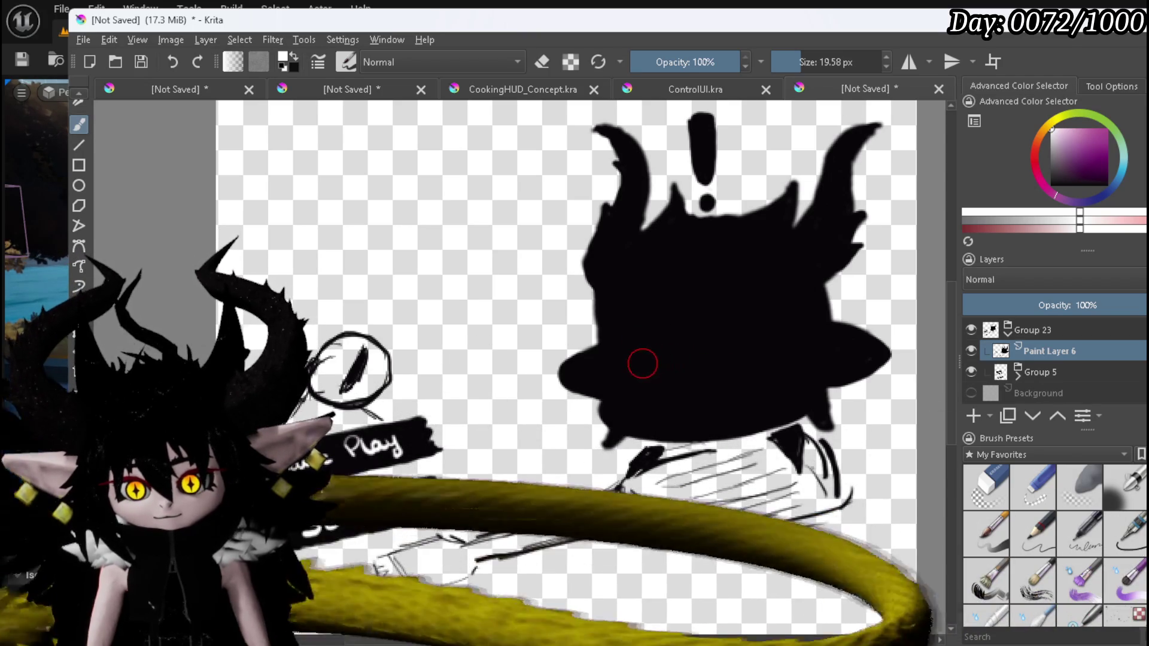
mouse_move(633, 361)
left_mouse_down()
mouse_move(674, 358)
mouse_move(657, 367)
left_mouse_up()
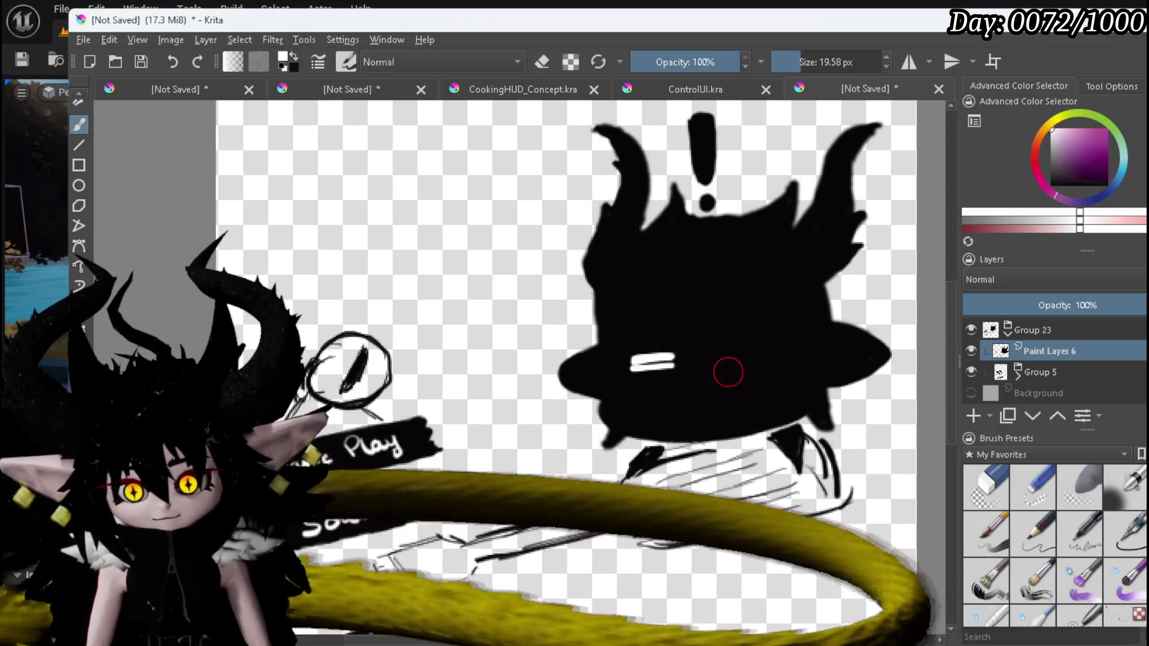
left_click_drag(737, 350, 772, 347)
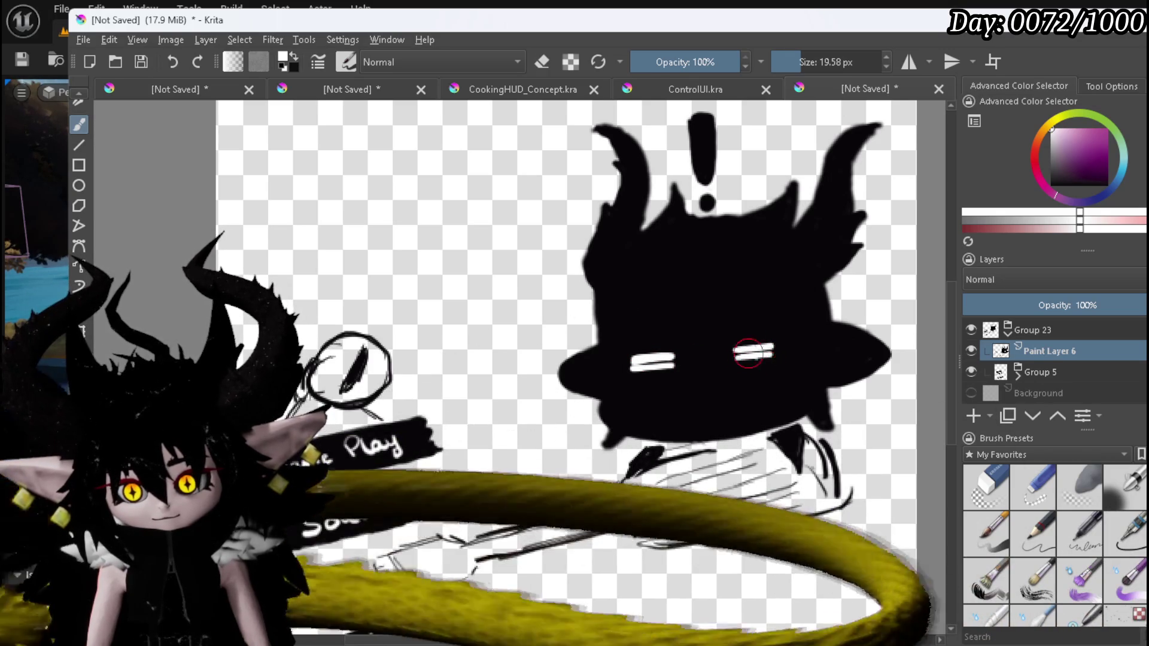
left_click_drag(694, 394, 716, 388)
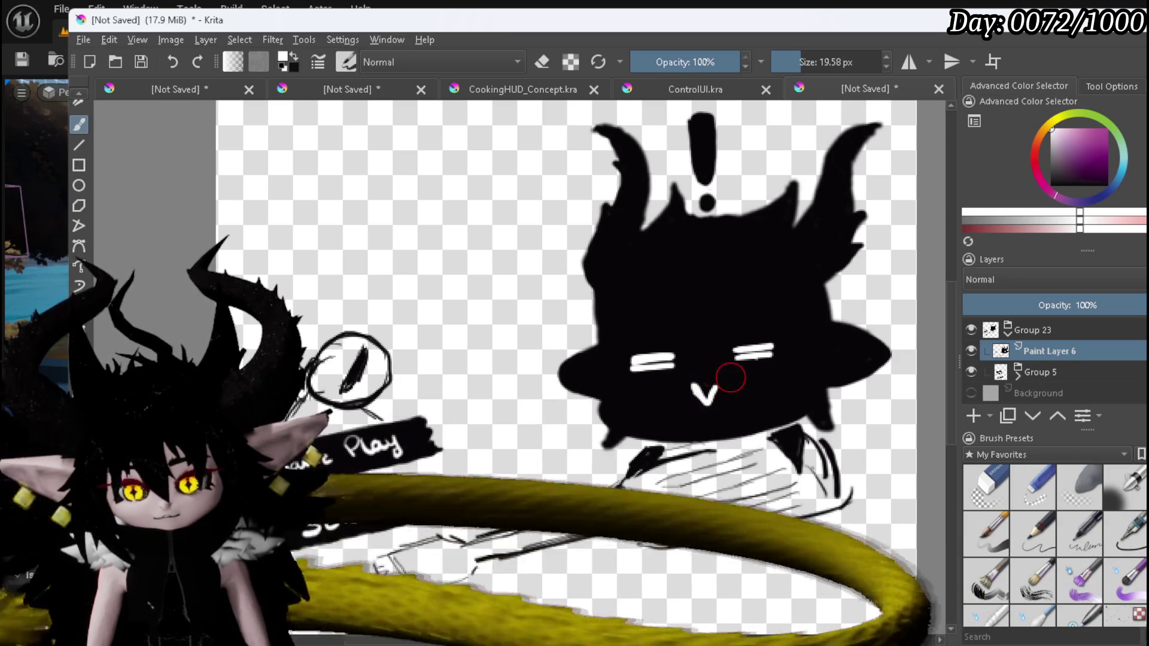
key("ctrl+z")
left_click_drag(688, 383, 720, 376)
key("ctrl+z")
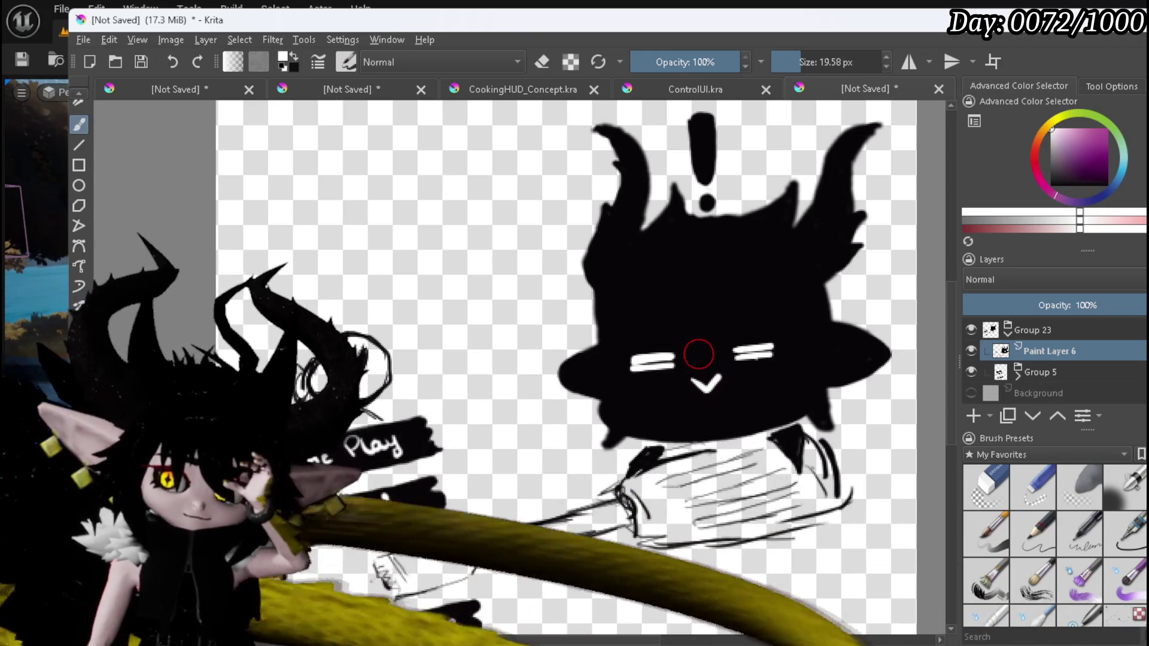
scroll(698, 354, "down", 2)
scroll(702, 367, "up", 1)
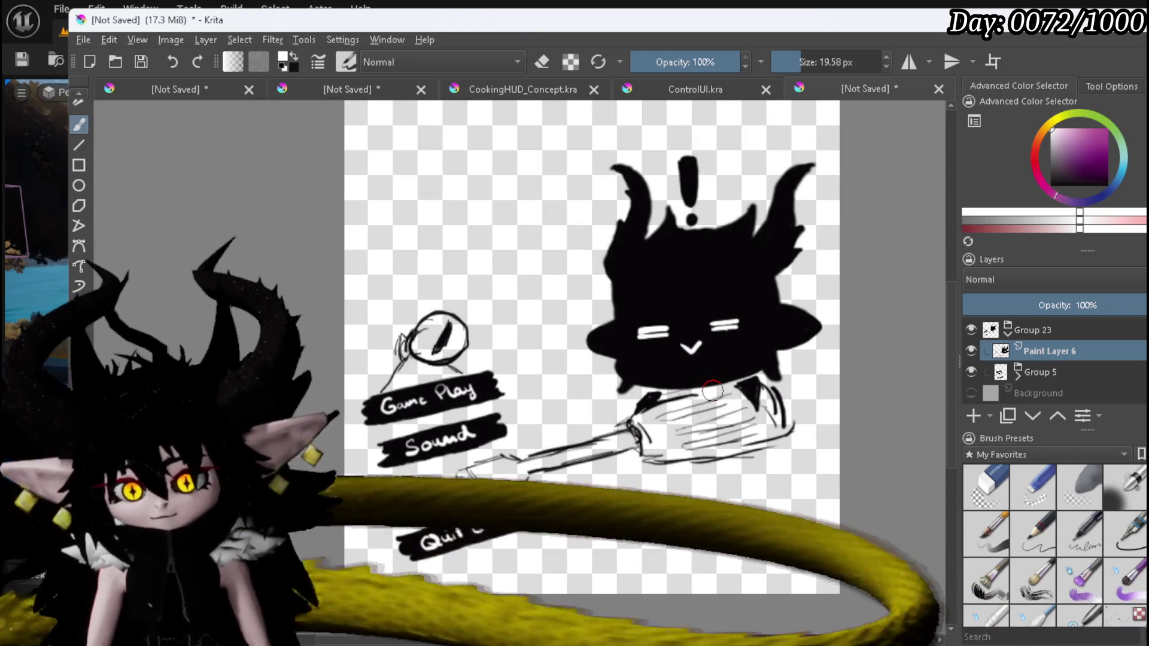
Switch to near-black and paint a thick curved tail right of the skillet.
left_click(1075, 177)
left_click_drag(1075, 178, 1050, 185)
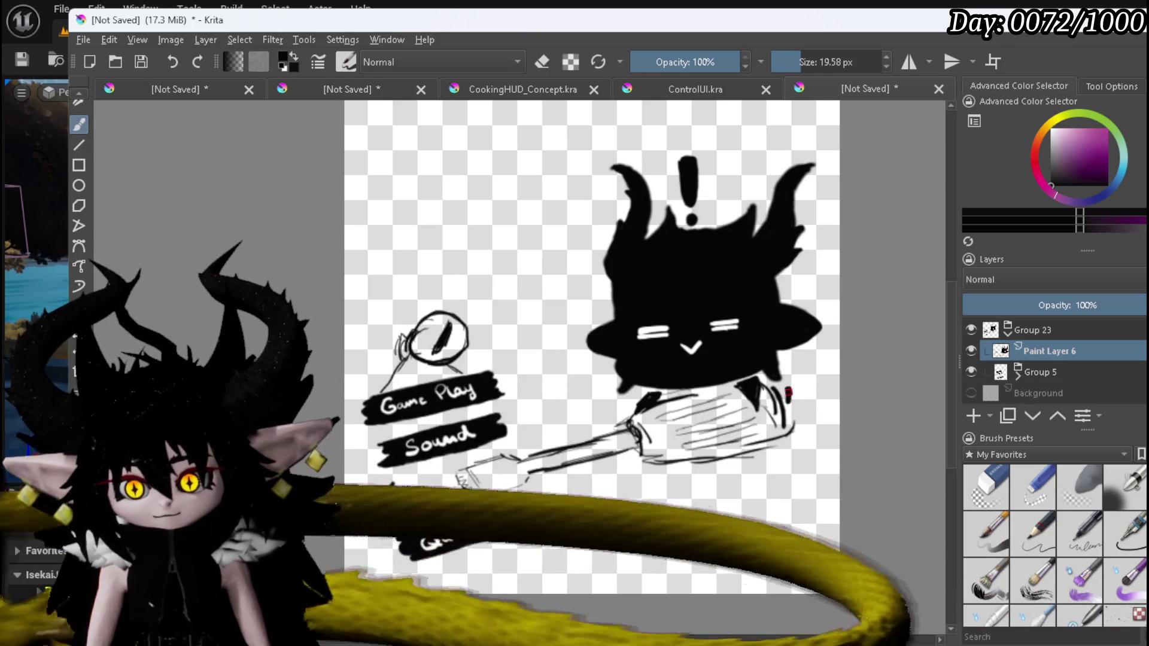
mouse_move(788, 400)
left_mouse_down()
mouse_move(816, 406)
mouse_move(773, 495)
mouse_move(640, 519)
mouse_move(616, 571)
left_mouse_up()
mouse_move(647, 525)
left_mouse_down()
mouse_move(807, 473)
mouse_move(816, 419)
mouse_move(793, 390)
mouse_move(799, 412)
mouse_move(795, 402)
left_mouse_up()
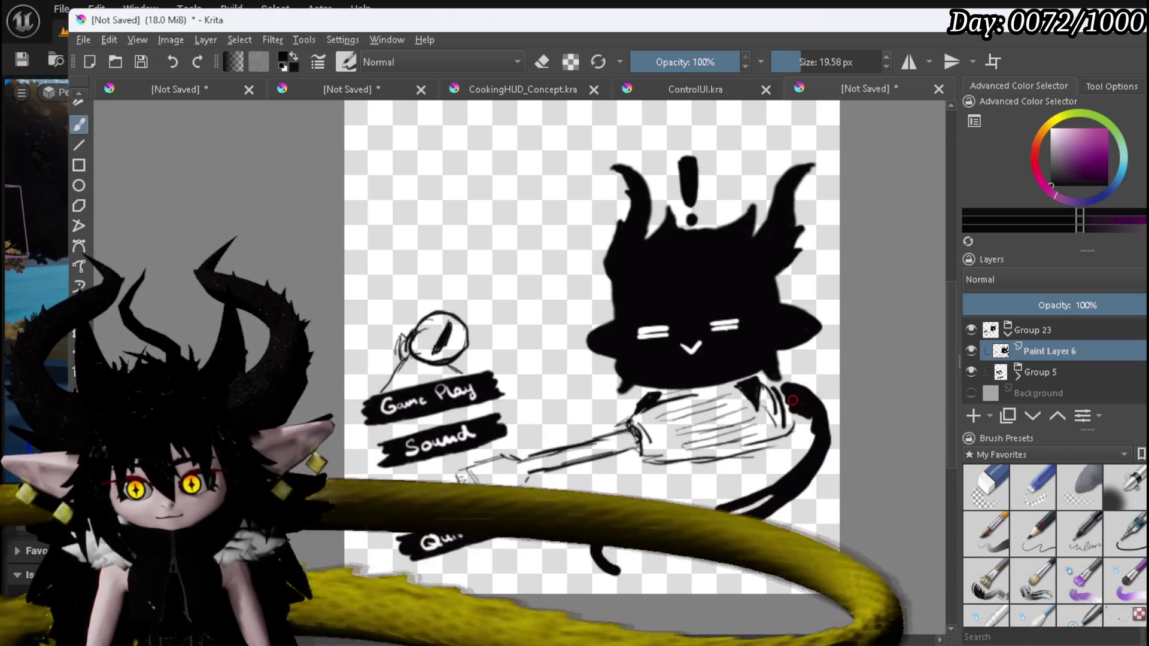
left_click_drag(809, 414, 801, 461)
mouse_move(805, 418)
left_mouse_down()
mouse_move(790, 473)
mouse_move(754, 503)
mouse_move(700, 516)
mouse_move(754, 499)
left_mouse_up()
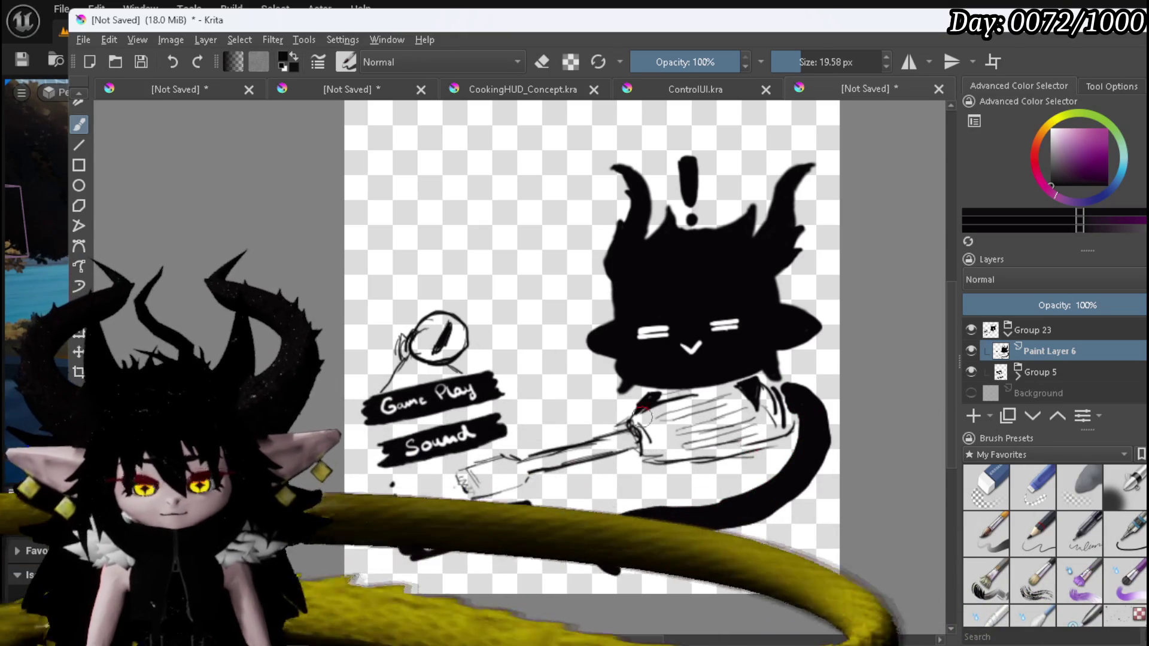
Touch up the spatula handle edge and fill out the small shape beside the head.
left_click_drag(638, 437, 640, 453)
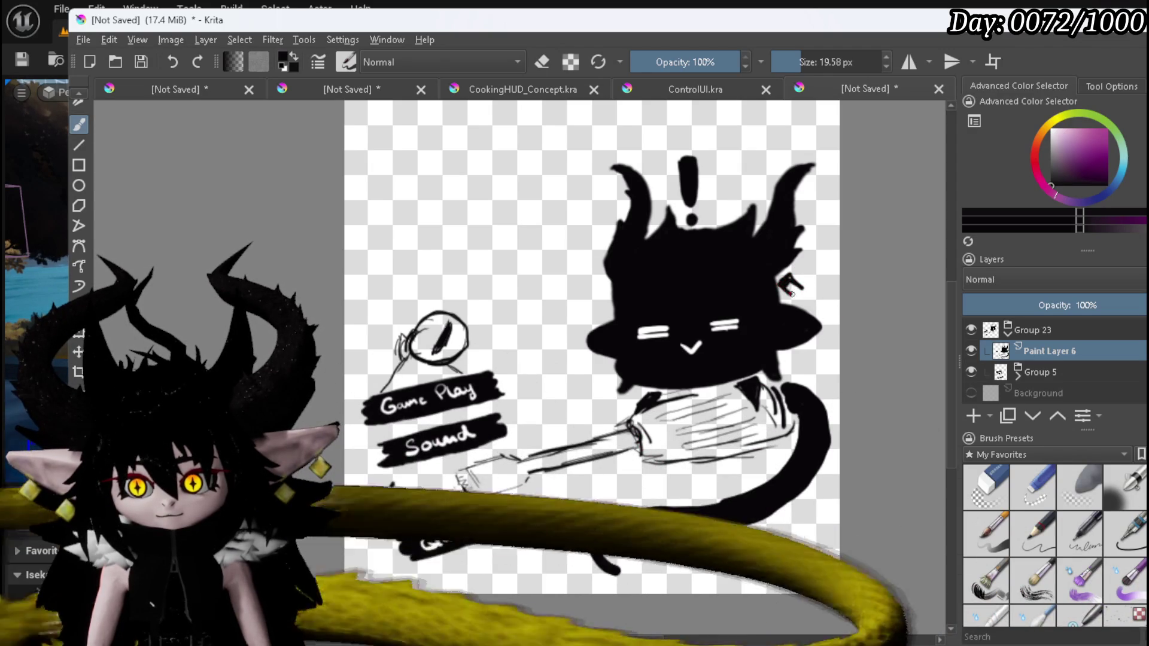
left_click_drag(788, 281, 798, 296)
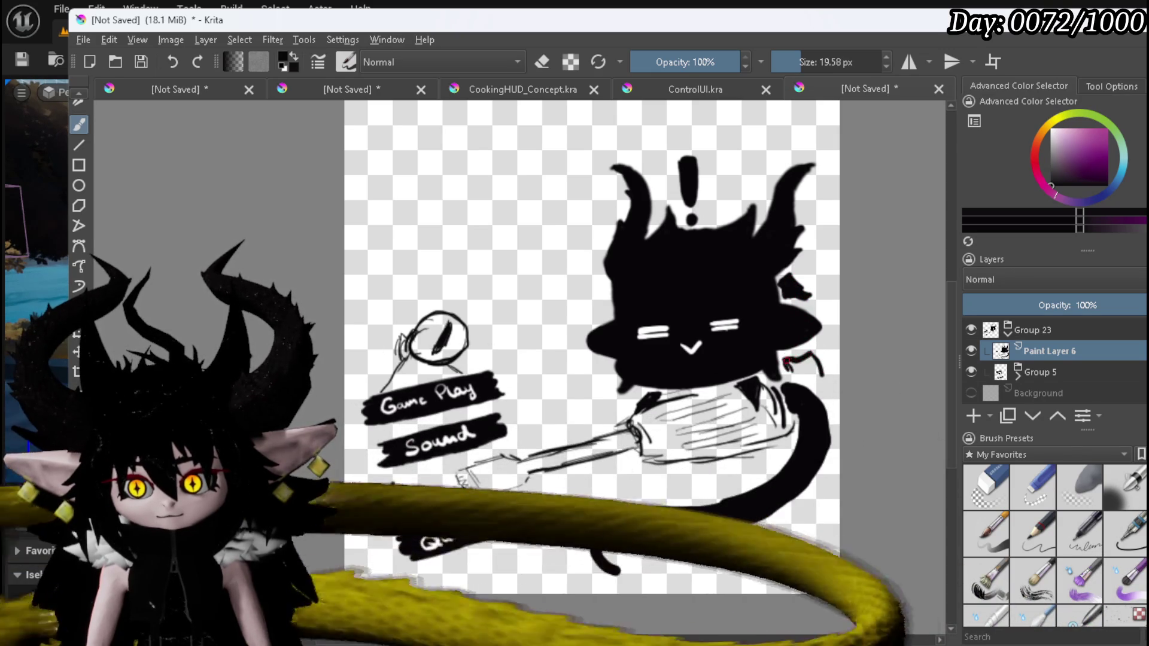
mouse_move(789, 364)
left_mouse_down()
mouse_move(814, 381)
mouse_move(815, 358)
mouse_move(796, 362)
mouse_move(809, 372)
left_mouse_up()
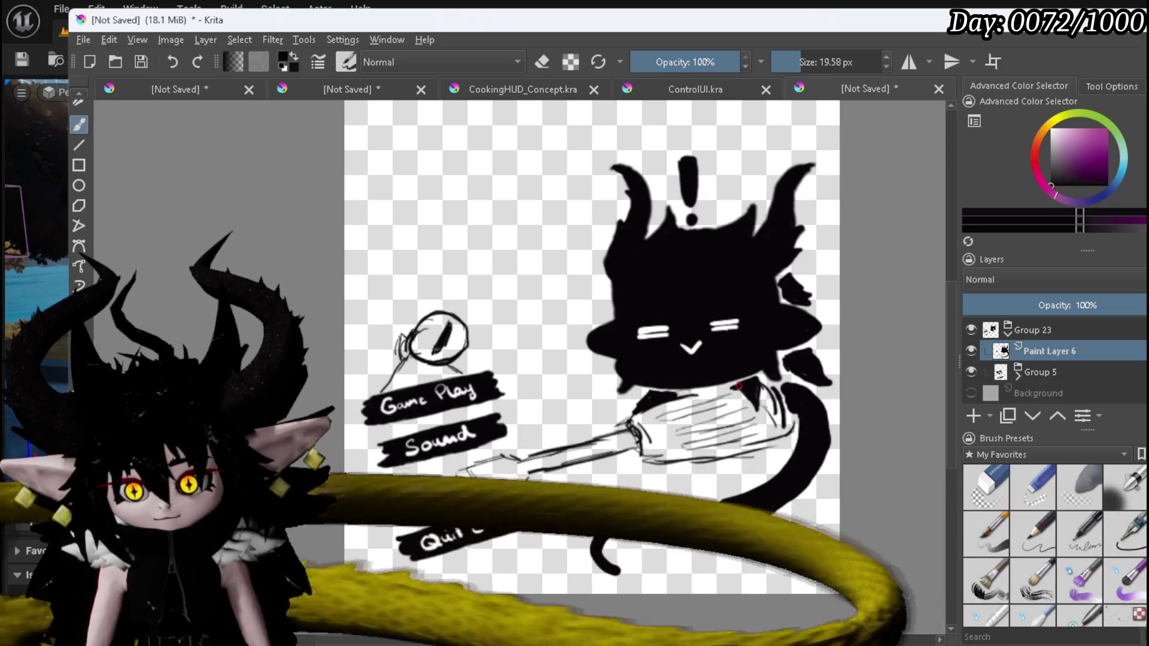
Darken the paw and lower edge, outline the spatula in black and thicken its handle.
mouse_move(743, 396)
left_mouse_down()
mouse_move(754, 407)
mouse_move(762, 393)
left_mouse_up()
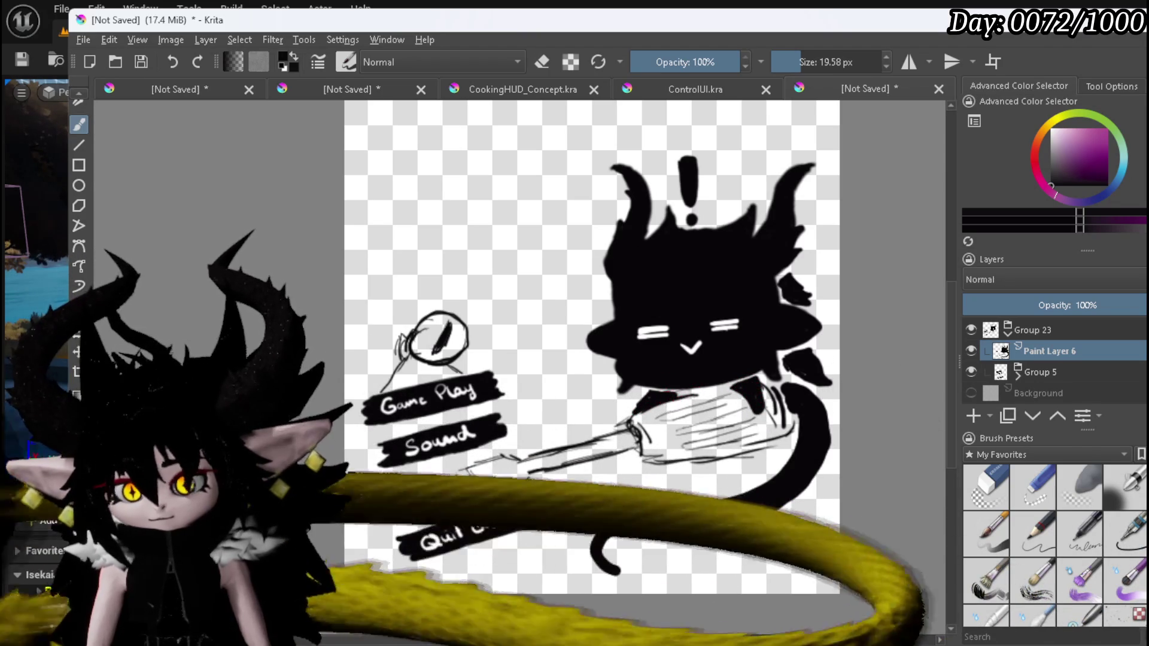
left_click_drag(682, 396, 716, 391)
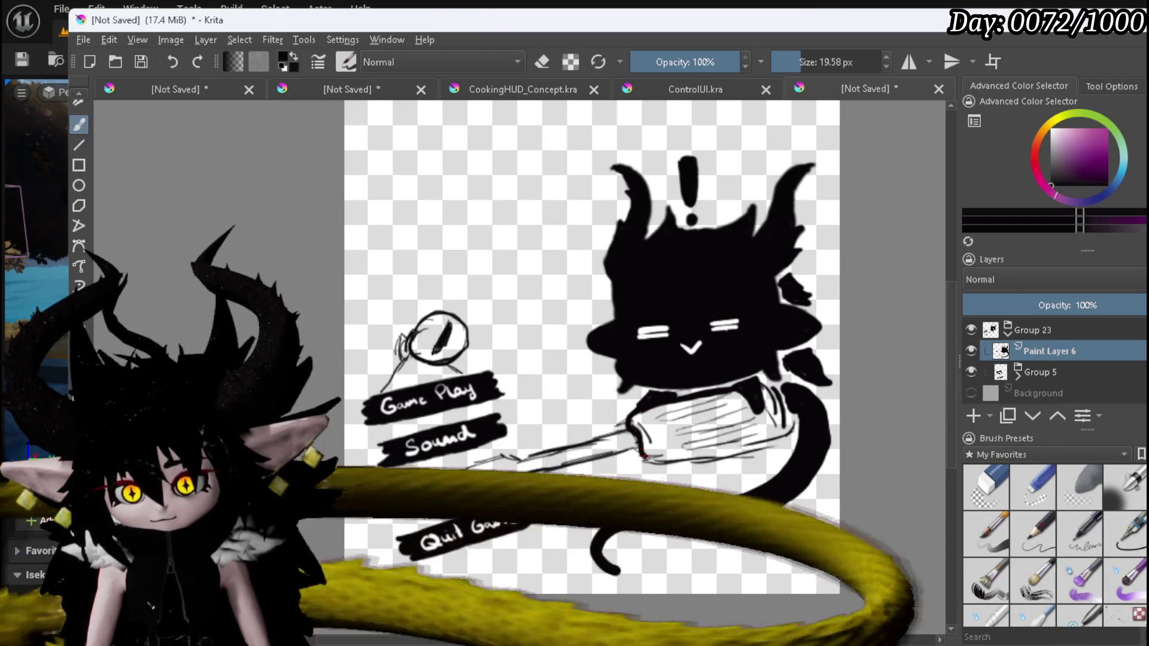
mouse_move(657, 455)
left_mouse_down()
mouse_move(753, 443)
mouse_move(779, 418)
mouse_move(775, 392)
mouse_move(782, 431)
left_mouse_up()
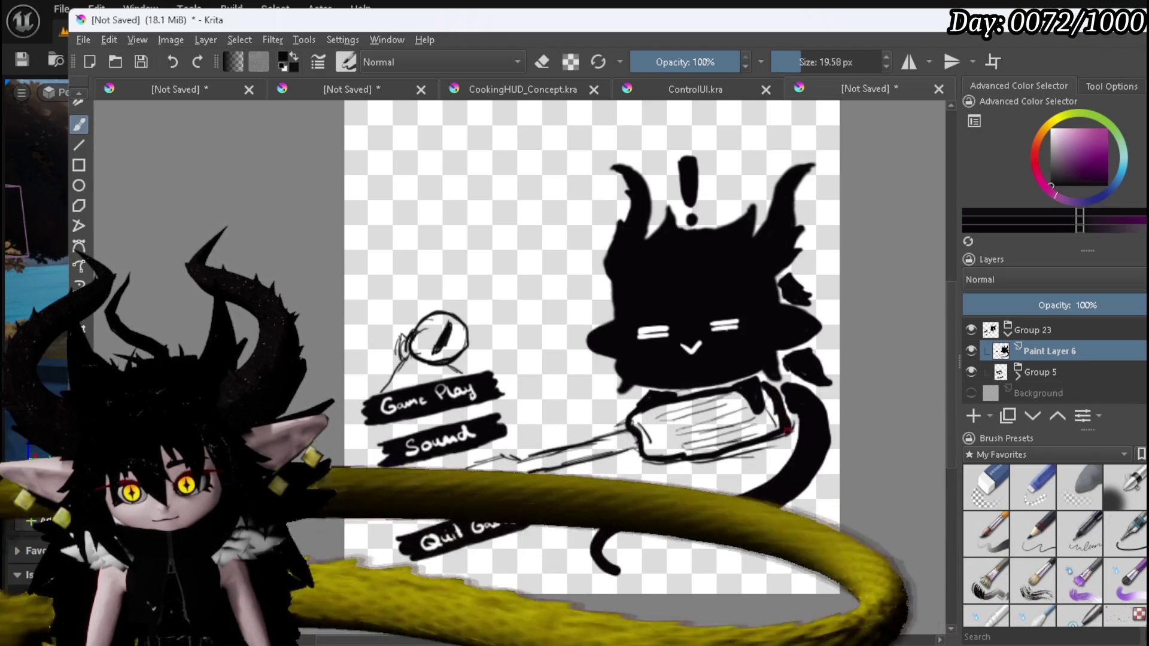
mouse_move(653, 416)
left_mouse_down()
mouse_move(720, 400)
mouse_move(670, 410)
mouse_move(706, 402)
left_mouse_up()
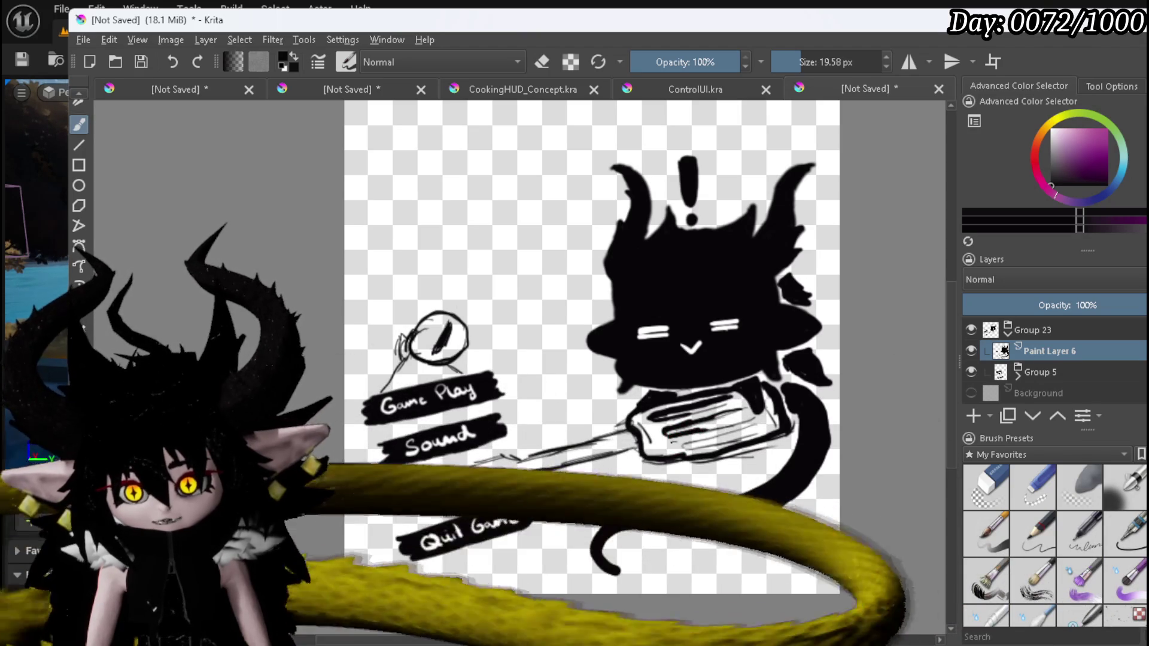
left_click(692, 439, "ctrl")
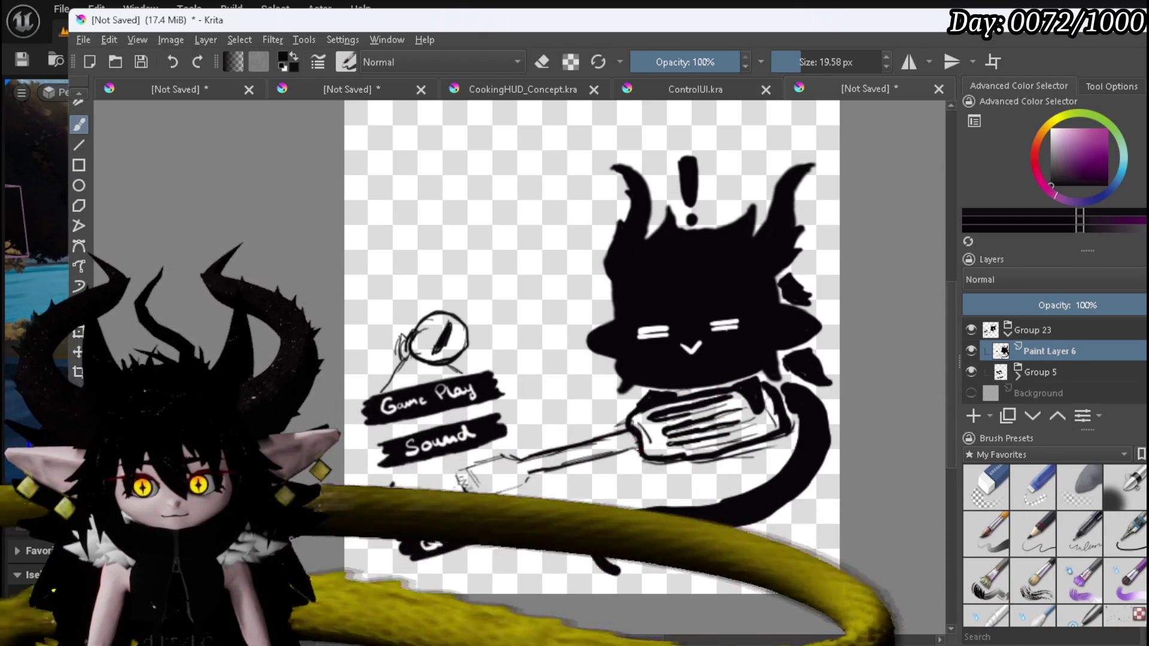
left_click_drag(572, 465, 635, 446)
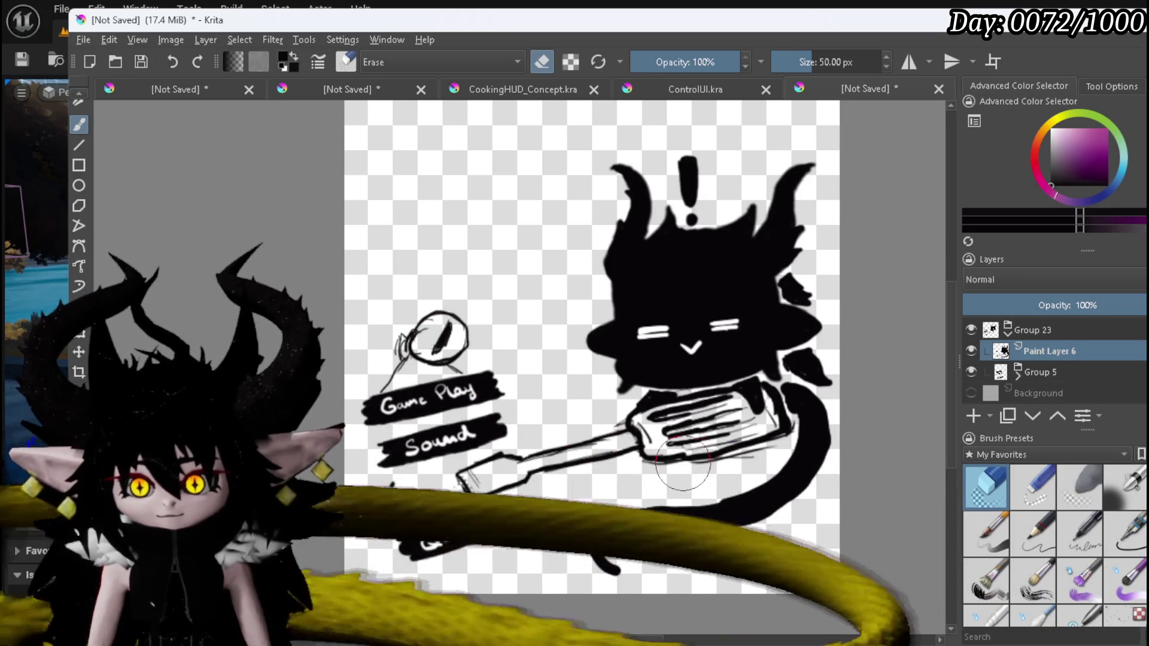
Erase stray lines under and on the spatula head, then return to normal painting.
left_click_drag(676, 464, 710, 466)
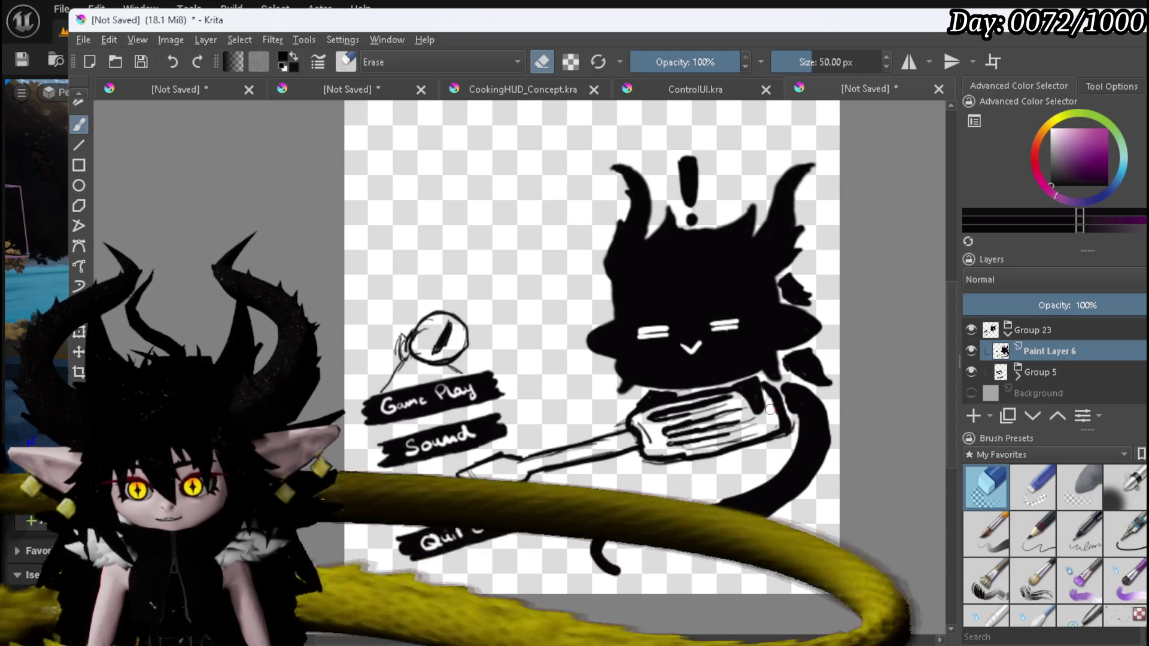
left_click_drag(773, 424, 663, 410)
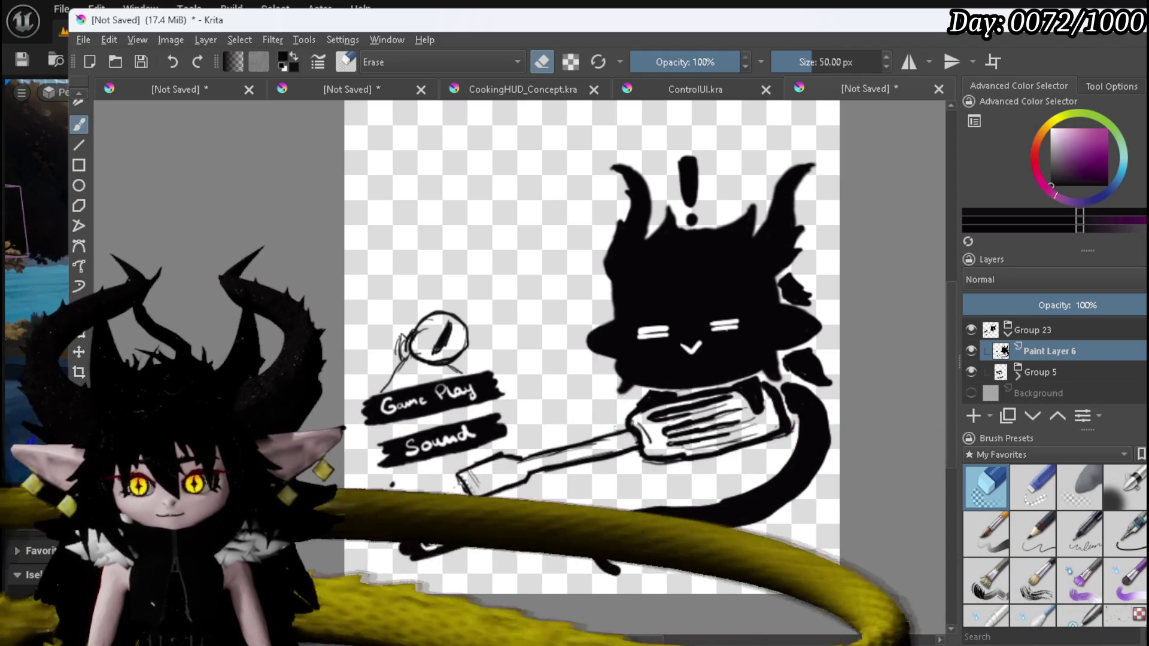
key("slash")
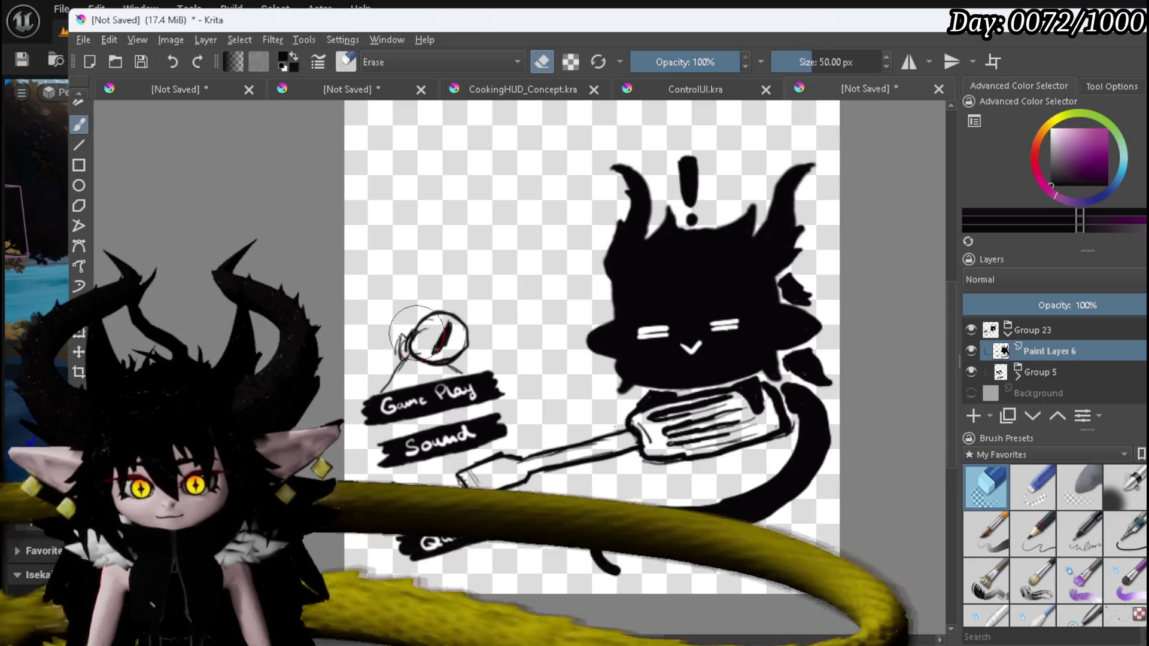
key("slash")
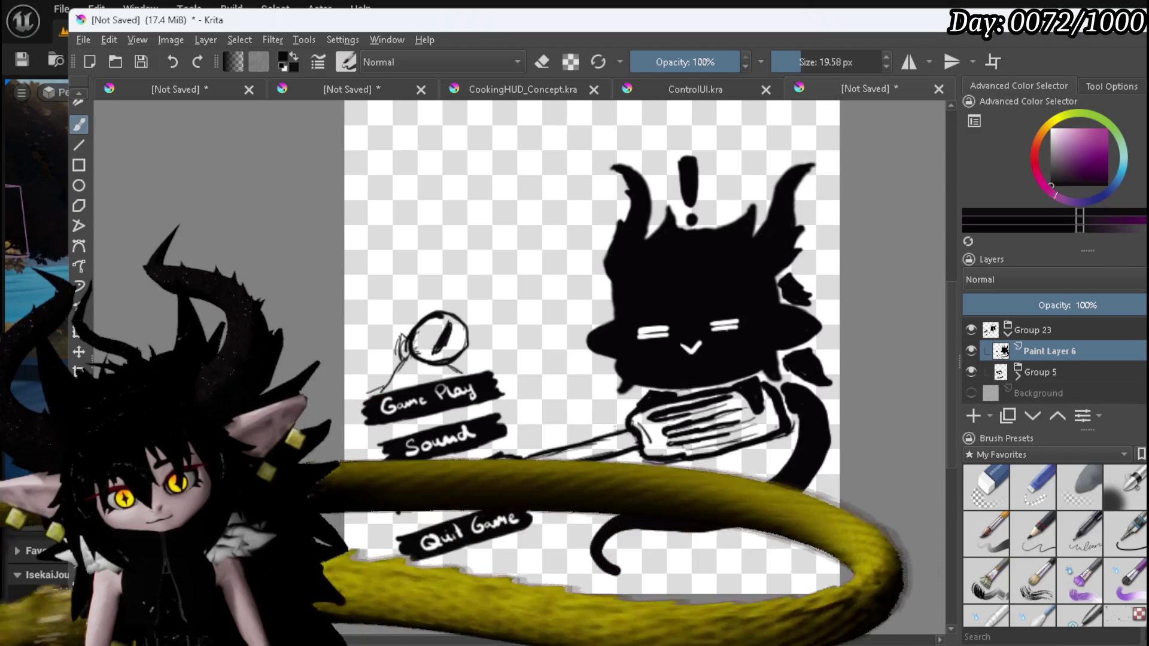
Draw edge strokes above Game Play, down the left, under Quit Game, and along the right, undoing the last.
left_click_drag(362, 393, 432, 374)
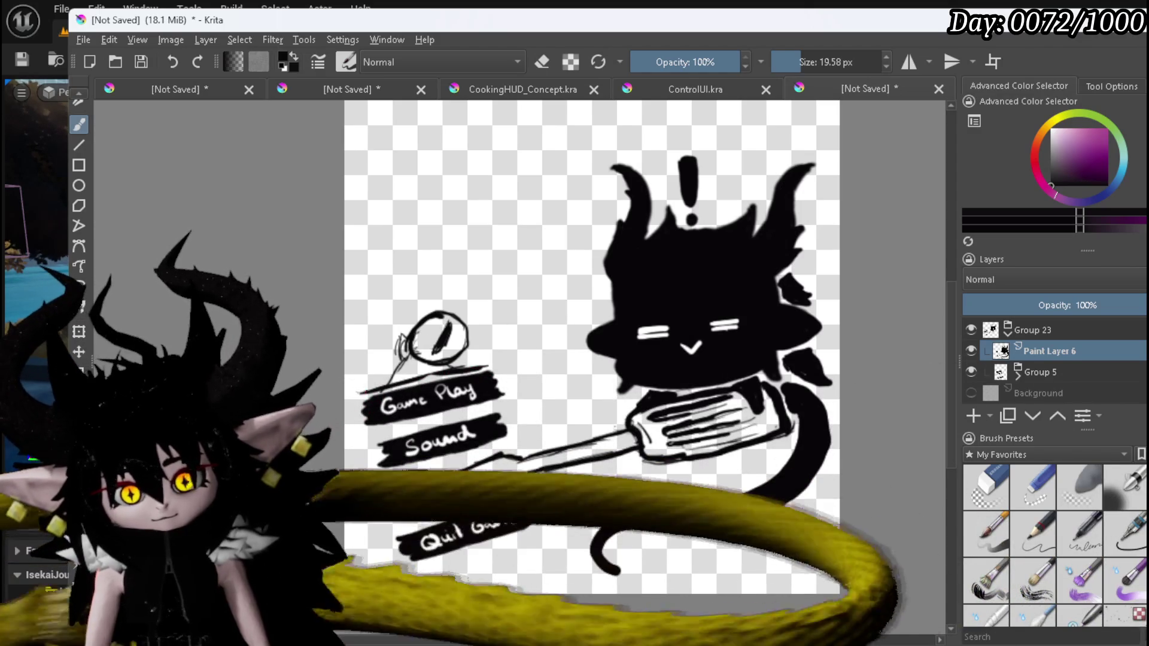
left_click_drag(354, 401, 382, 515)
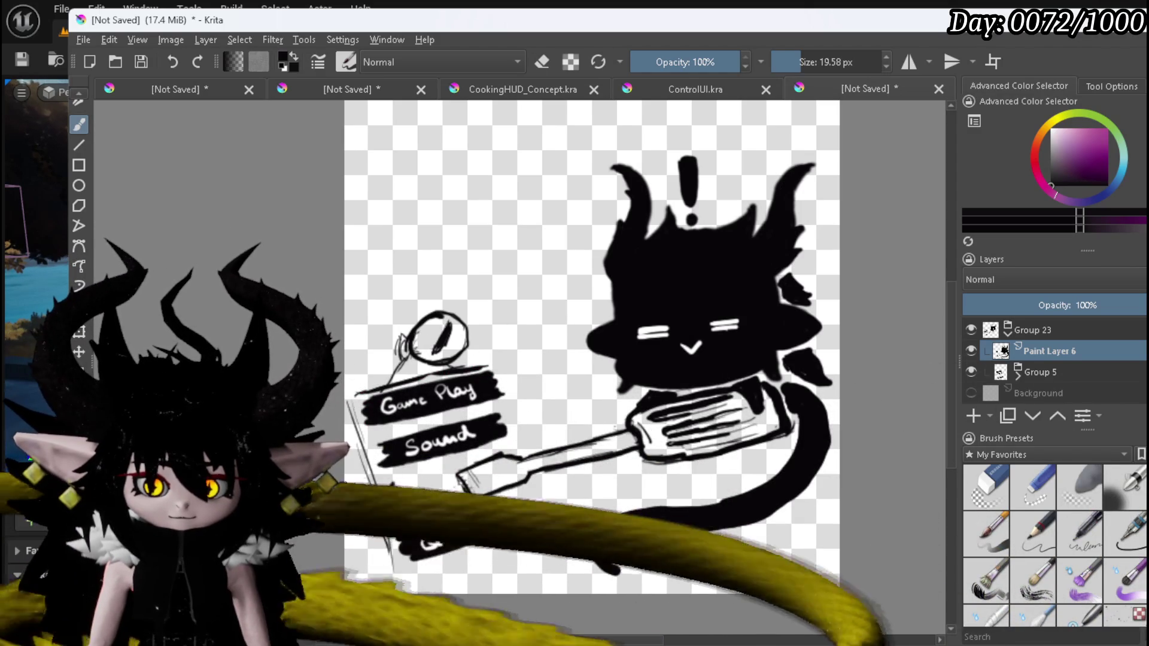
left_click_drag(408, 576, 525, 542)
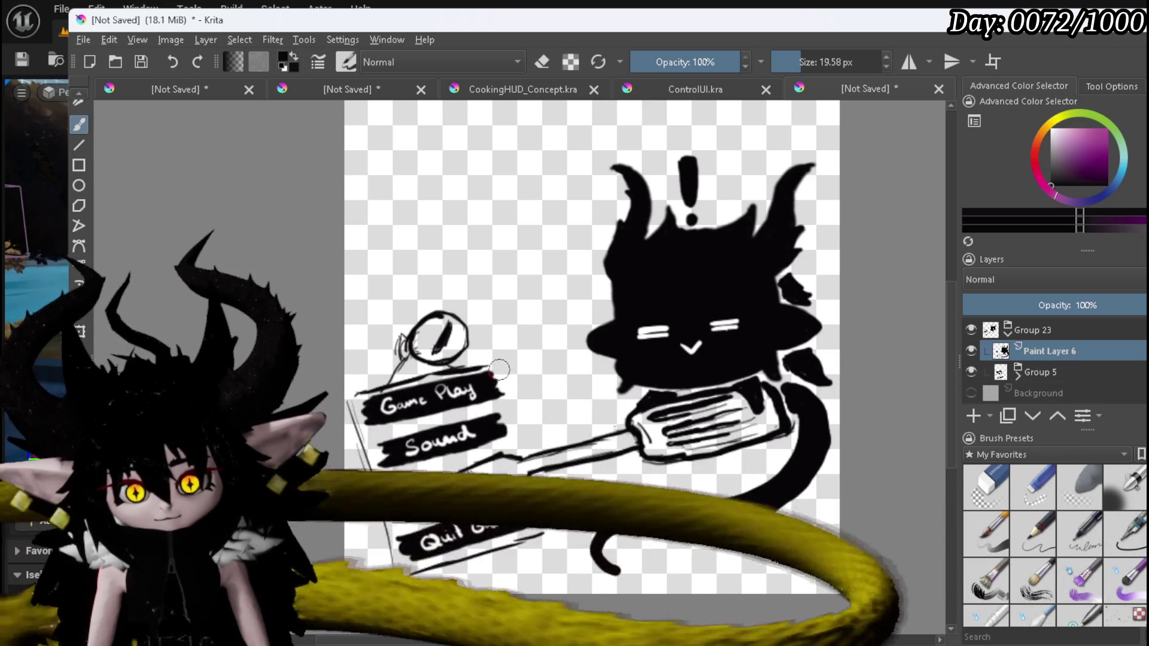
left_click_drag(518, 438, 503, 378)
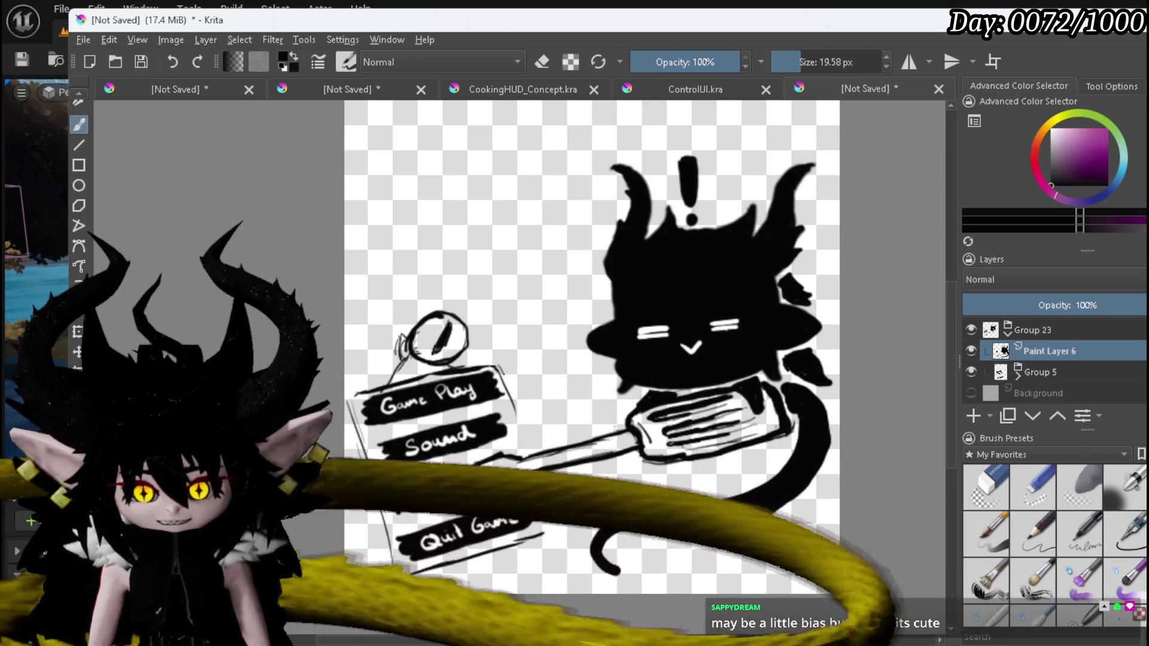
left_click_drag(508, 389, 541, 497)
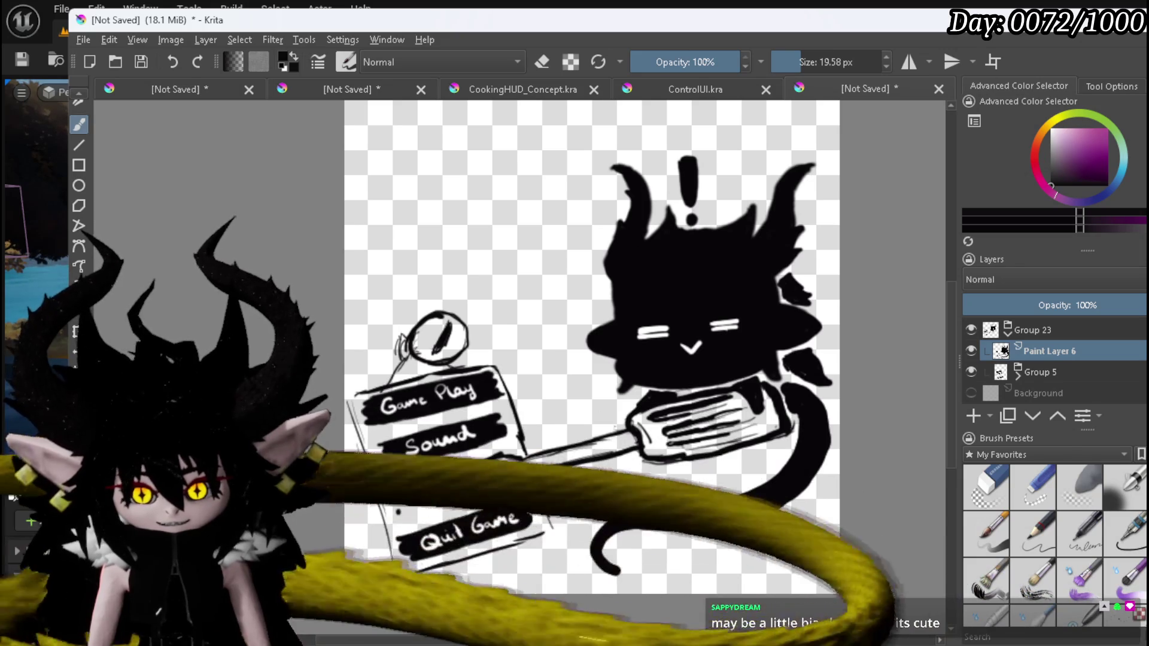
key("ctrl+z")
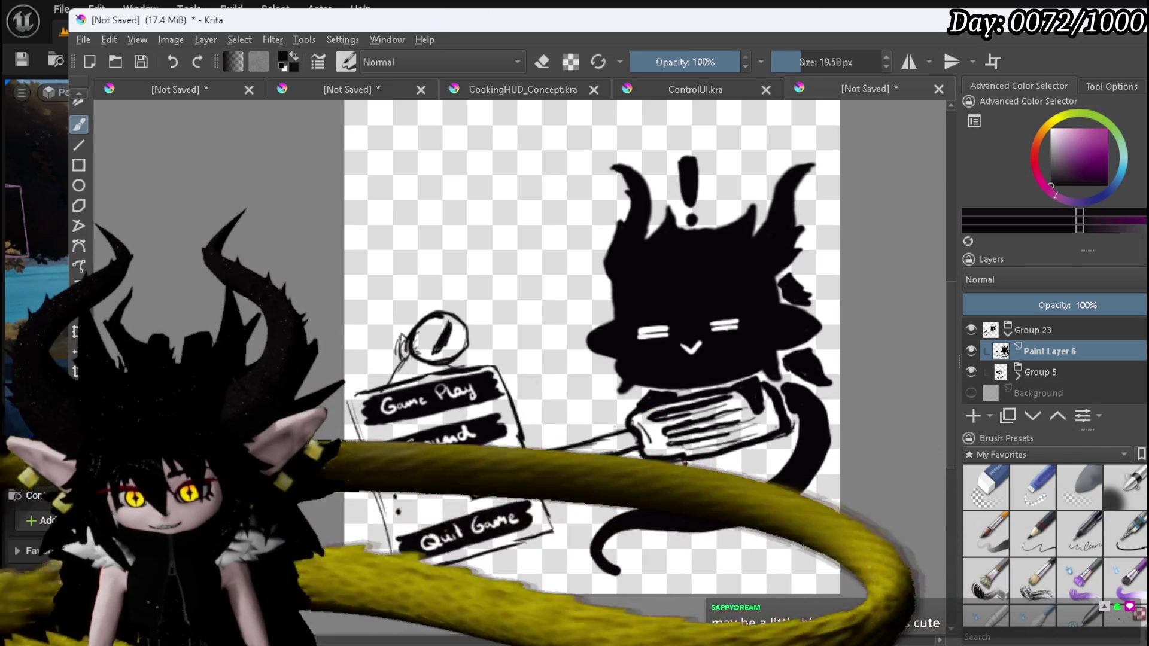
Dab two small dark-red touches on the fork, then select the Group 23 layer.
left_click(688, 466)
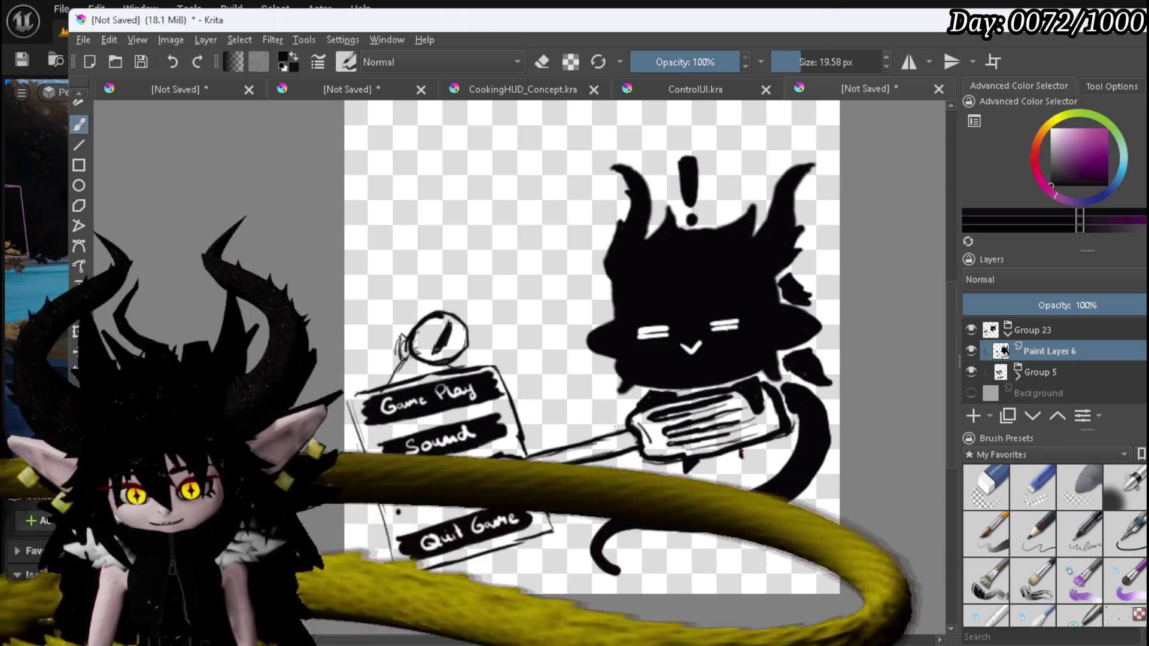
left_click(744, 452)
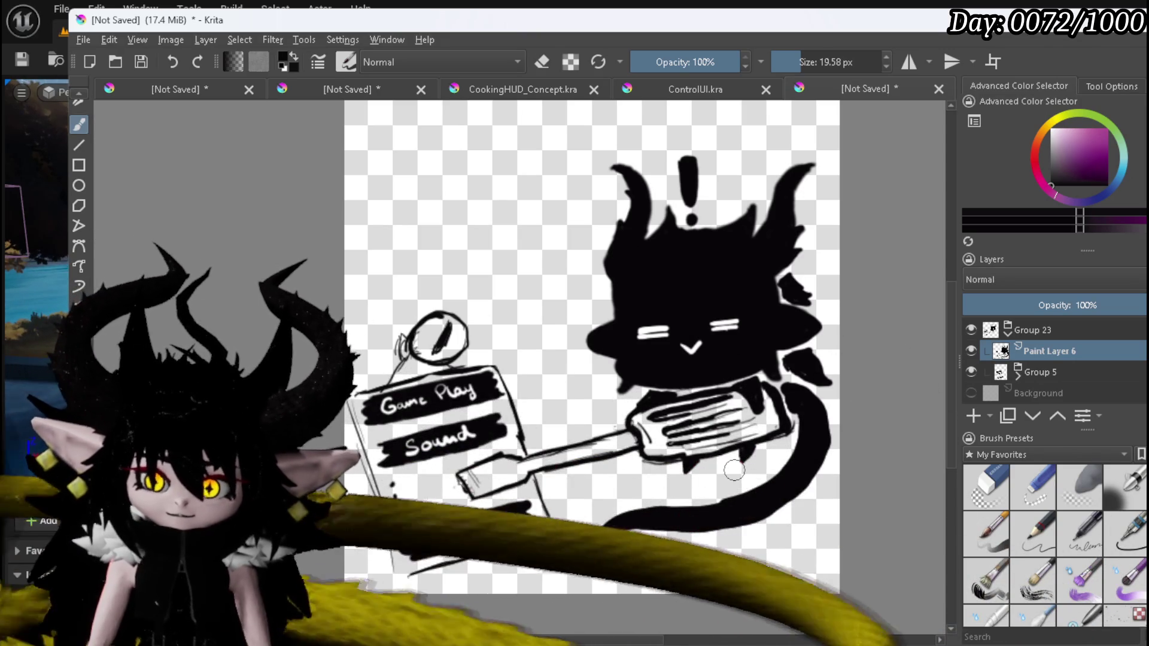
scroll(717, 419, "down", 4)
scroll(703, 379, "up", 3)
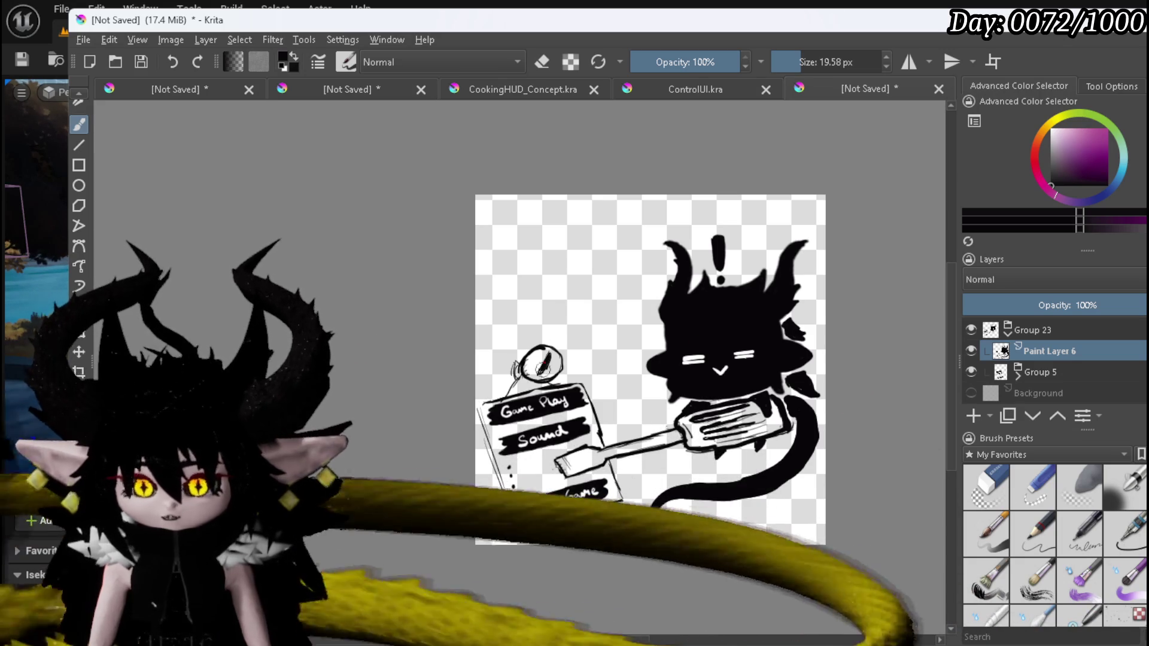
left_click(1030, 330)
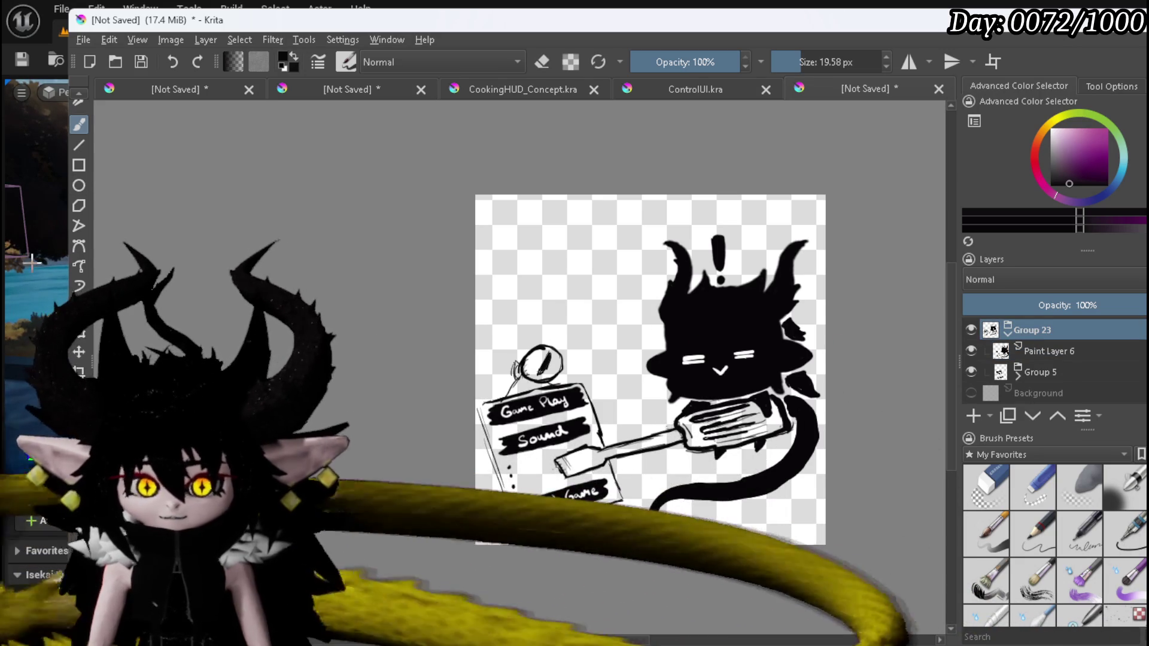
Transform the Group 23 drawing to shift it up slightly.
key("ctrl+t")
left_click_drag(655, 348, 654, 319)
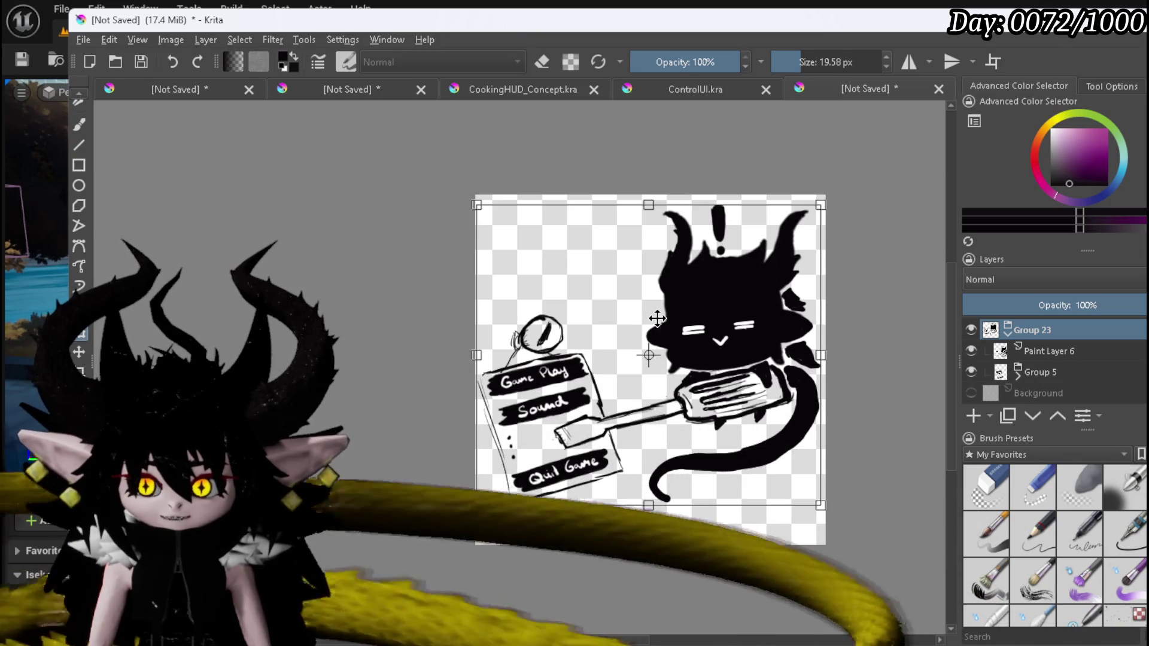
key("Return")
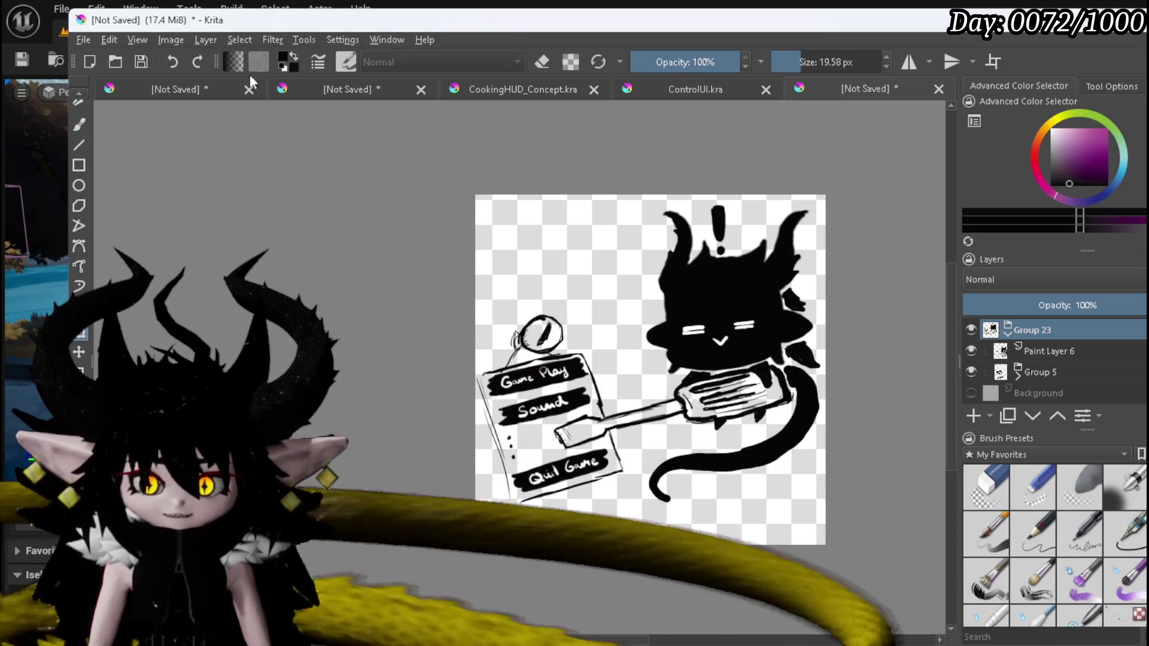
Export the drawing as a PNG with default options and switch back to Unreal Engine.
left_click(85, 39)
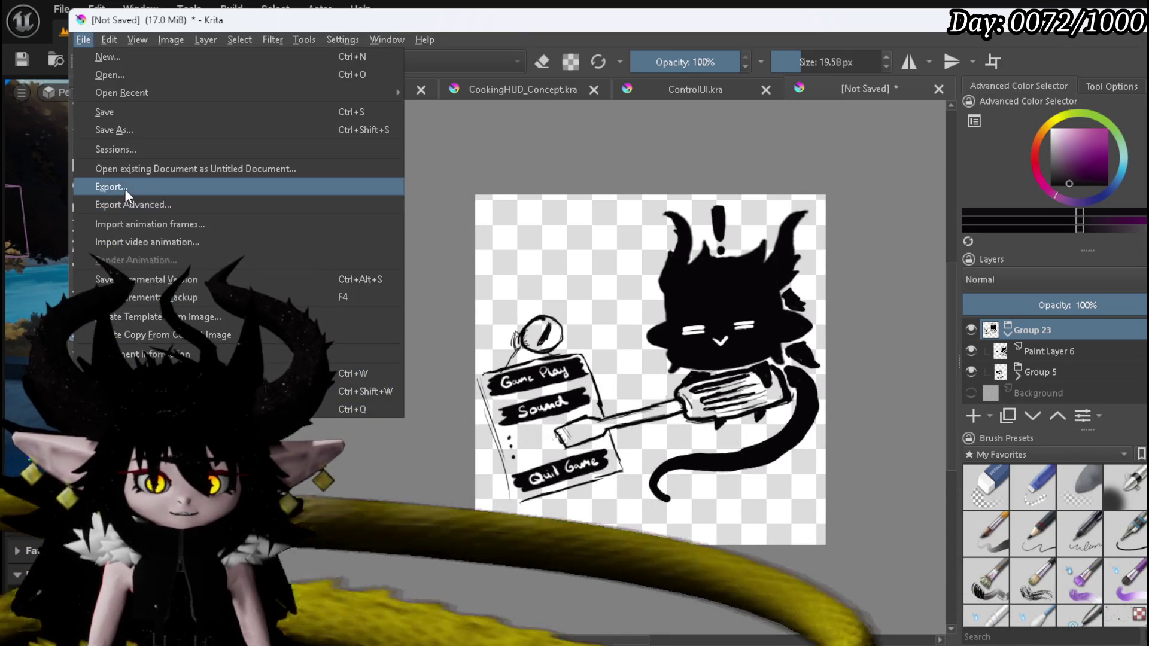
left_click(124, 188)
key("Escape")
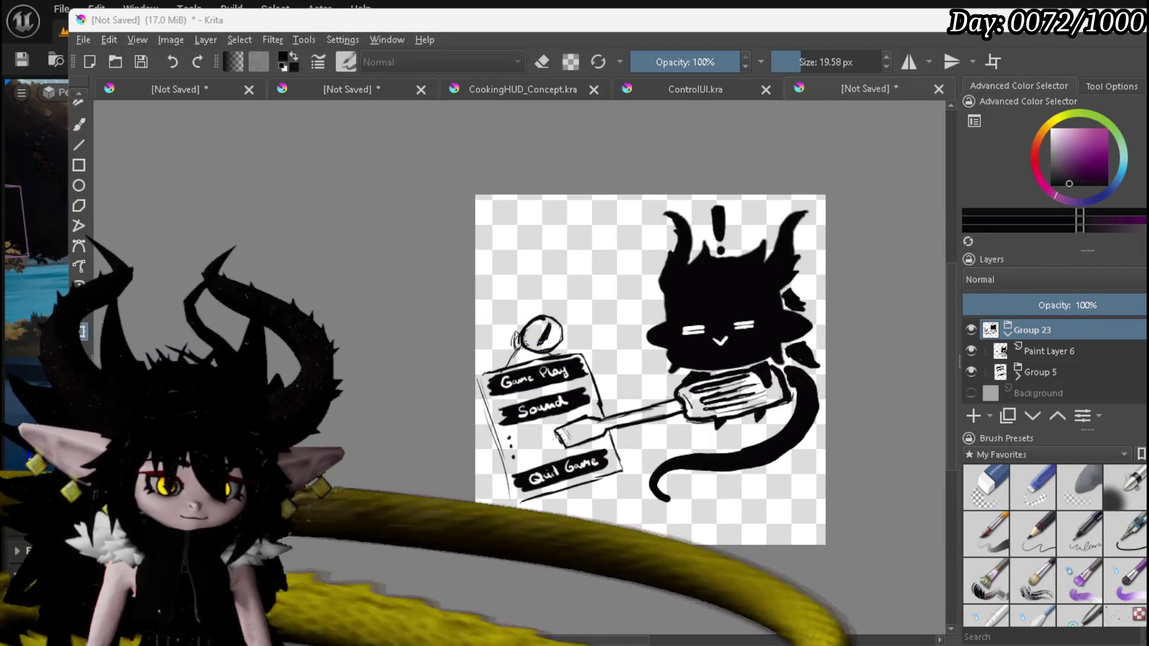
left_click(732, 473)
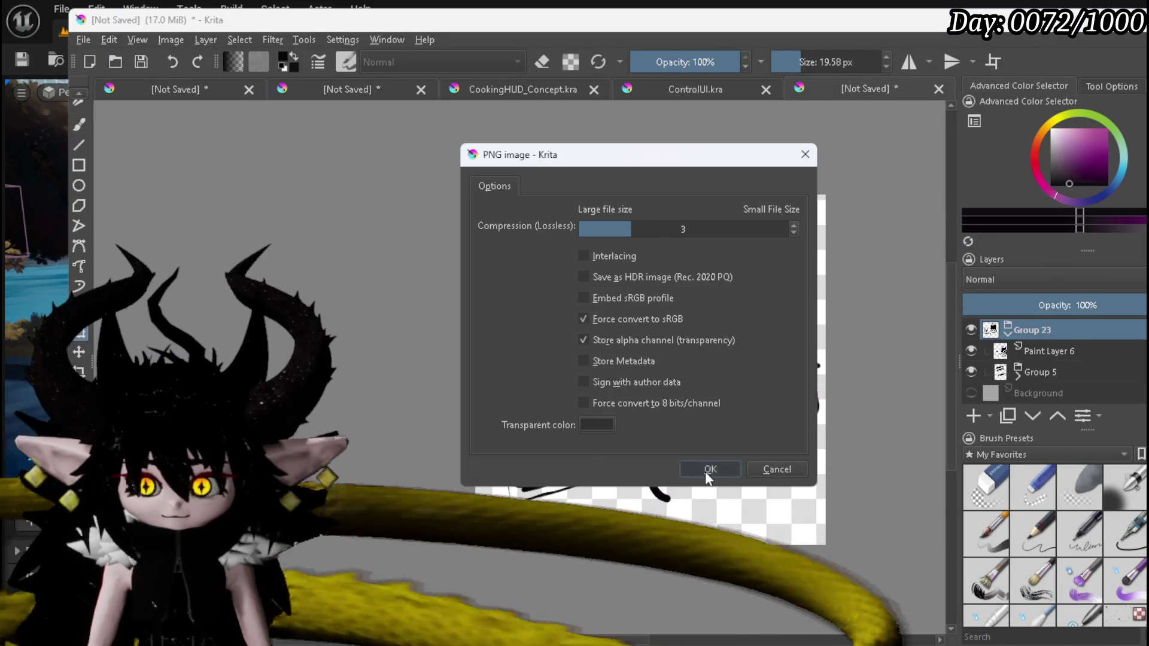
key("alt+Tab")
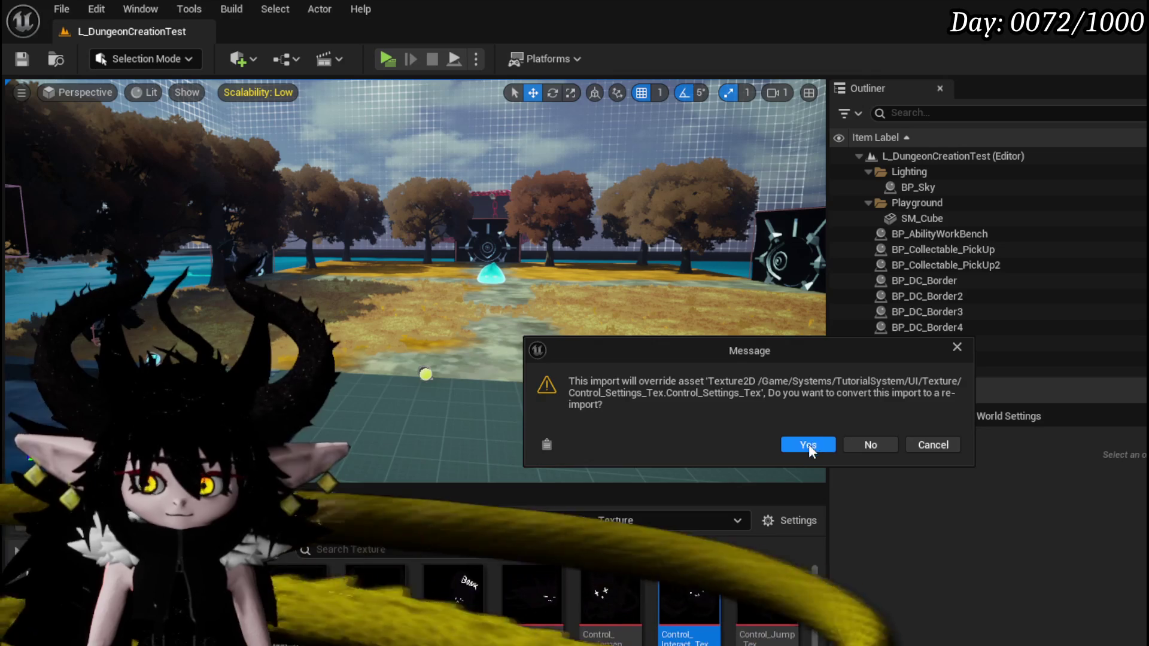
Reimport the updated Control_Settings_Tex texture and save it.
left_click(809, 443)
key("ctrl+shift+s")
left_click(913, 591)
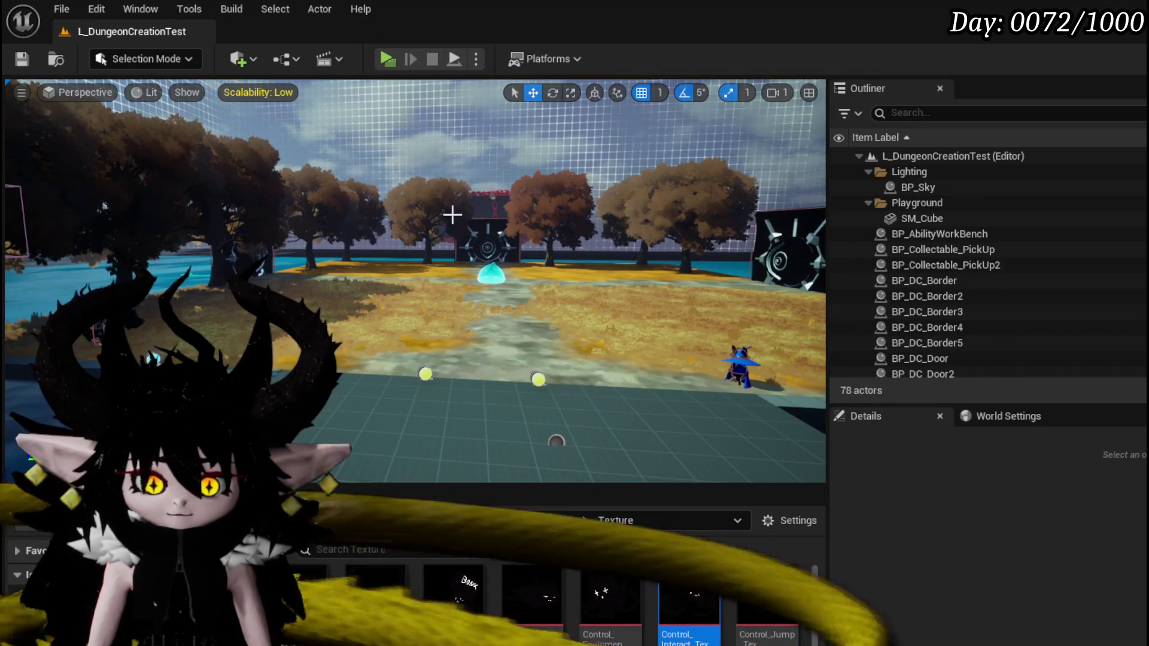
Play the game, view the in-game Controls menu, then close it and stop play.
left_click(381, 62)
key("Tab")
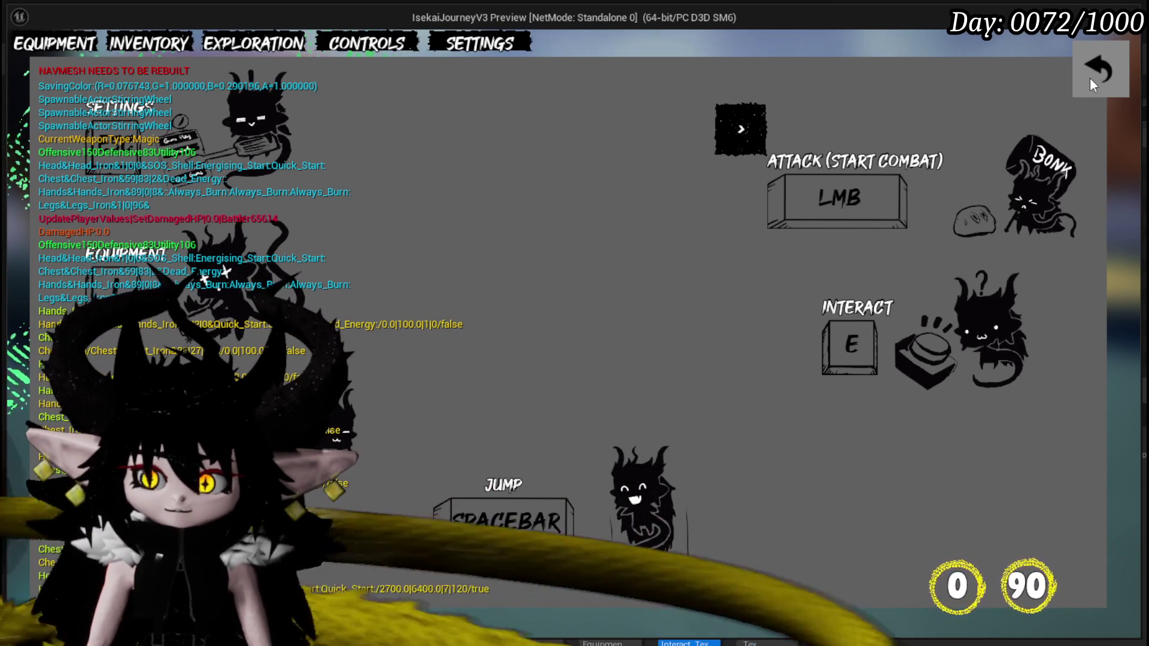
left_click(1089, 77)
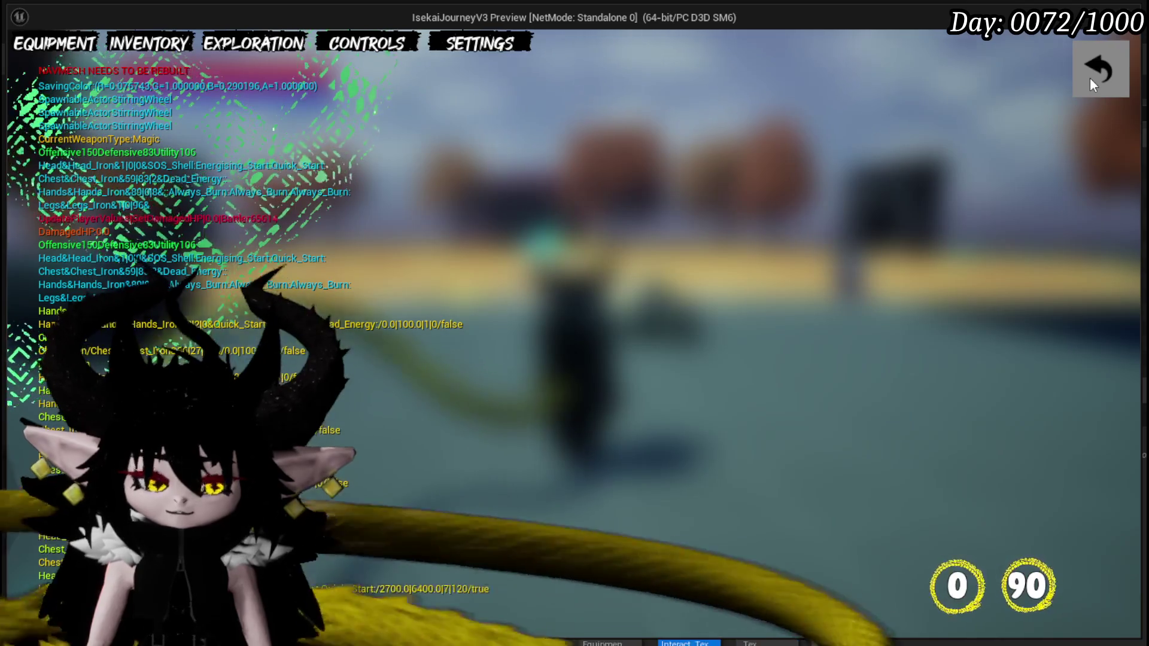
key("Escape")
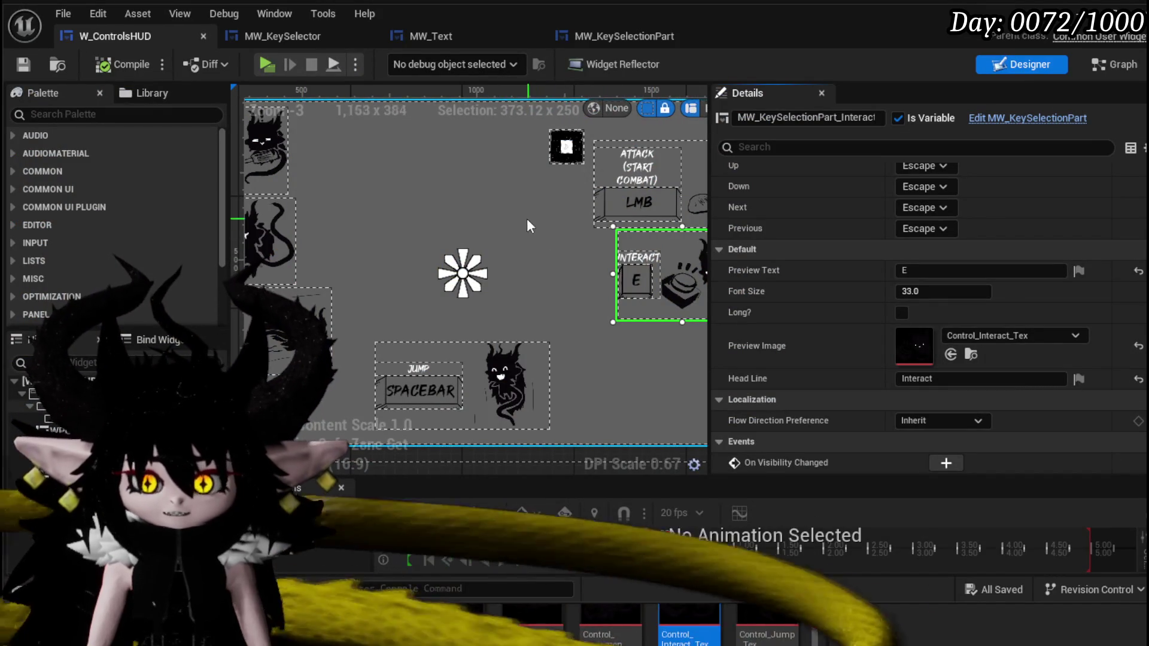
Search the Palette for 'Text' and drag an MW_Text widget onto the W_ControlsHUD canvas.
left_click_drag(343, 300, 410, 352)
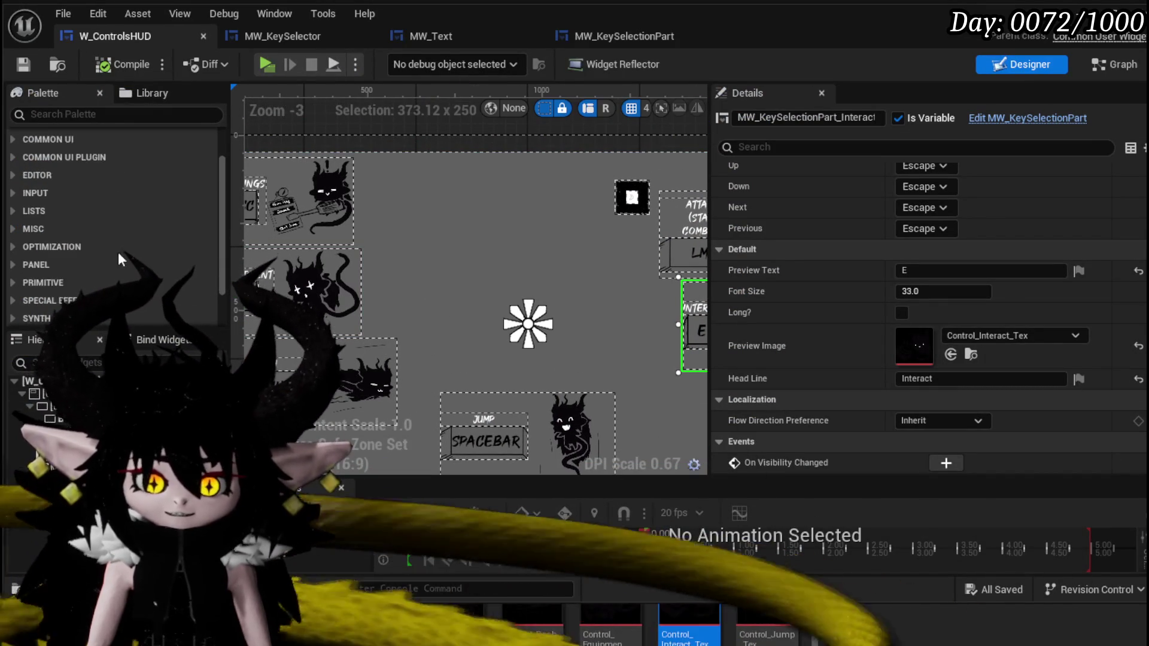
type("Text")
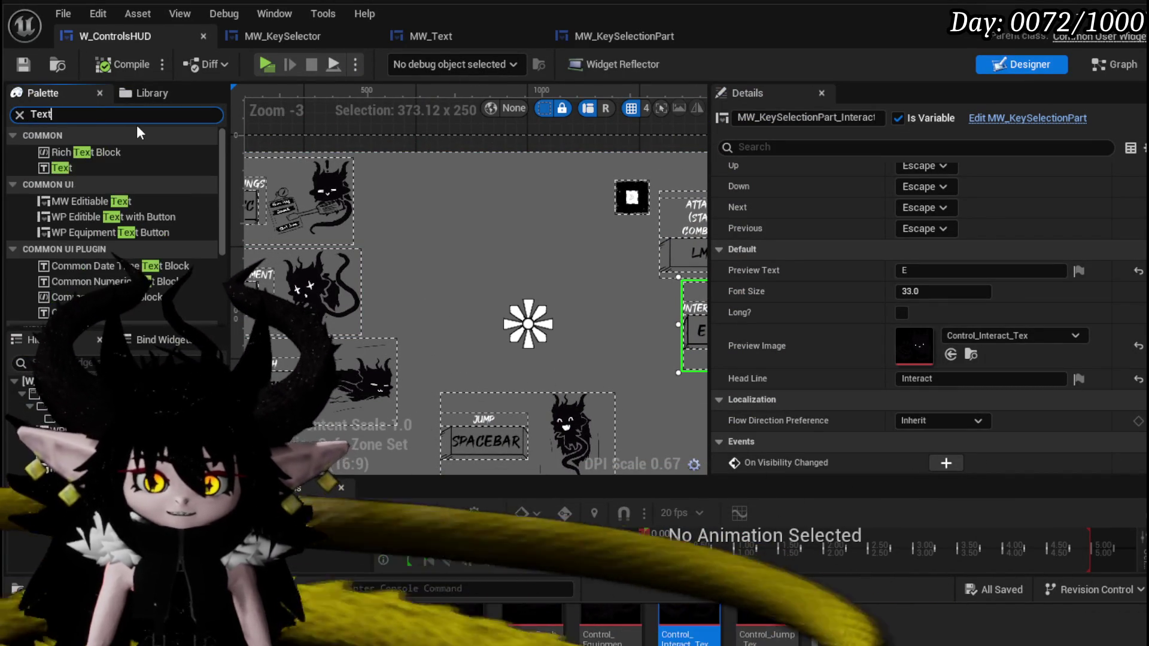
scroll(106, 232, "down", 2)
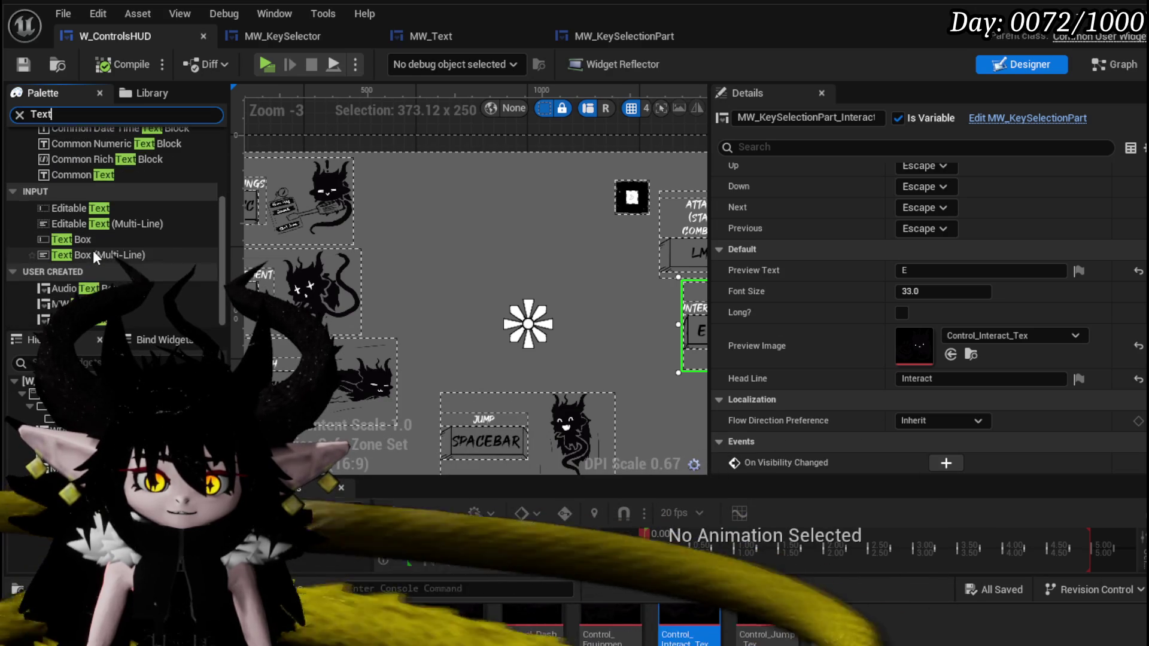
left_click(78, 304)
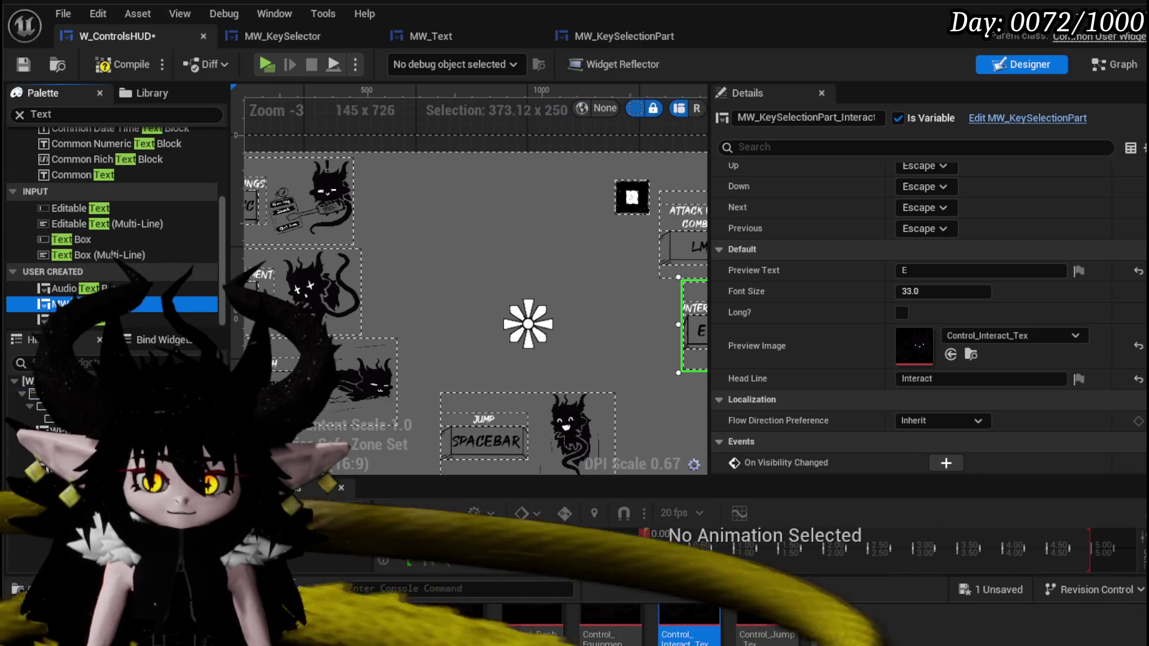
scroll(455, 211, "down", 2)
scroll(964, 288, "up", 3)
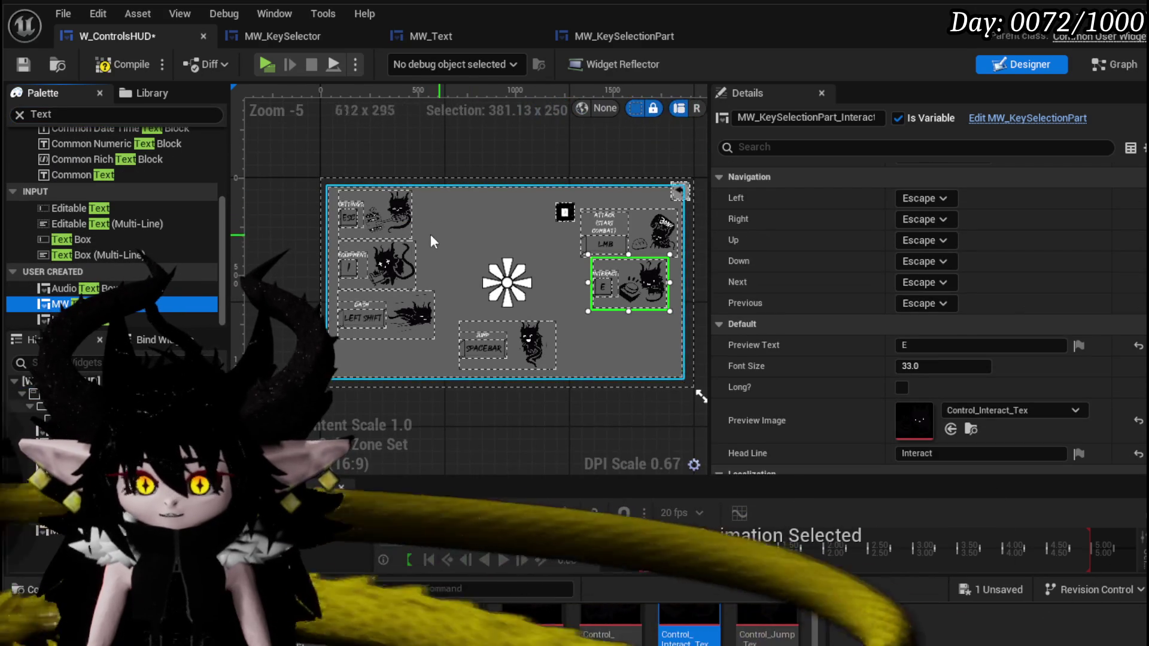
left_click_drag(77, 304, 48, 530)
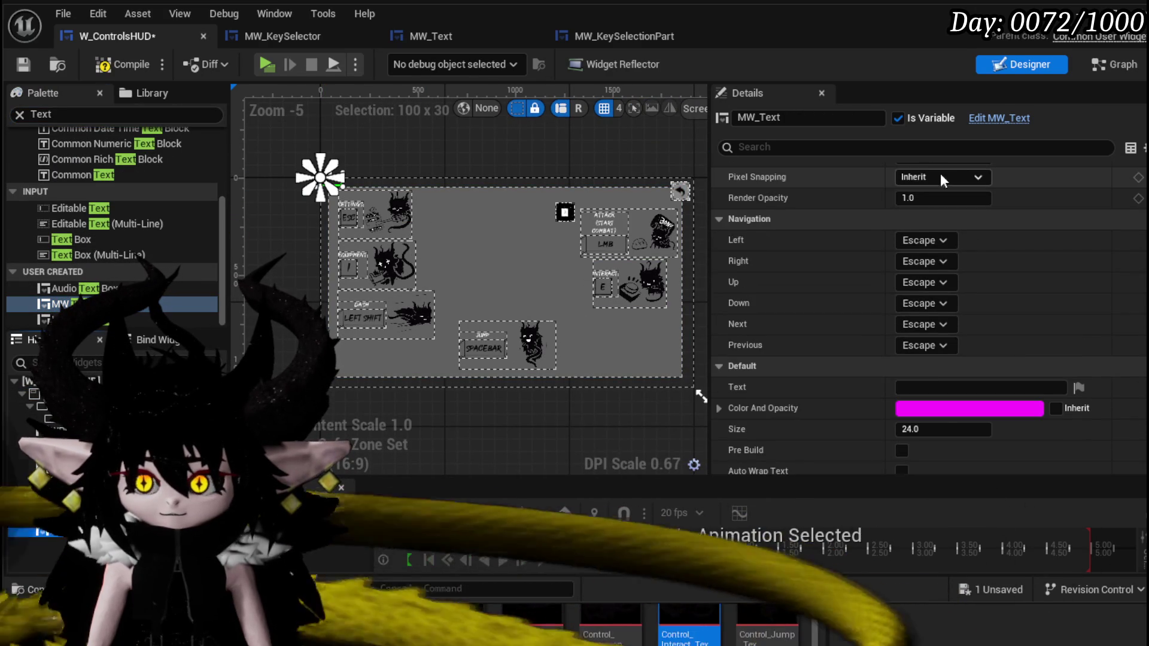
scroll(936, 174, "up", 10)
scroll(937, 181, "up", 10)
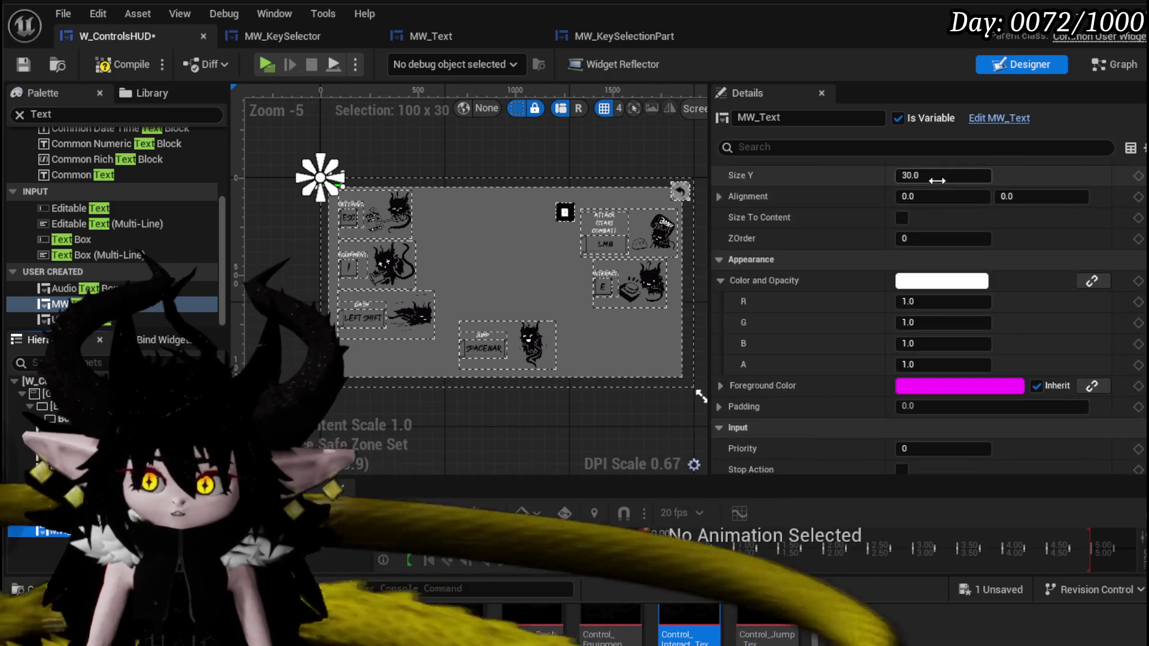
Anchor the text to the centre and stretch it into a wide box along the top.
left_click(945, 193)
left_click(979, 234)
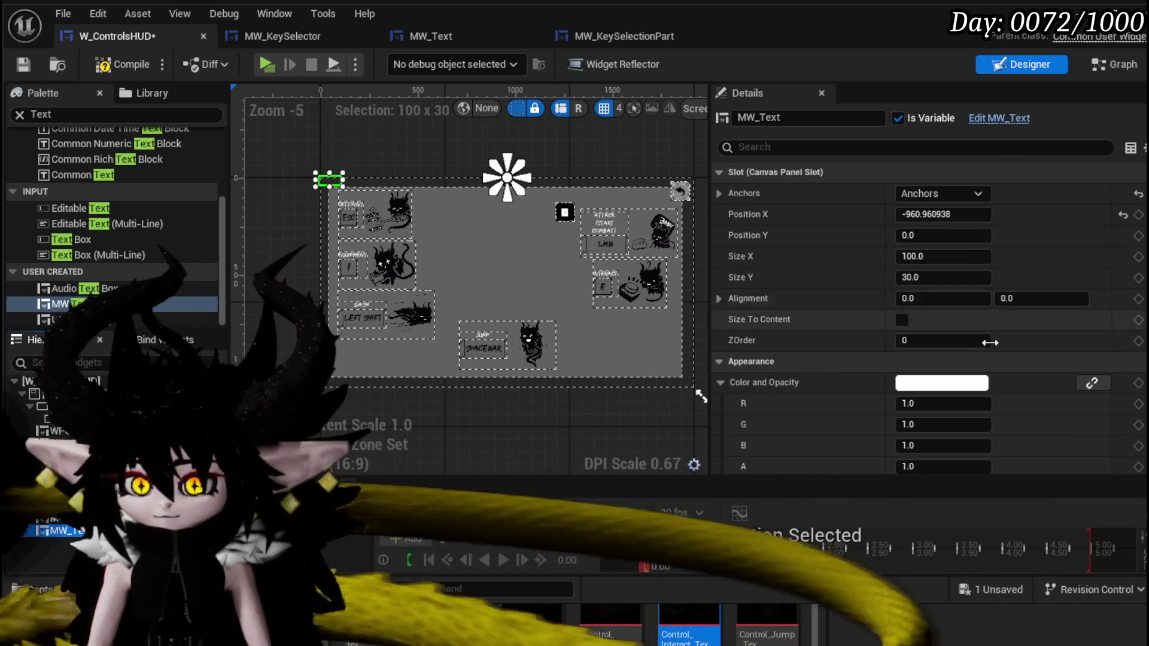
left_click(923, 194)
left_click(981, 277)
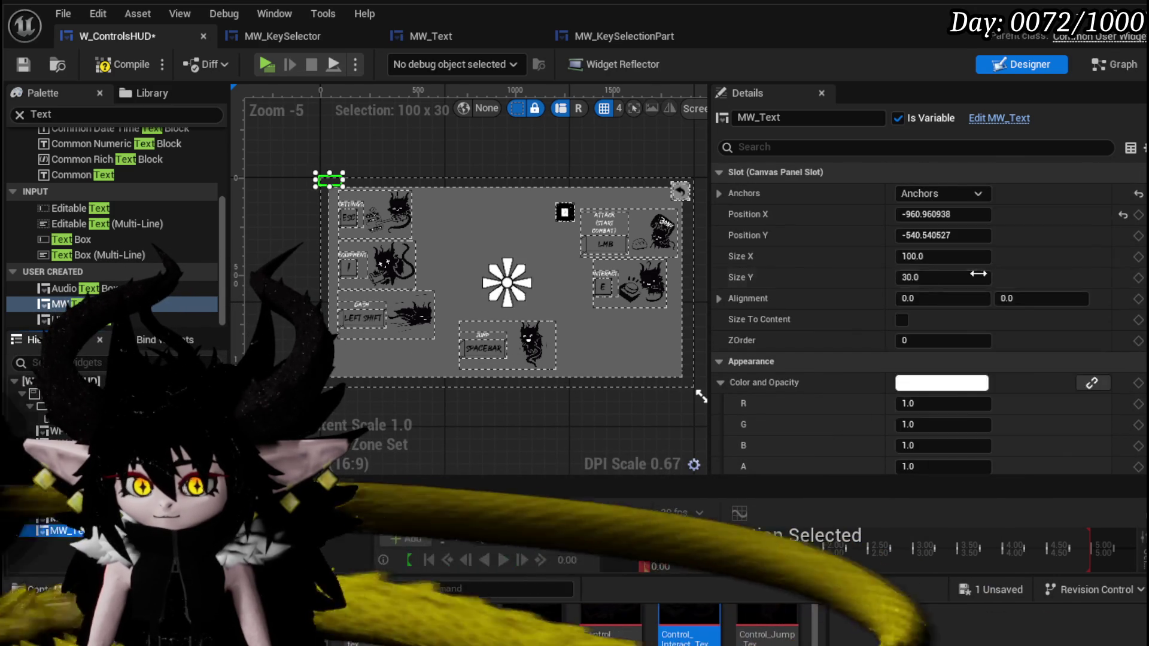
left_click_drag(345, 187, 507, 226)
left_click_drag(428, 206, 537, 228)
scroll(974, 314, "down", 10)
scroll(966, 310, "down", 15)
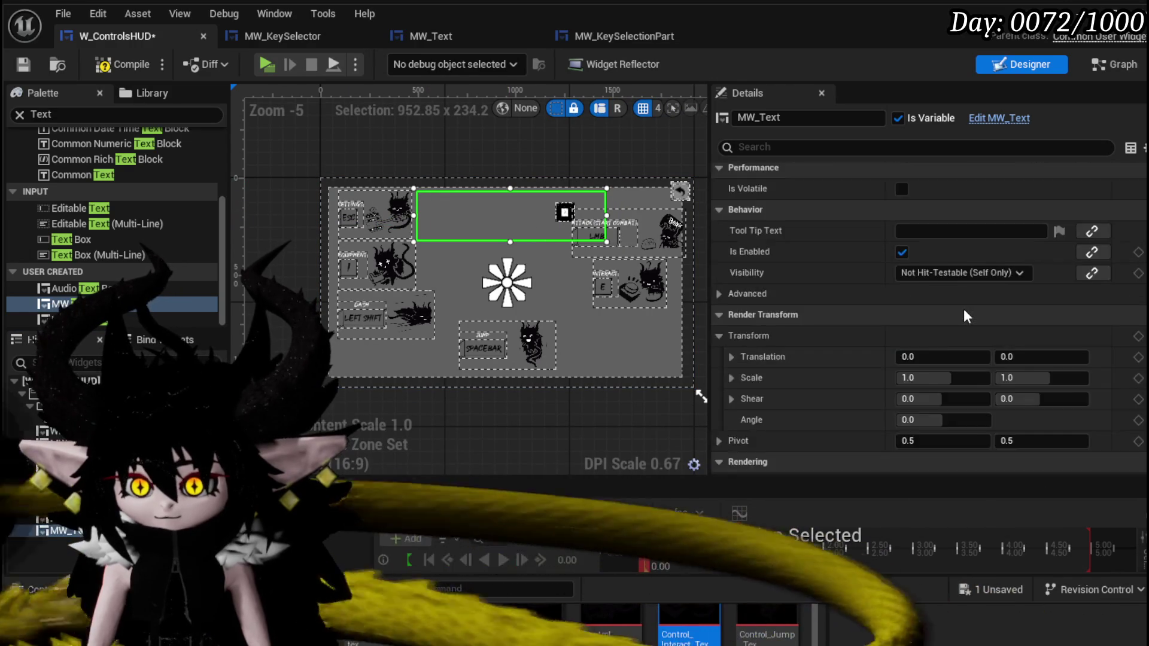
Set the heading text to 'General Controls' with font size 84, and save.
left_click(933, 274)
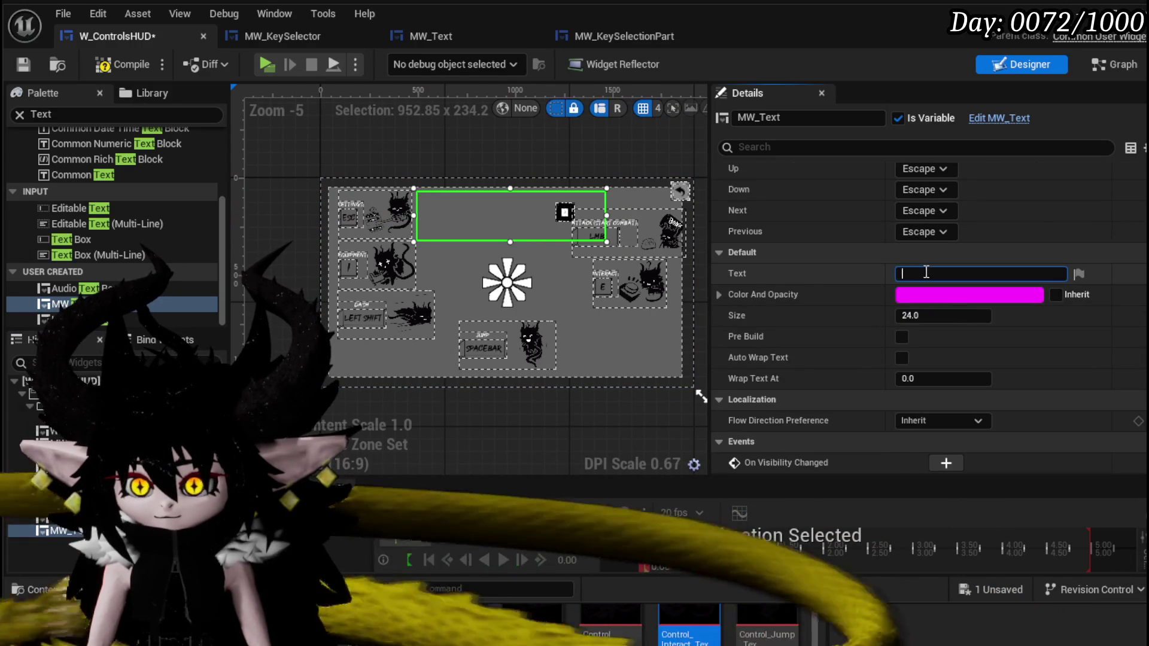
type("General Contr")
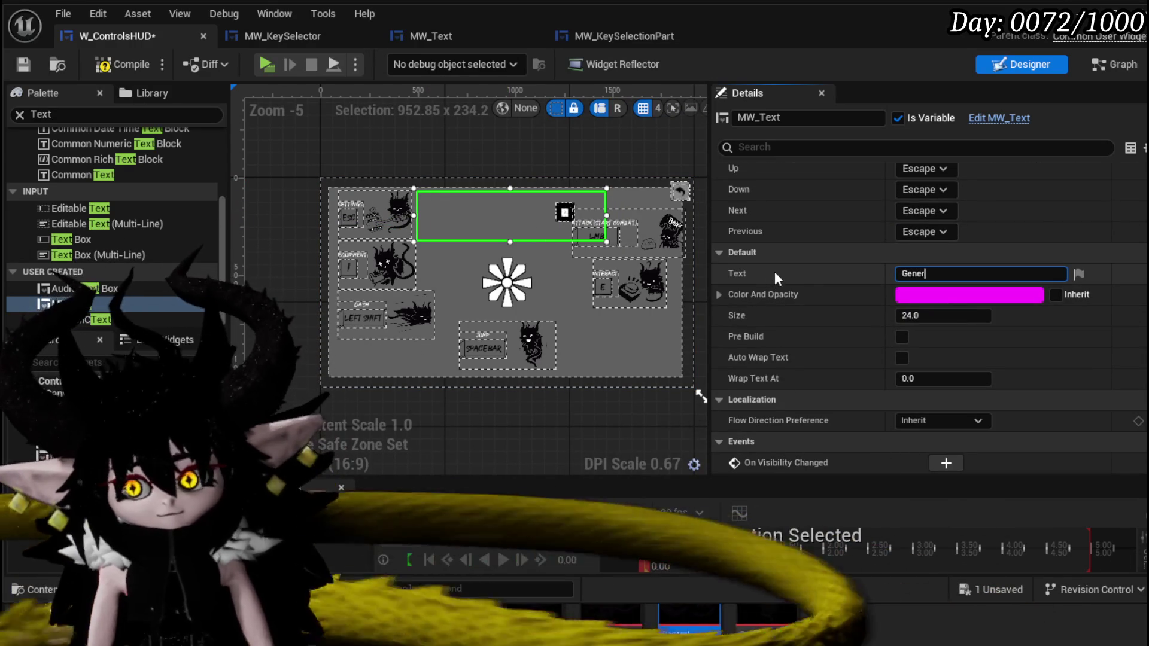
type("ols")
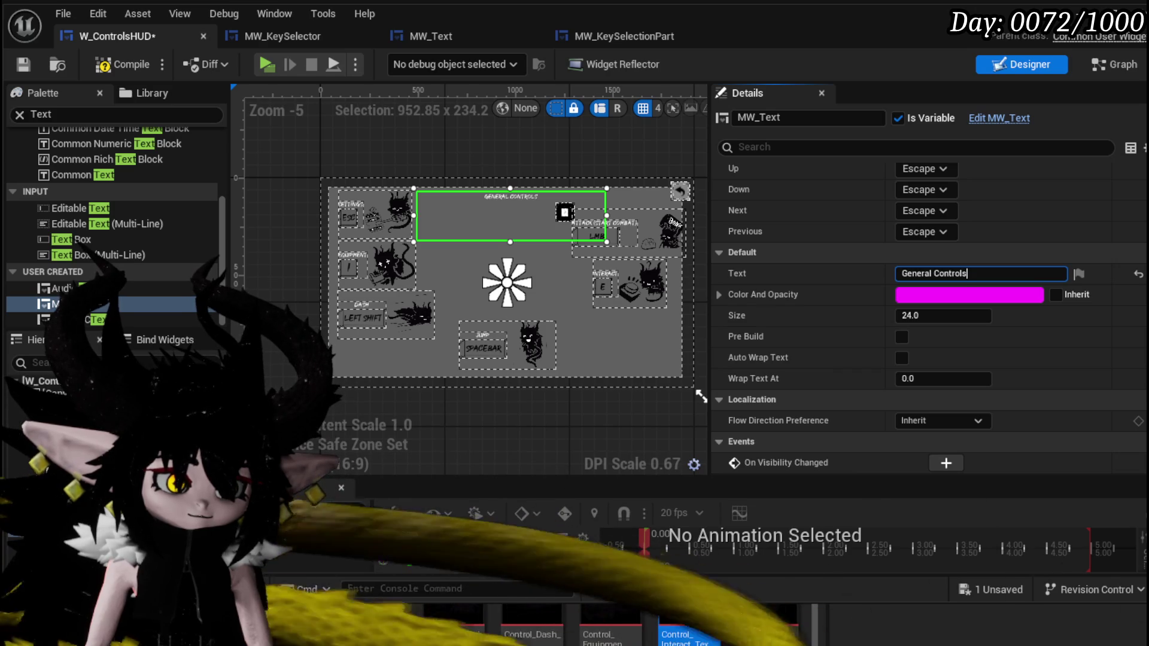
scroll(305, 316, "up", 4)
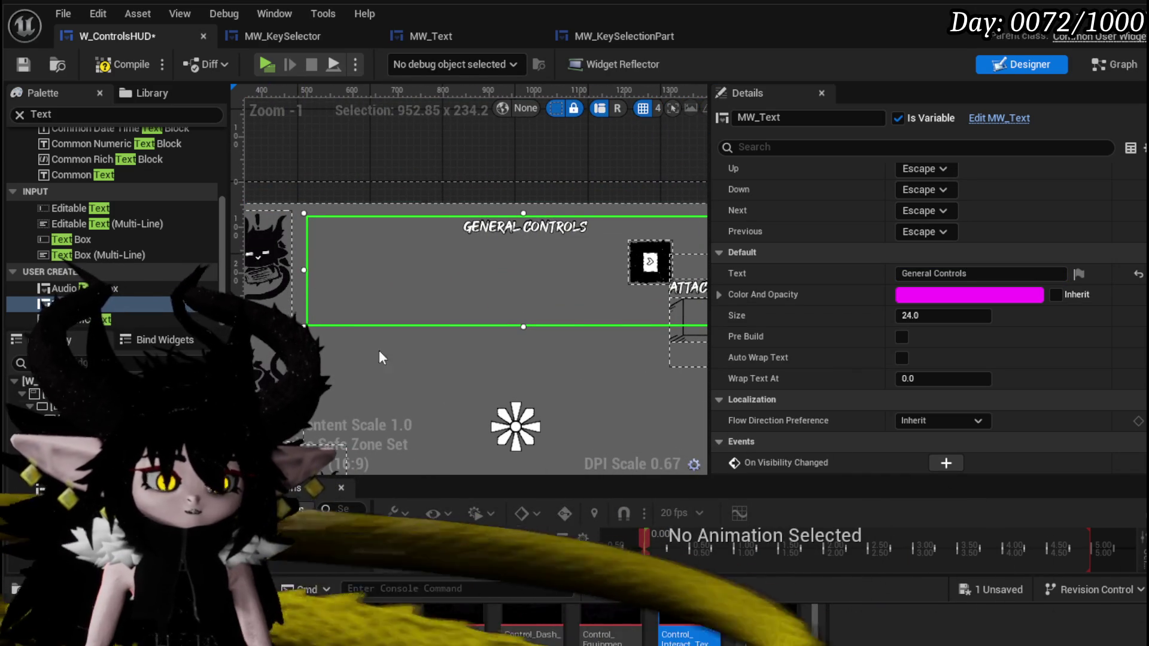
left_click(940, 316)
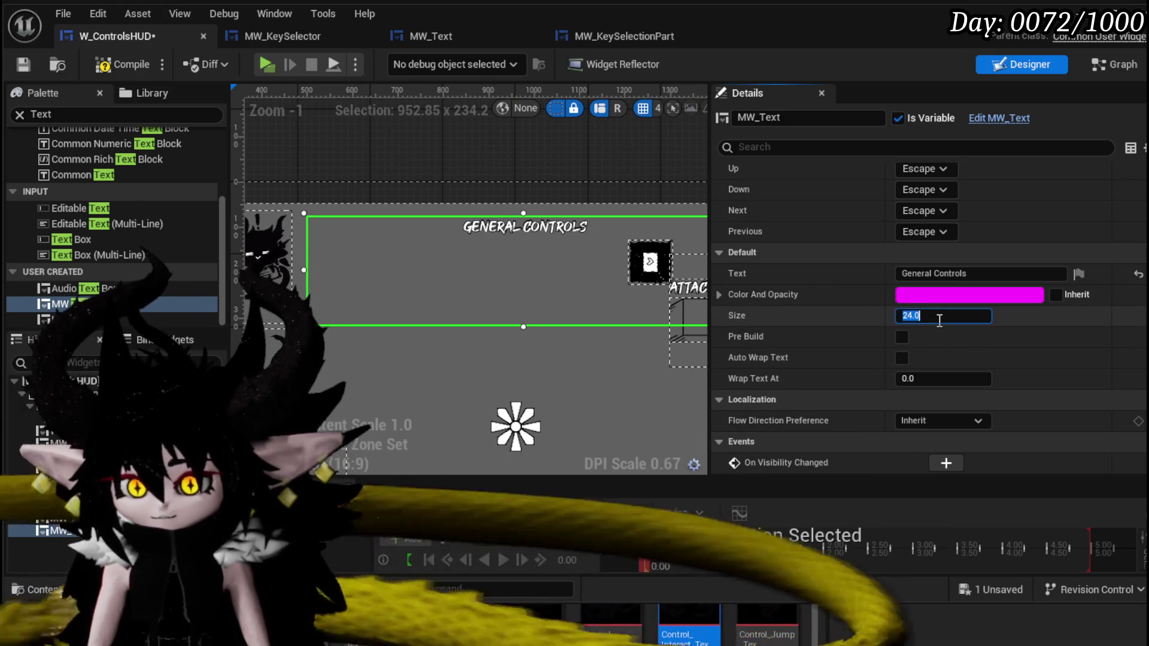
left_click(937, 317)
type("84")
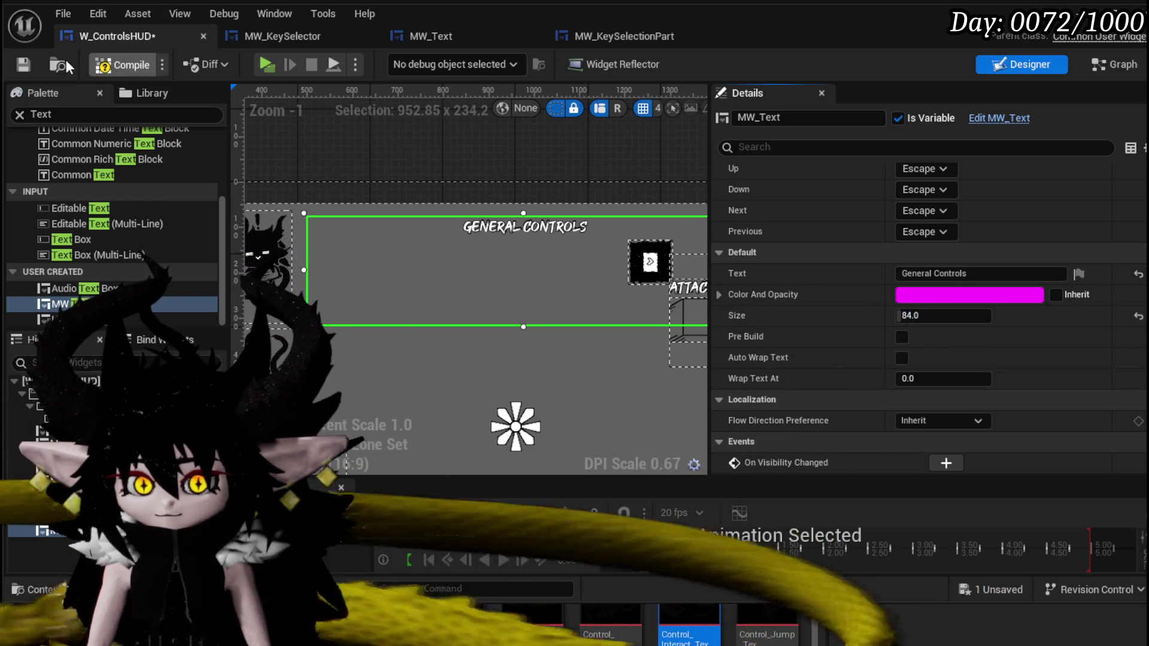
left_click(22, 64)
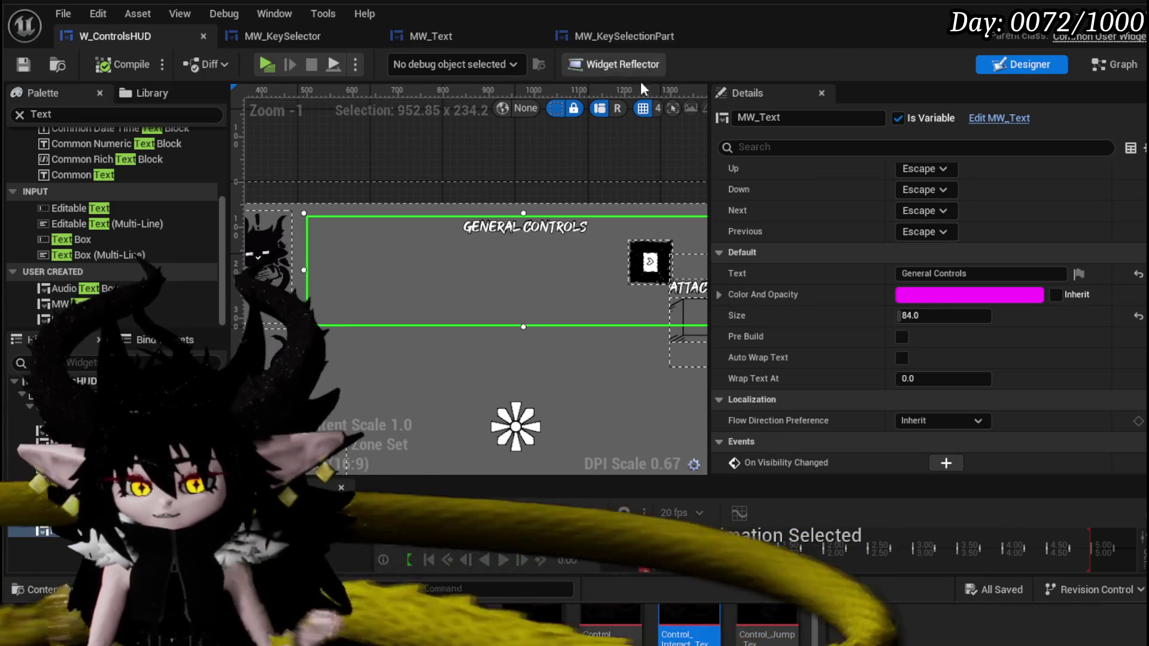
Make the heading colour white, save, and open MW_Text's EventGraph.
left_click(923, 295)
left_click_drag(1140, 575, 1110, 588)
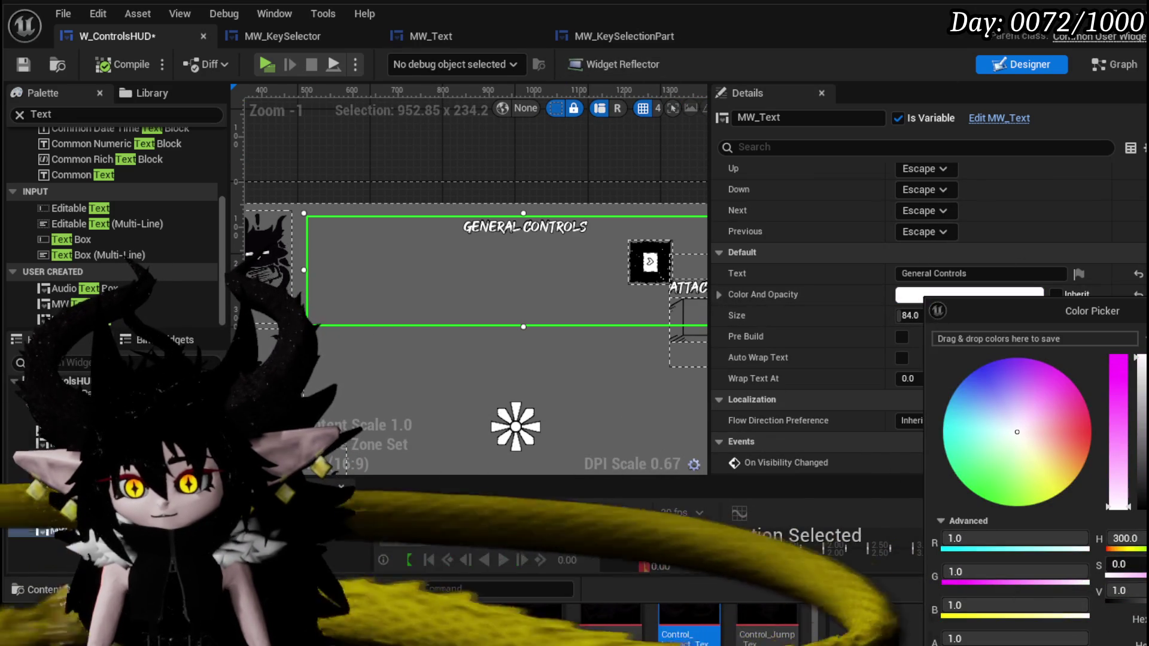
left_click(461, 246)
left_click(24, 65)
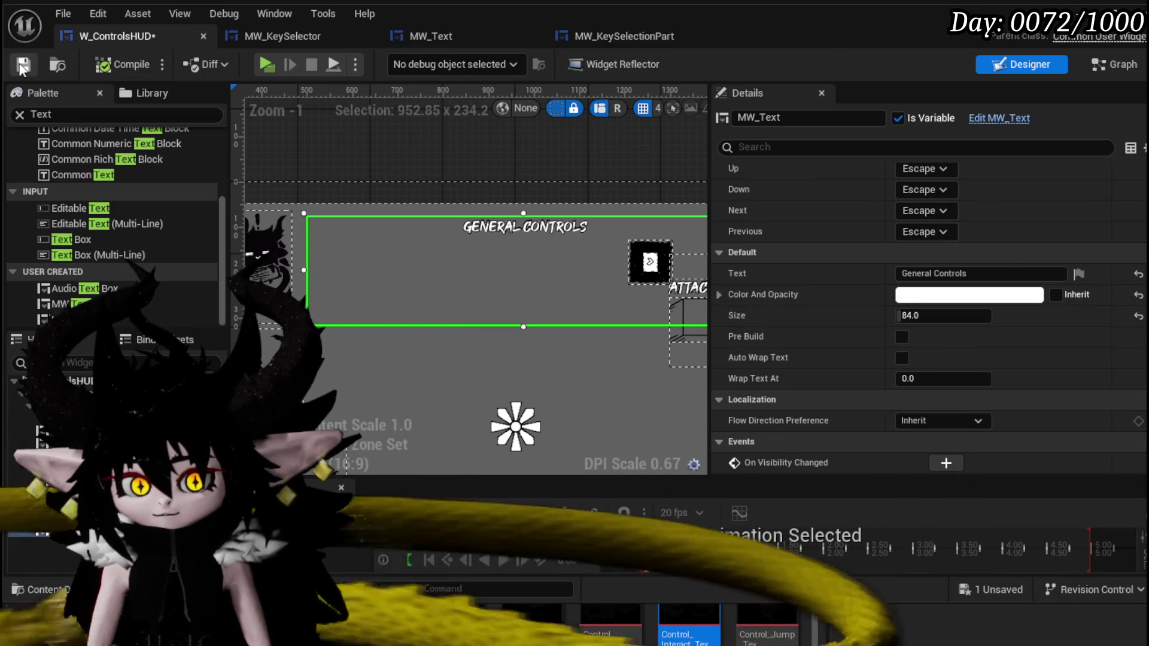
left_click(431, 36)
left_click_drag(717, 225, 697, 225)
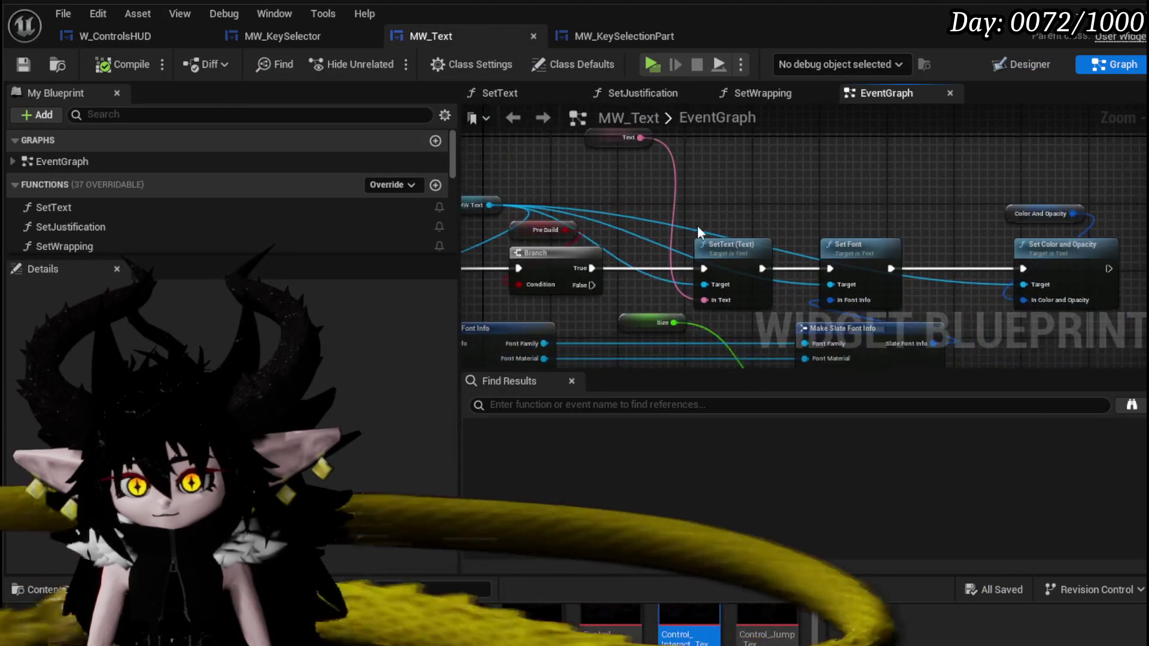
Move the Set Font, Make and Break Slate Font Info nodes aside, separating Set Font from them.
scroll(698, 225, "up", 2)
scroll(777, 240, "down", 2)
left_click_drag(778, 240, 718, 290)
mouse_move(680, 258)
left_mouse_down()
mouse_move(705, 239)
mouse_move(615, 220)
mouse_move(674, 225)
left_mouse_up()
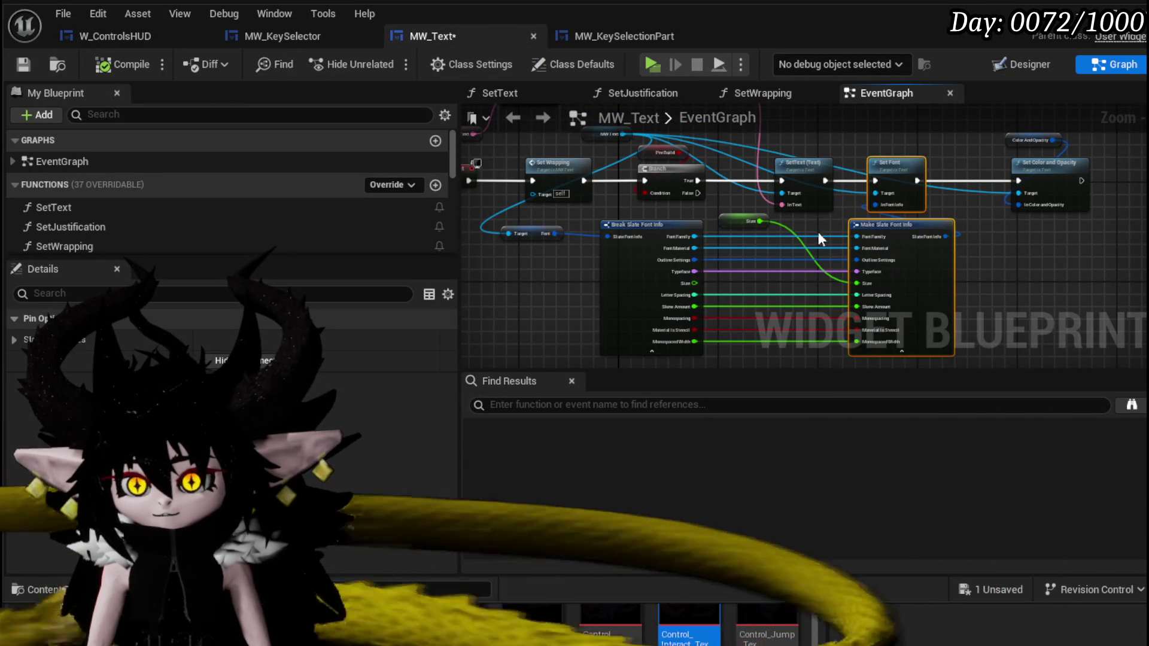
left_click_drag(821, 240, 894, 249)
left_click_drag(715, 223, 813, 245)
mouse_move(664, 137)
left_mouse_down()
mouse_move(664, 209)
mouse_move(813, 287)
mouse_move(818, 347)
left_mouse_up()
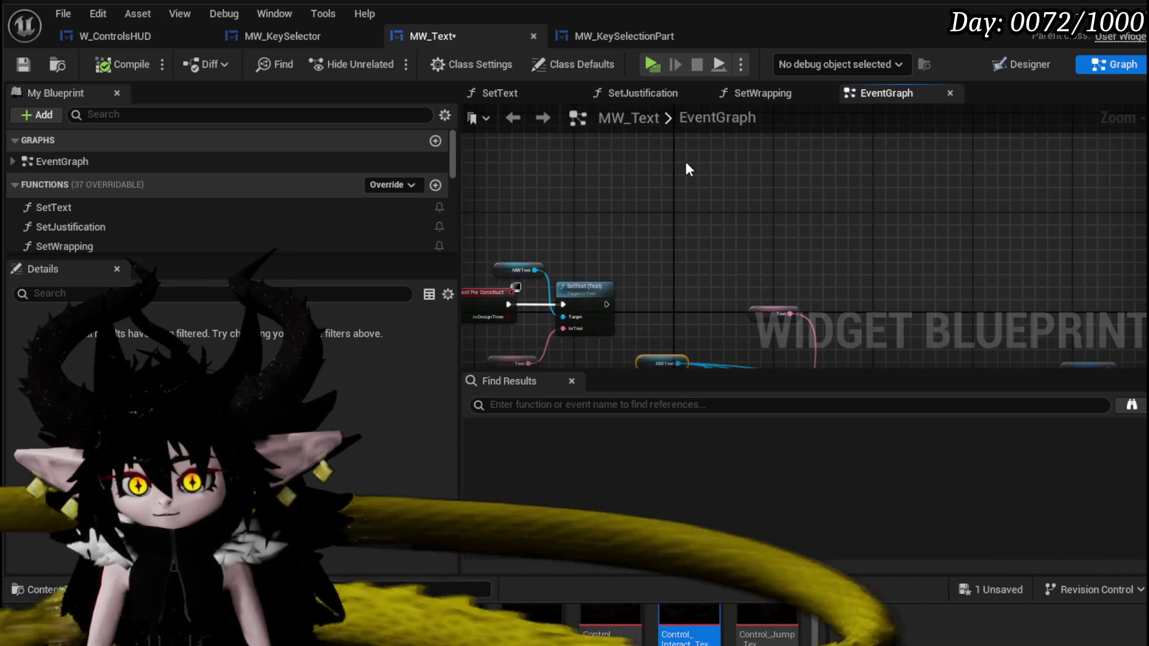
left_click_drag(687, 167, 698, 217)
left_click_drag(798, 256, 781, 142)
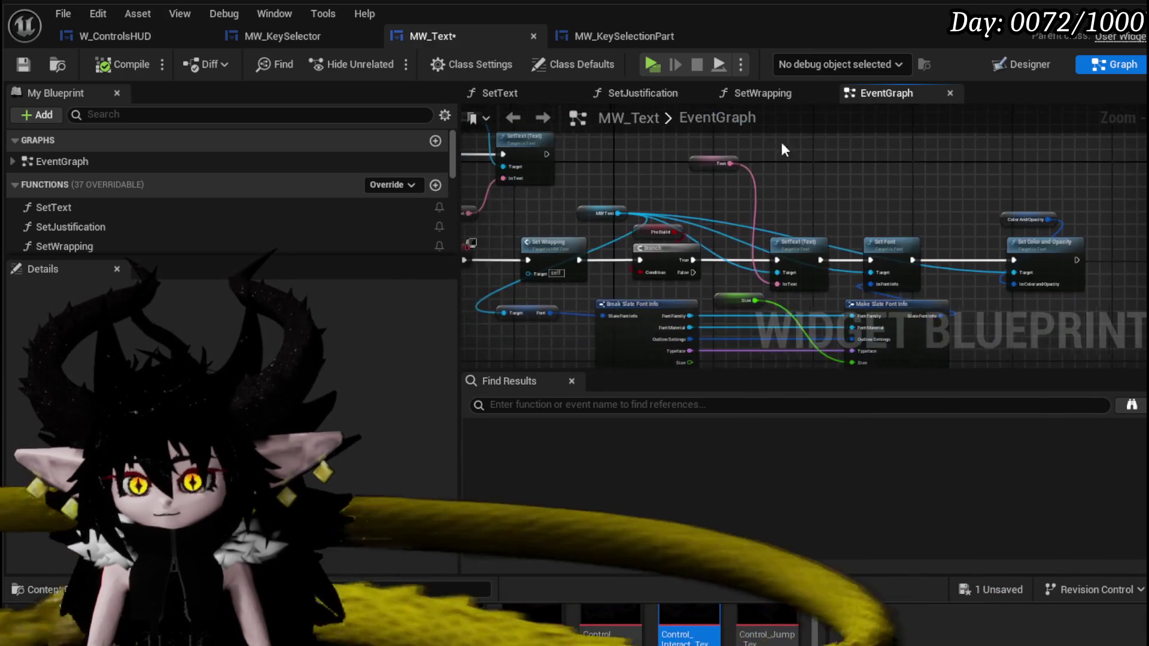
left_click_drag(859, 170, 957, 314)
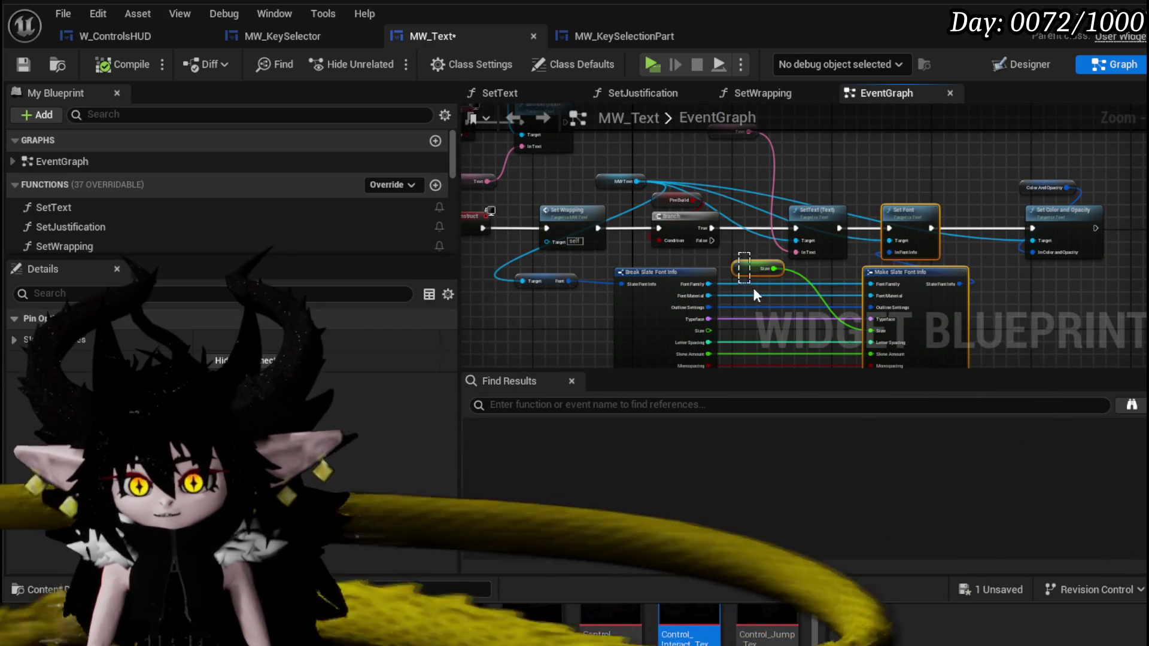
left_click_drag(753, 289, 622, 255)
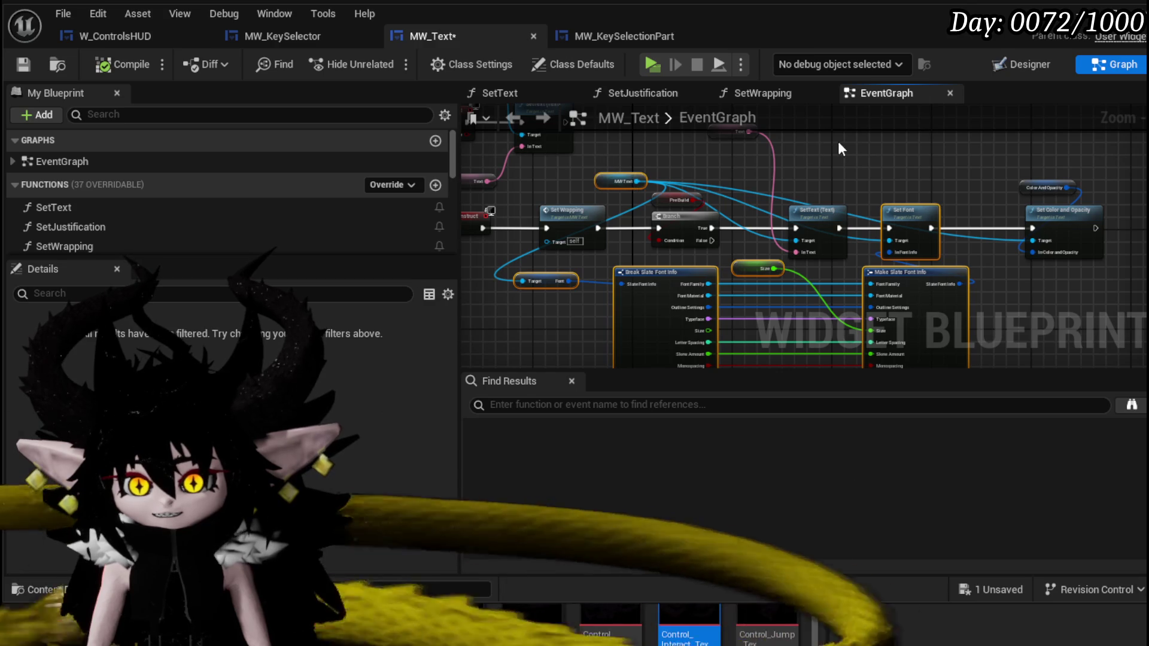
mouse_move(738, 142)
left_mouse_down()
mouse_move(752, 191)
mouse_move(635, 220)
left_mouse_up()
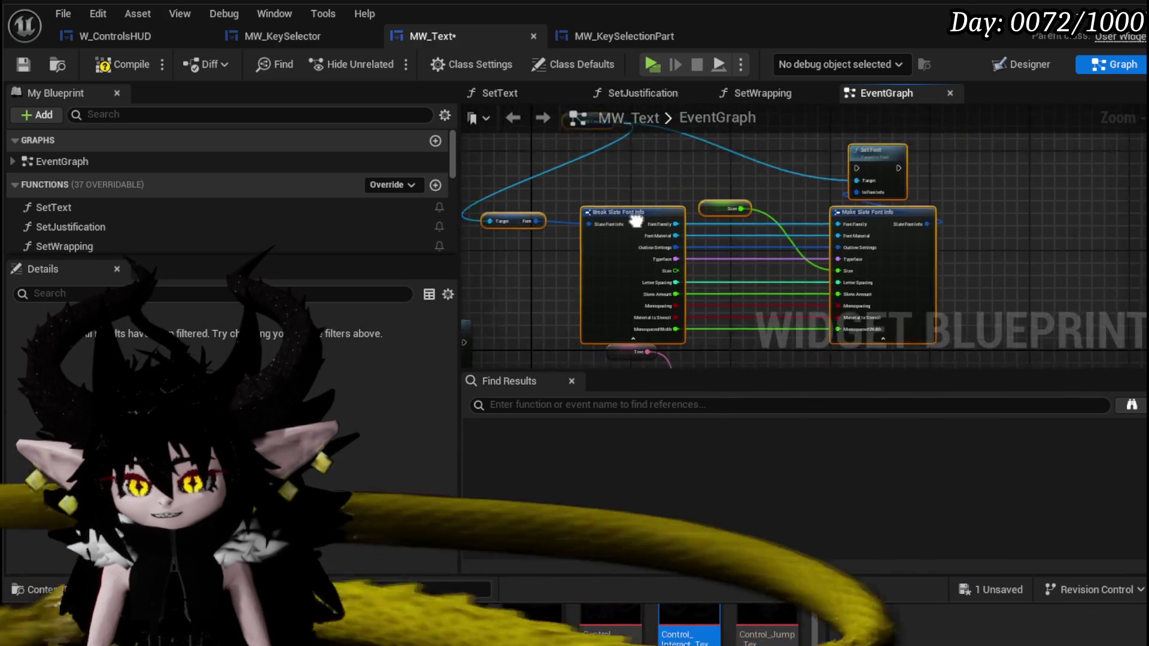
scroll(635, 220, "up", 3)
left_click_drag(945, 179, 1130, 180)
scroll(825, 181, "down", 1)
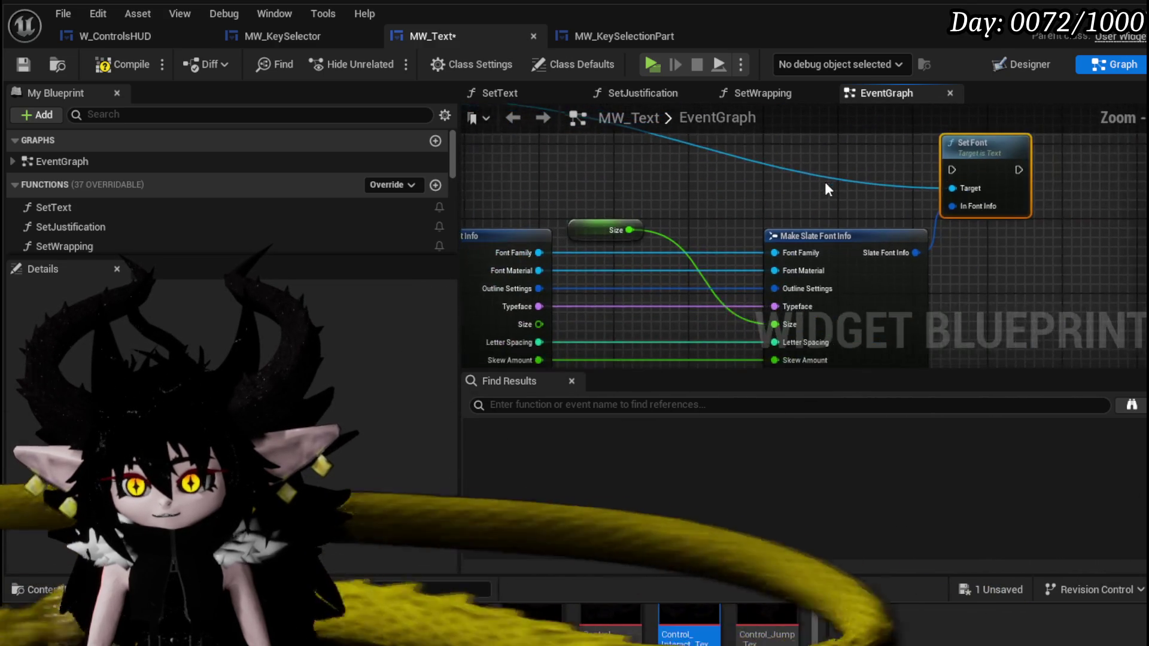
Feed Set Font from a Set members in Slate Font Info node with the Size variable on its Size pin.
left_click_drag(1031, 205, 846, 199)
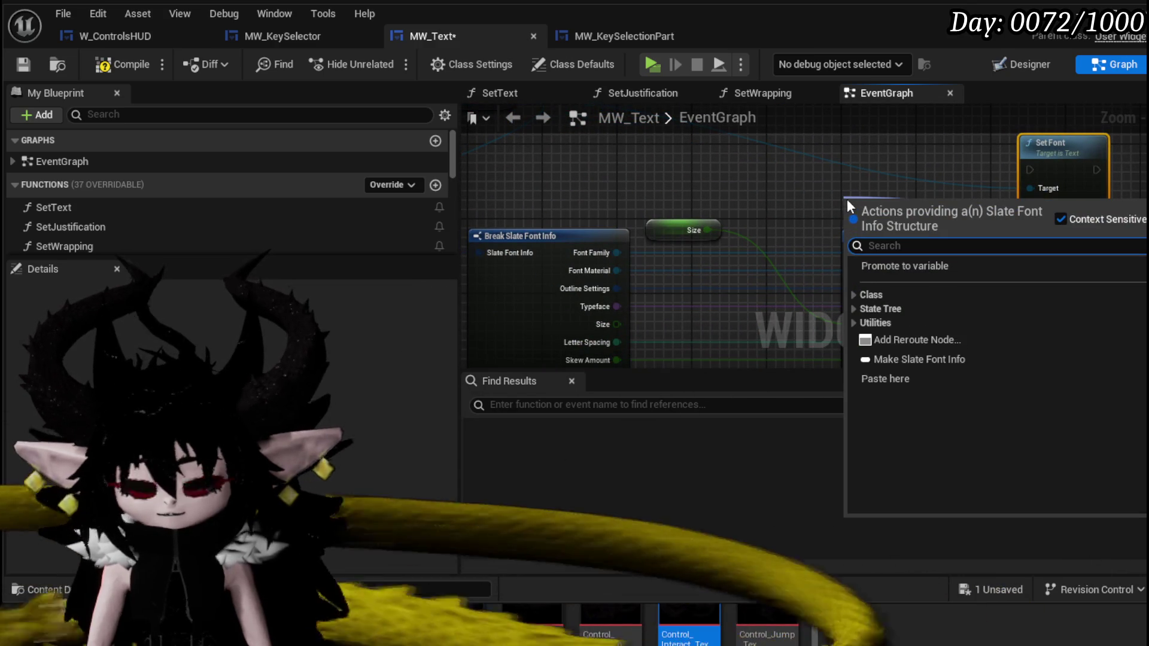
type("set")
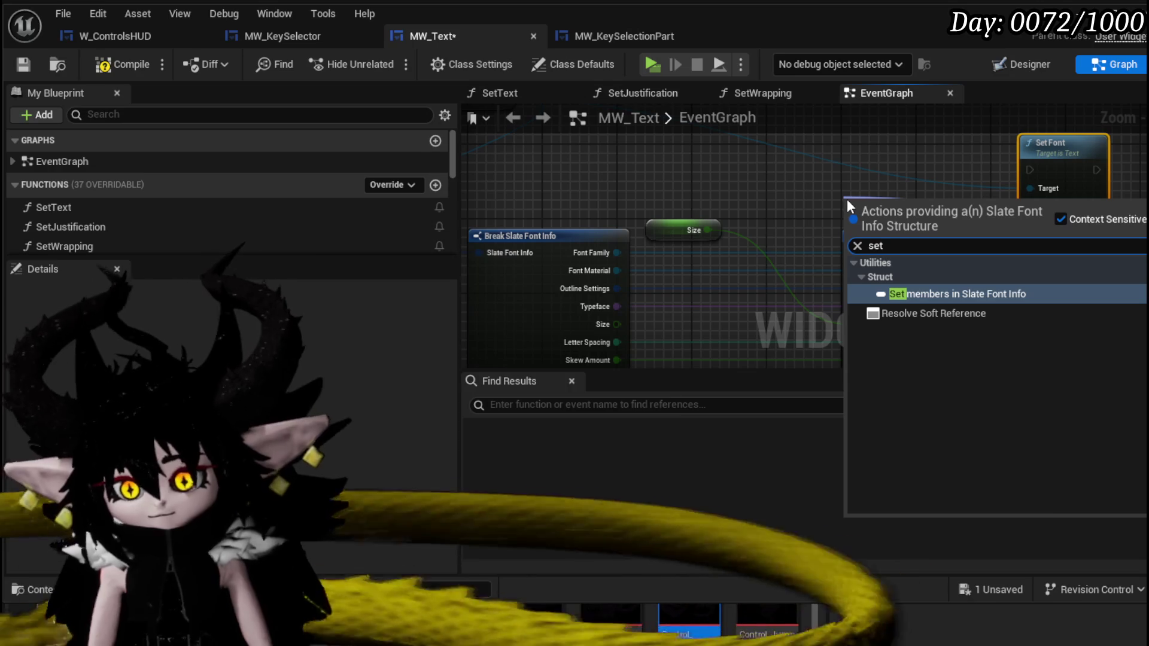
left_click(1024, 296)
left_click_drag(933, 222, 905, 187)
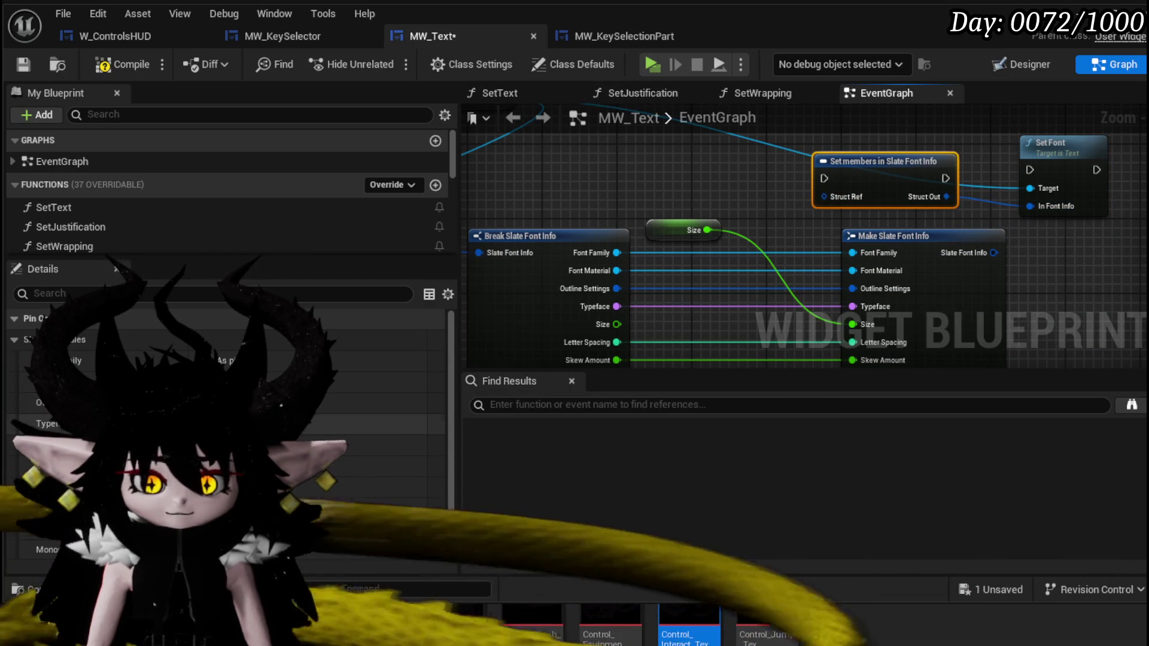
left_click(227, 444)
mouse_move(717, 227)
left_mouse_down()
mouse_move(768, 224)
mouse_move(773, 237)
mouse_move(795, 216)
mouse_move(824, 214)
left_mouse_up()
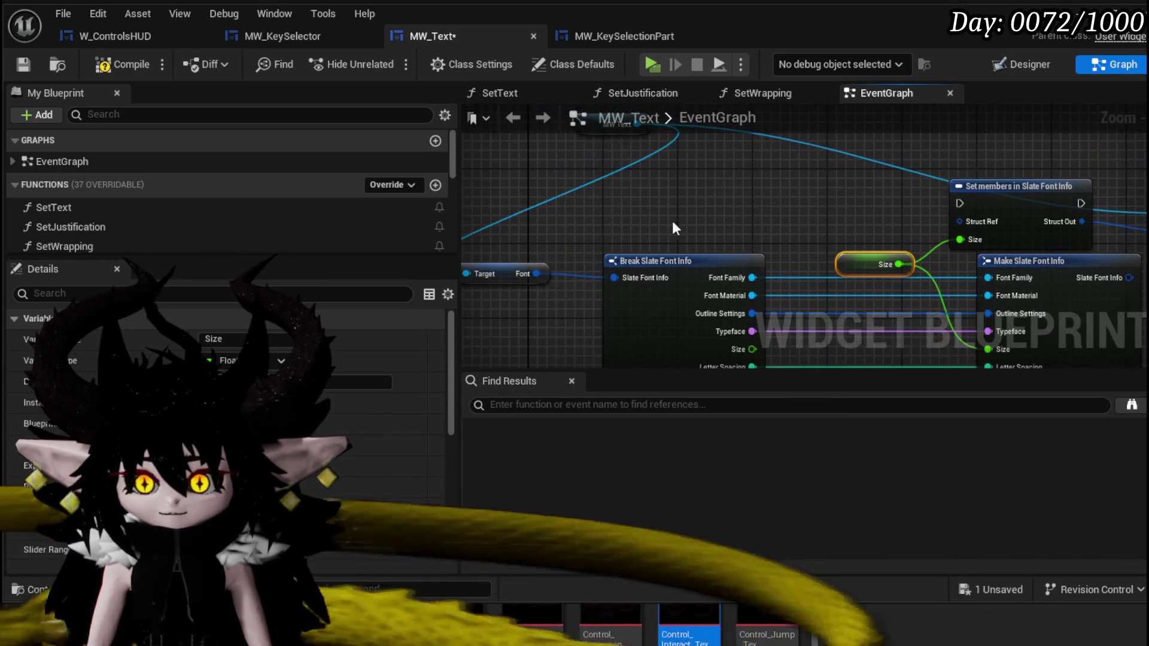
Delete the old Break Slate Font Info node and chain SetText into the new font nodes.
mouse_move(766, 241)
left_mouse_down()
mouse_move(1060, 178)
mouse_move(1111, 147)
mouse_move(817, 266)
left_mouse_up()
key("Delete")
key("Delete")
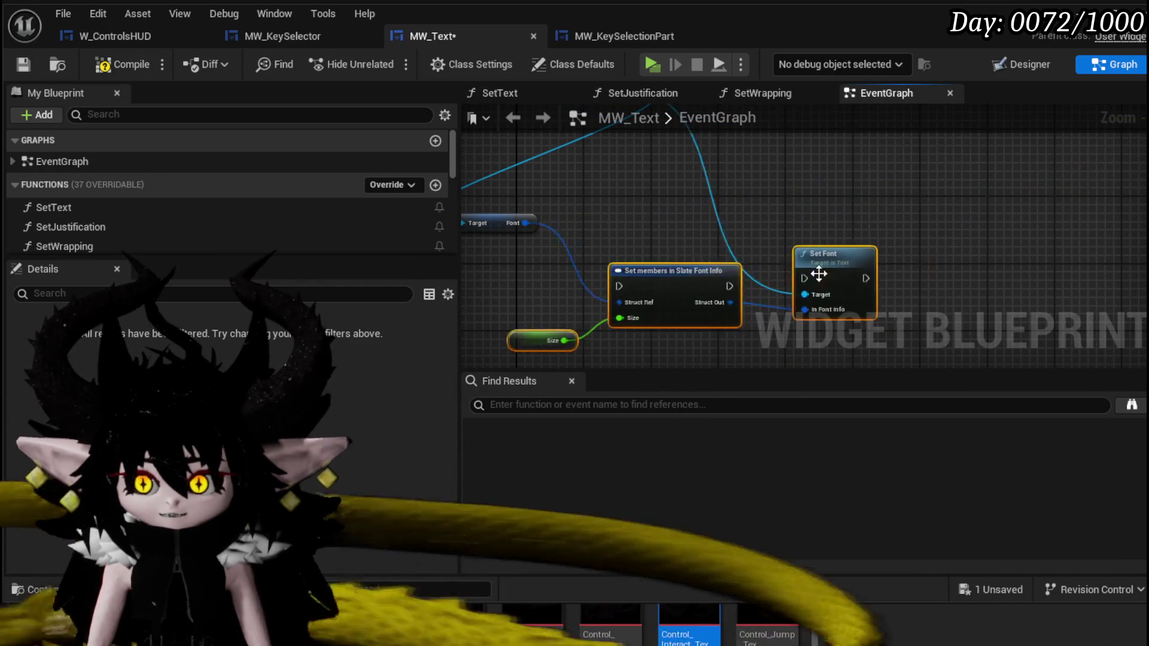
left_click_drag(746, 333, 932, 232)
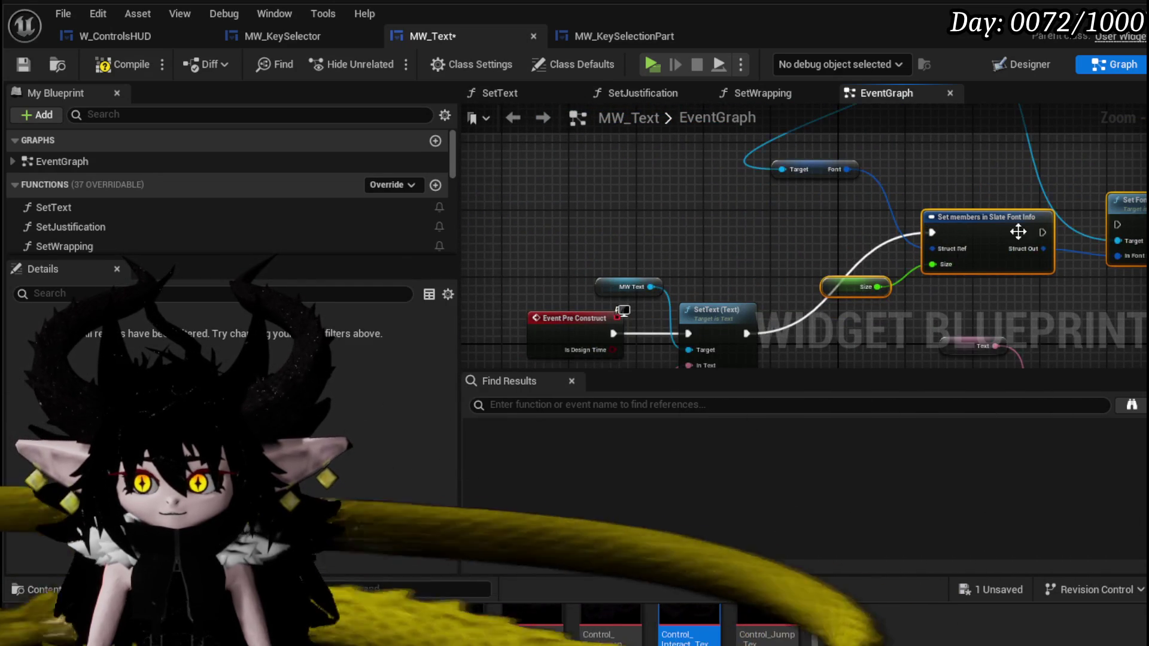
mouse_move(1043, 233)
left_mouse_down()
mouse_move(1116, 225)
mouse_move(1086, 172)
mouse_move(1087, 226)
left_mouse_up()
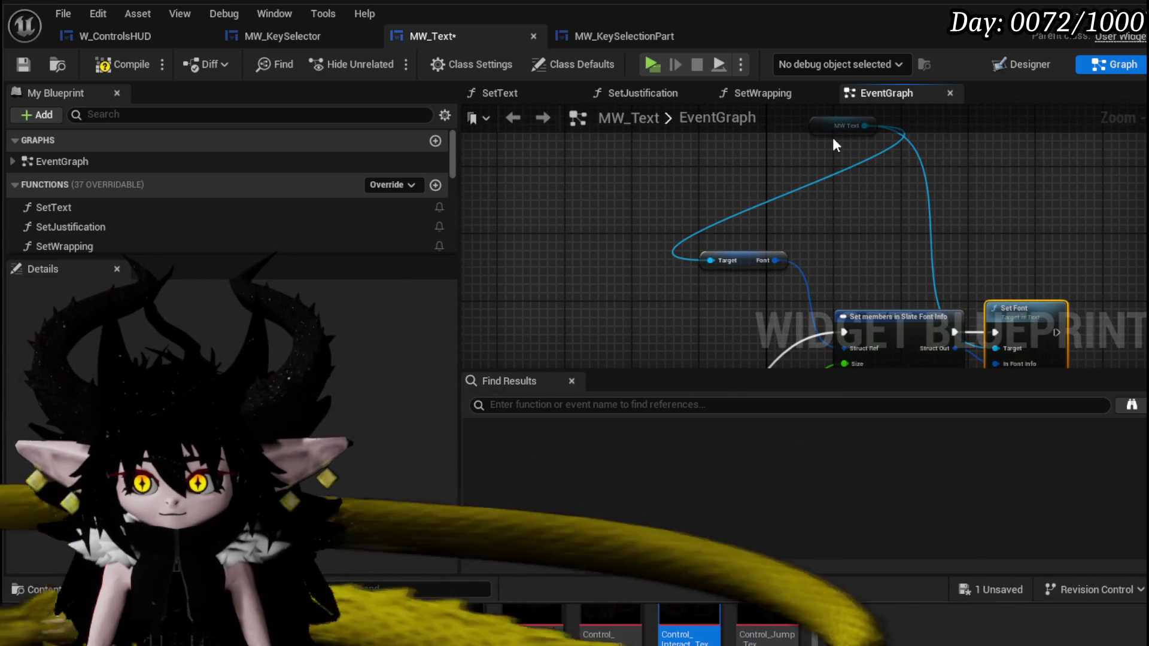
mouse_move(841, 127)
left_mouse_down()
mouse_move(775, 192)
mouse_move(807, 267)
mouse_move(673, 198)
left_mouse_up()
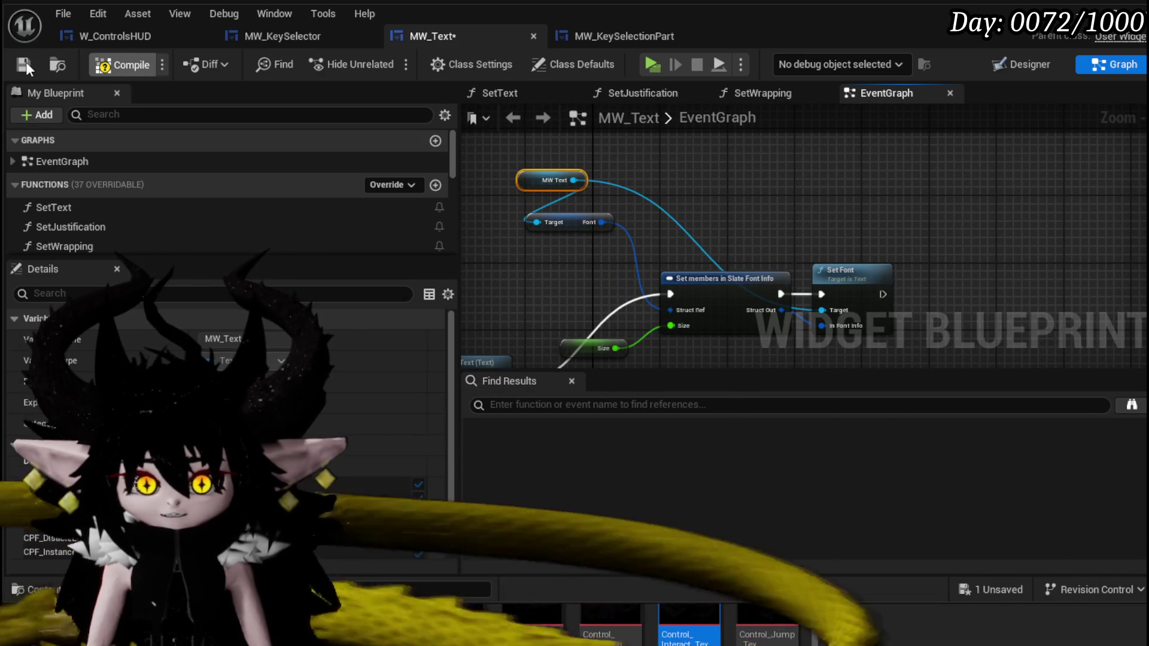
Save MW_Text, then narrow the General Controls heading so it wraps onto two lines and compile.
left_click(25, 63)
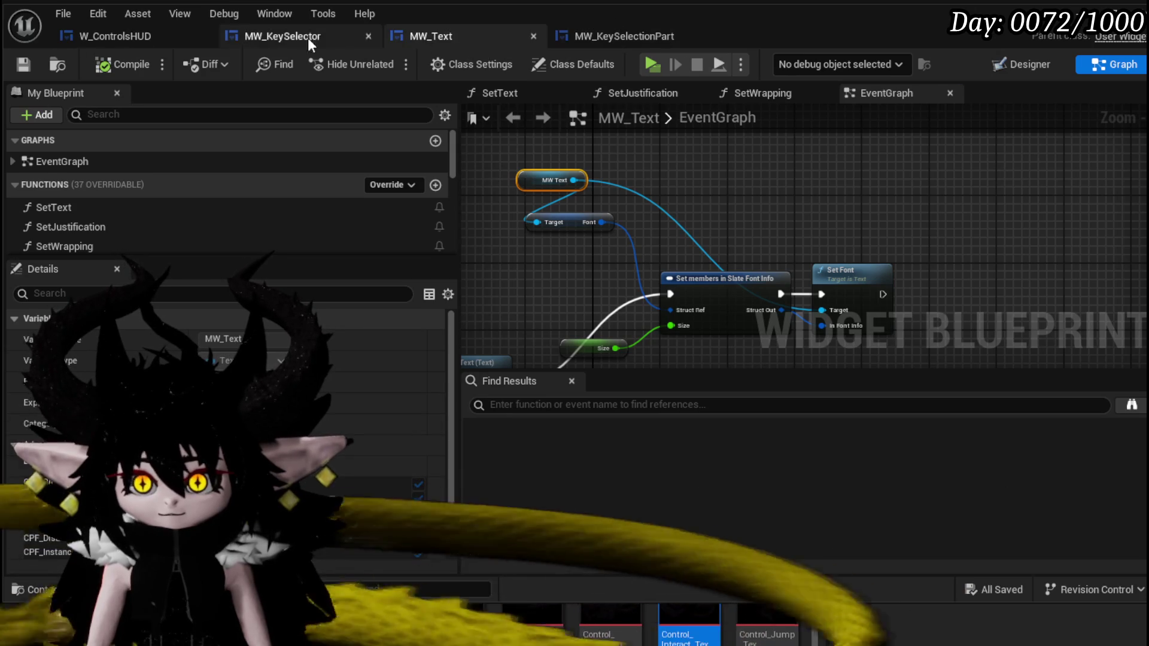
left_click(115, 38)
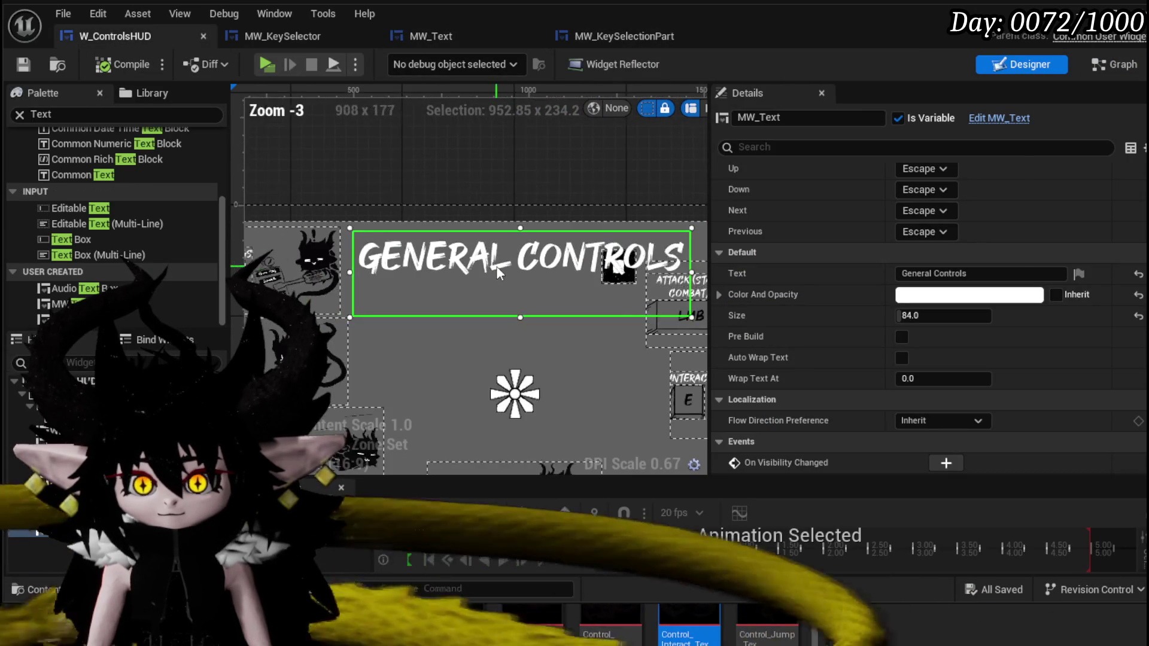
mouse_move(675, 223)
left_mouse_down()
mouse_move(613, 220)
mouse_move(635, 221)
left_mouse_up()
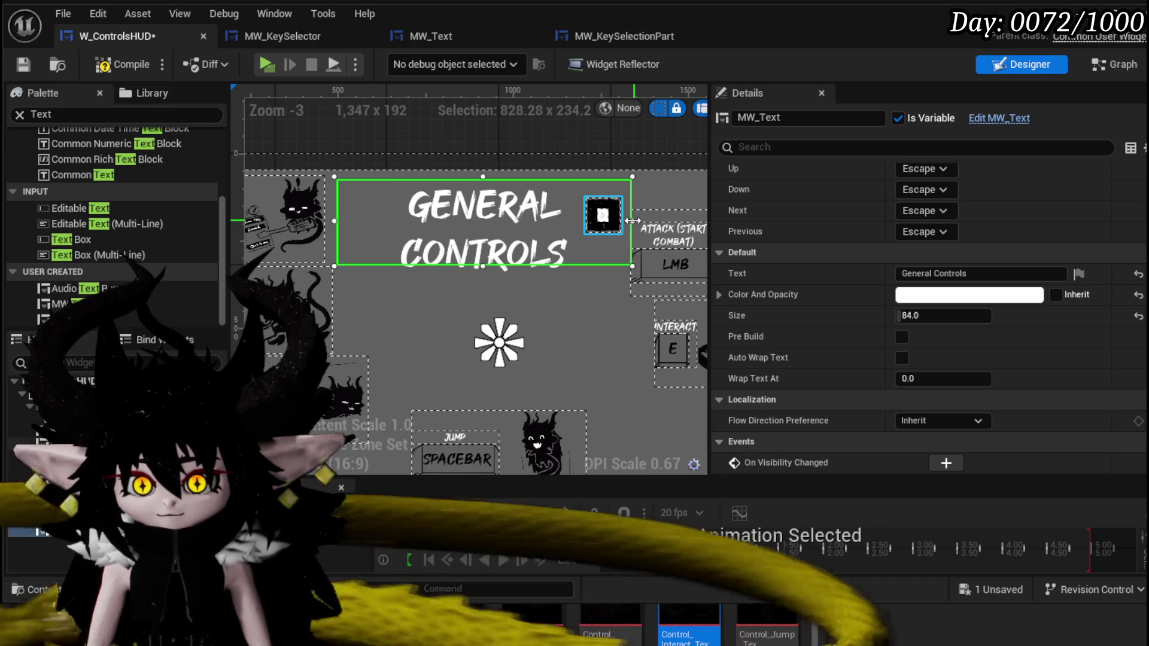
left_click_drag(485, 287, 484, 287)
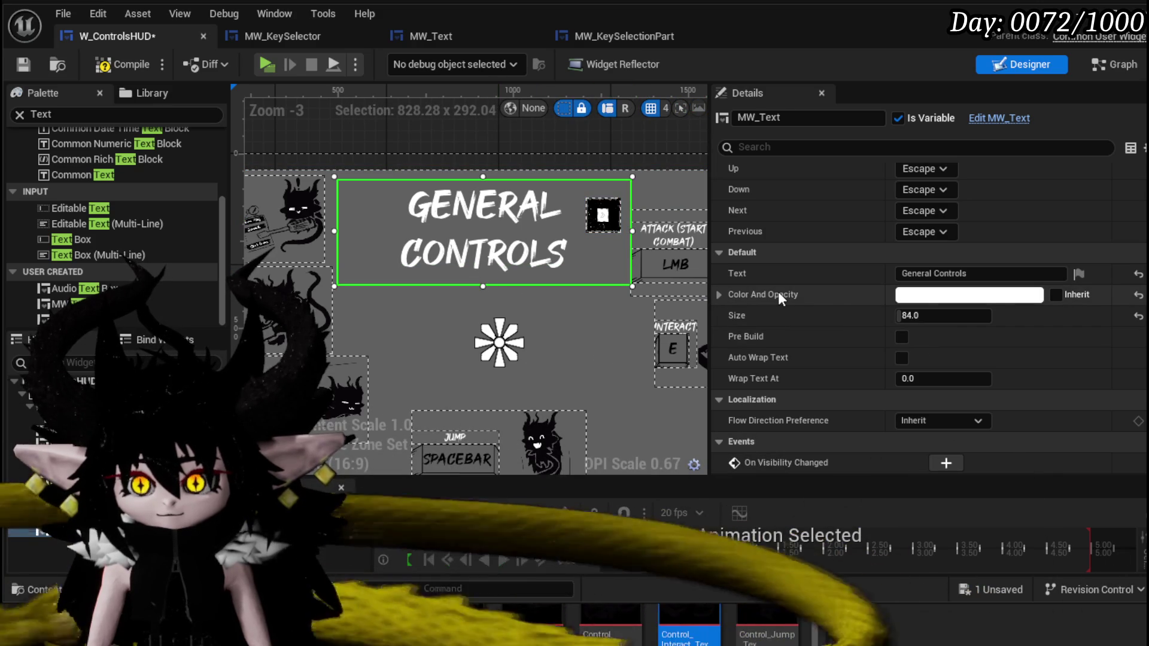
left_click(105, 66)
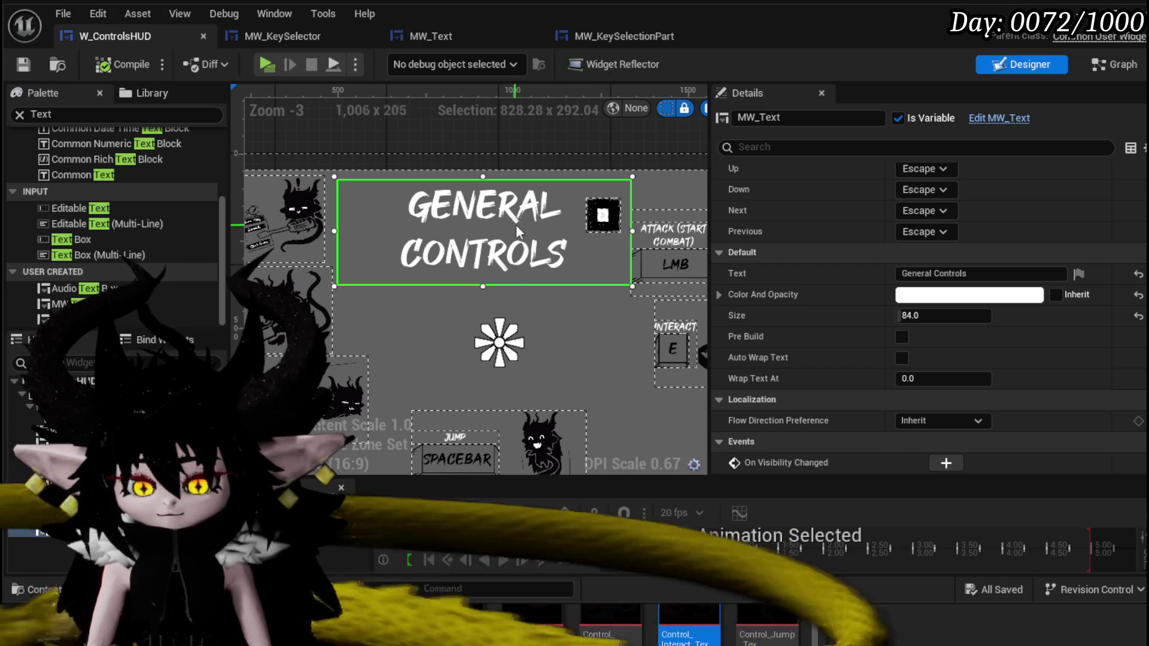
scroll(514, 225, "down", 2)
scroll(514, 225, "up", 2)
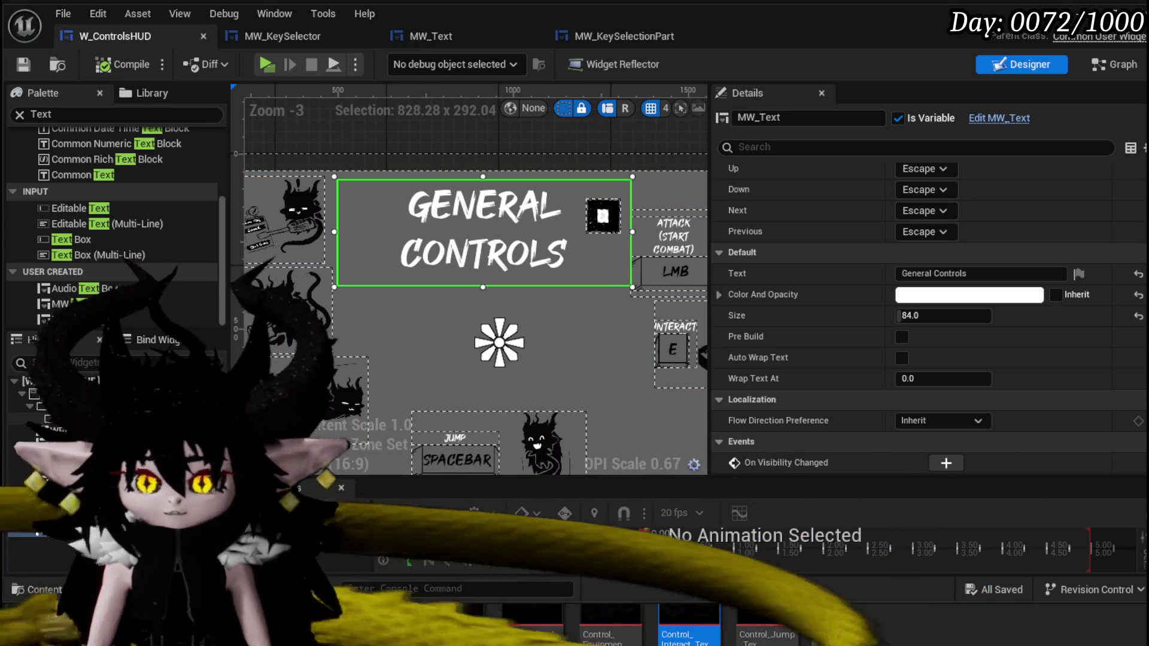
scroll(527, 290, "down", 1)
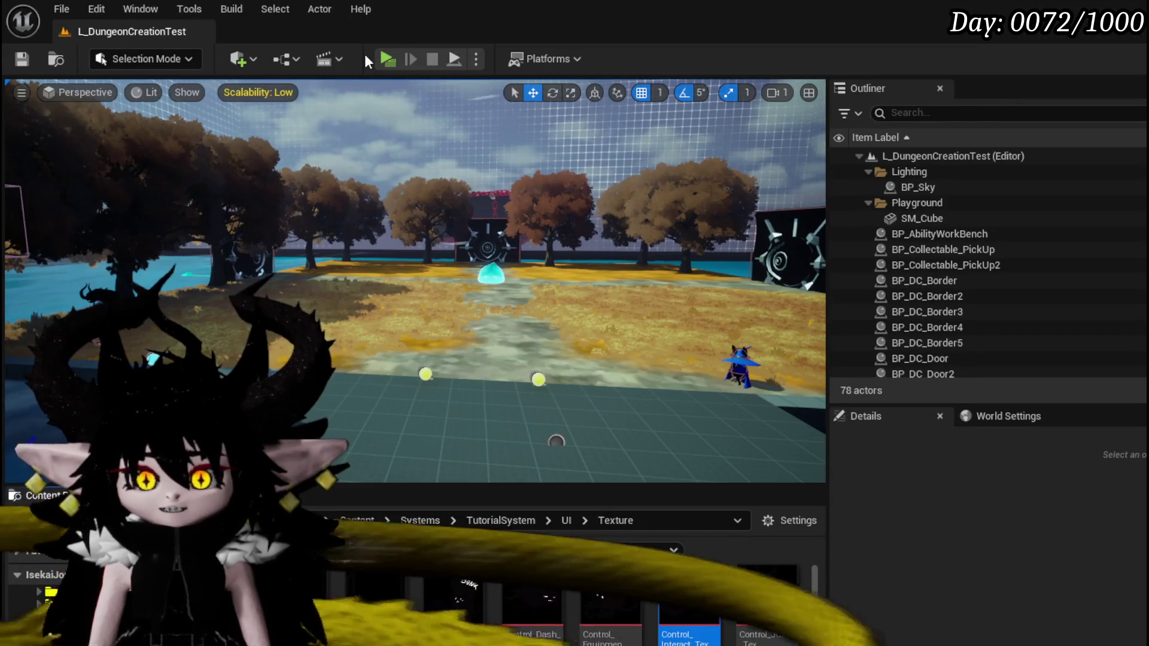
Start a play test and rebind the in-game Interact key to O.
left_click(385, 58)
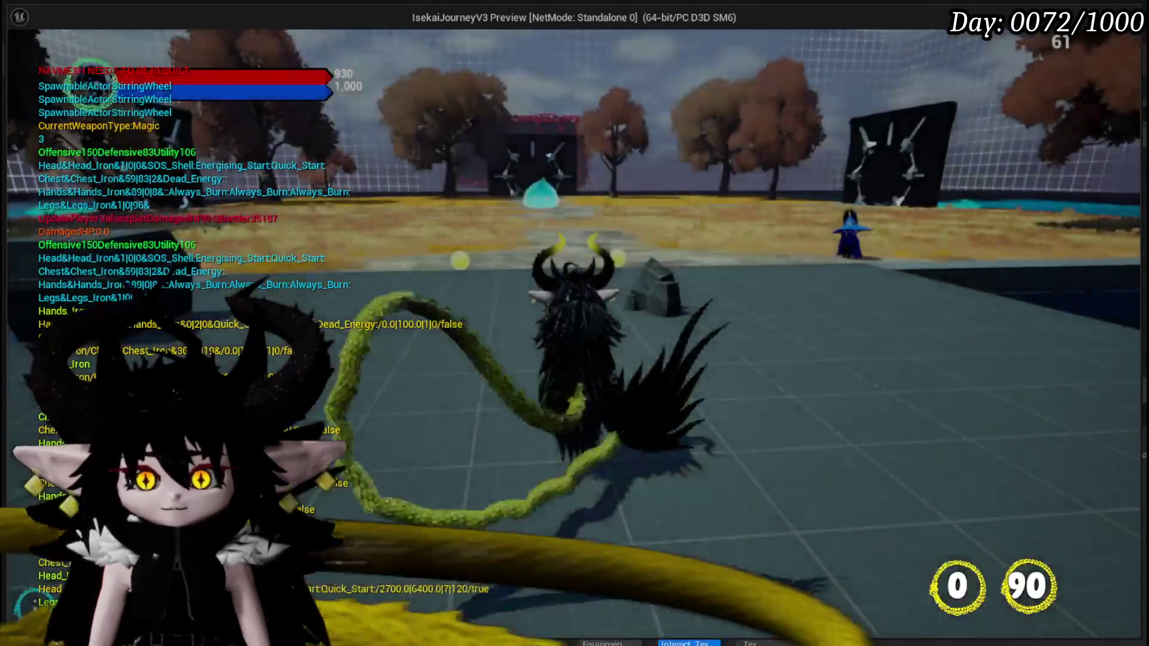
key("Escape")
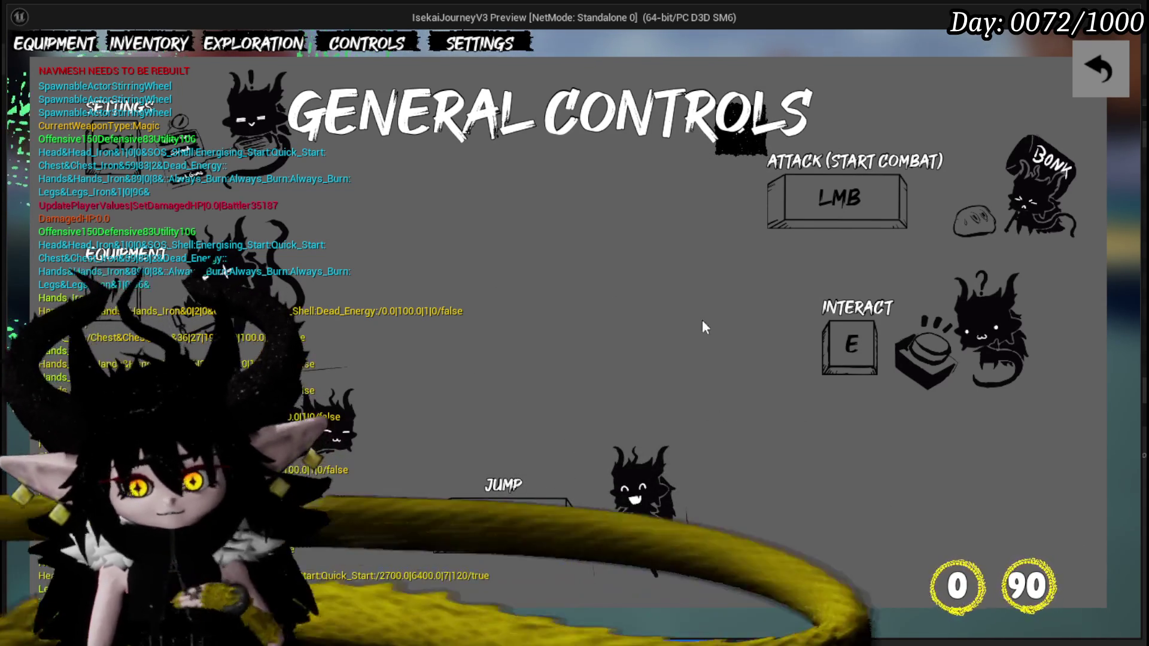
left_click(844, 341)
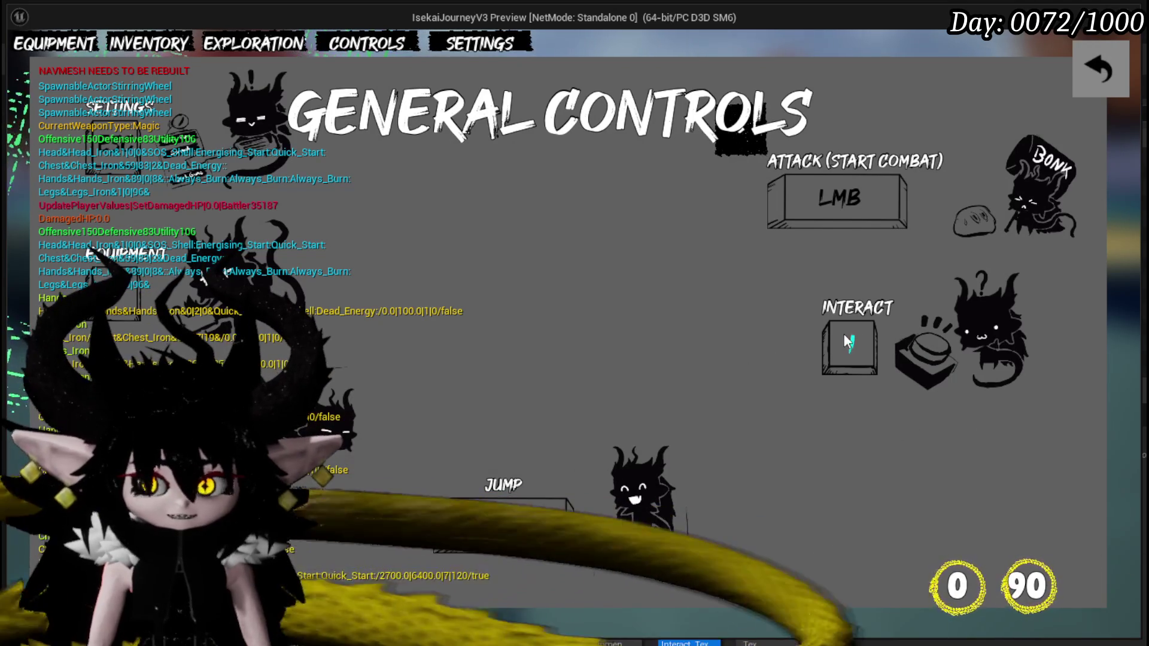
key("e")
key("o")
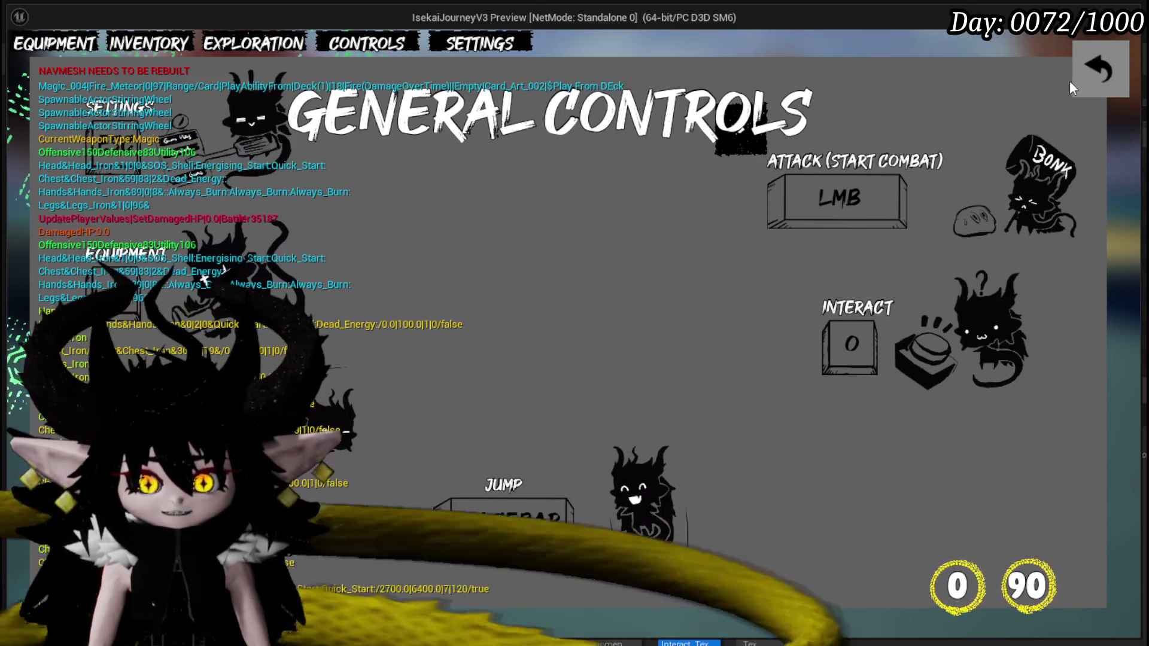
Close the Controls menu, end the game preview, and save.
left_click(1085, 74)
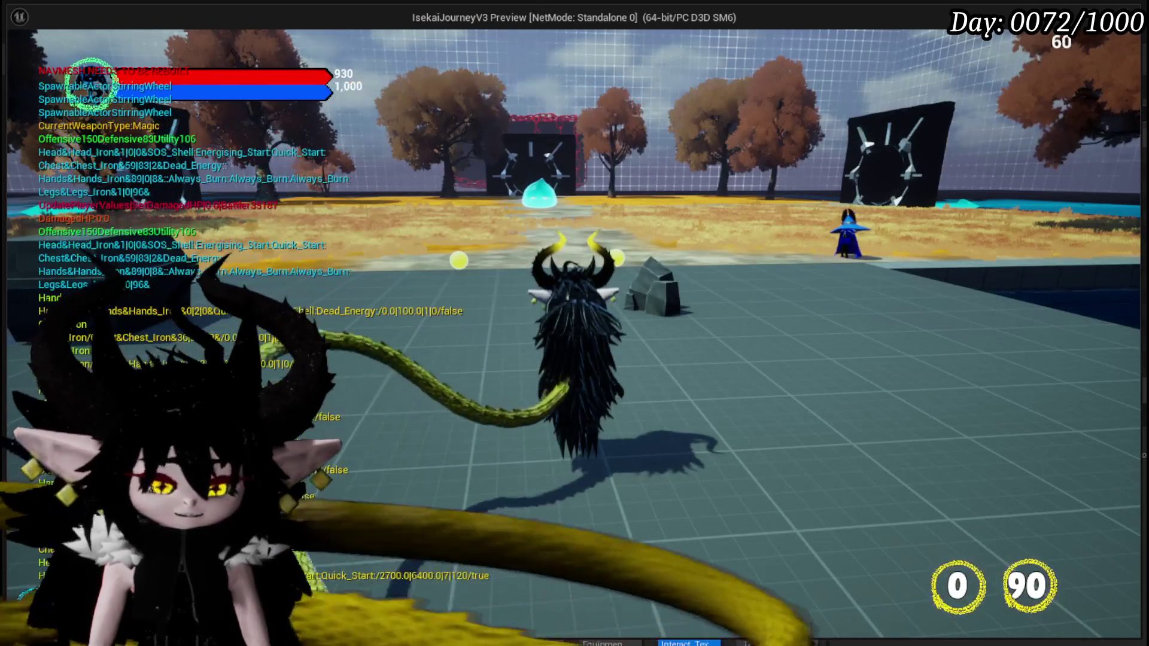
key("Escape")
key("ctrl+s")
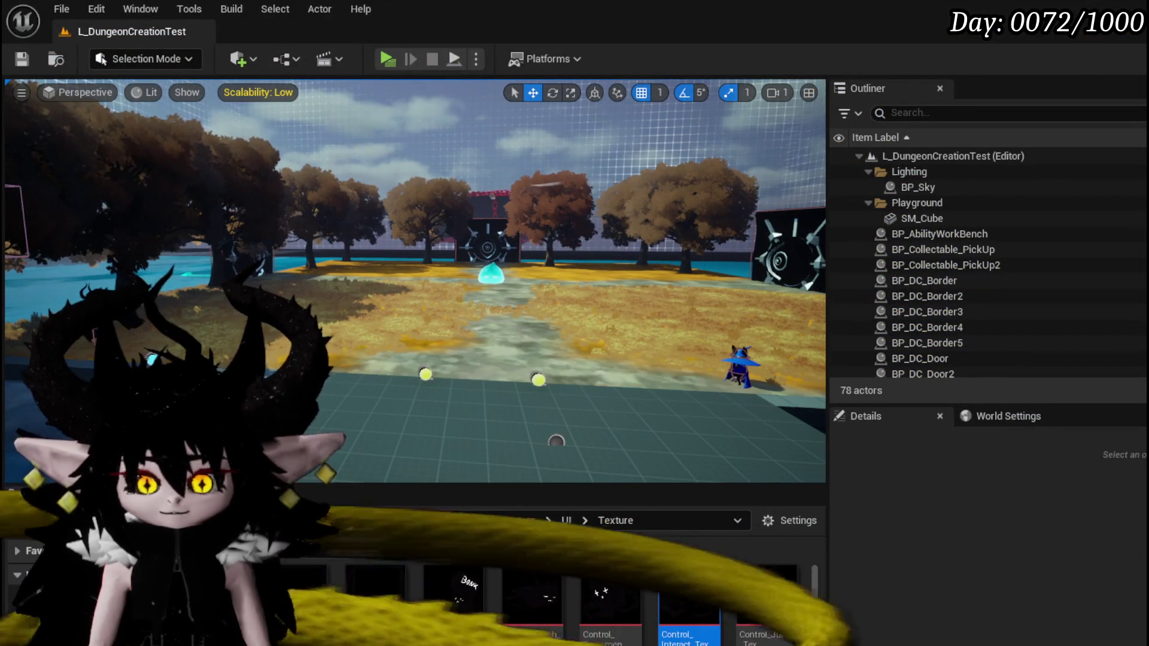
Move the General Controls heading toward the centre and place the small button beside it.
key("alt+Tab")
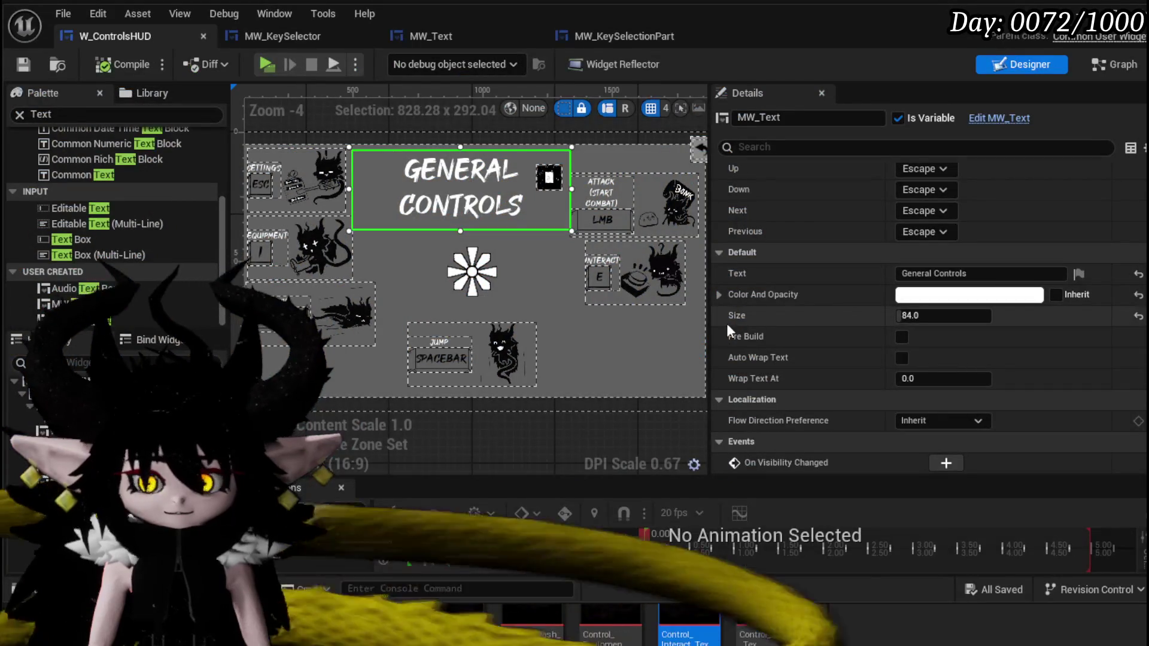
left_click_drag(451, 204, 466, 274)
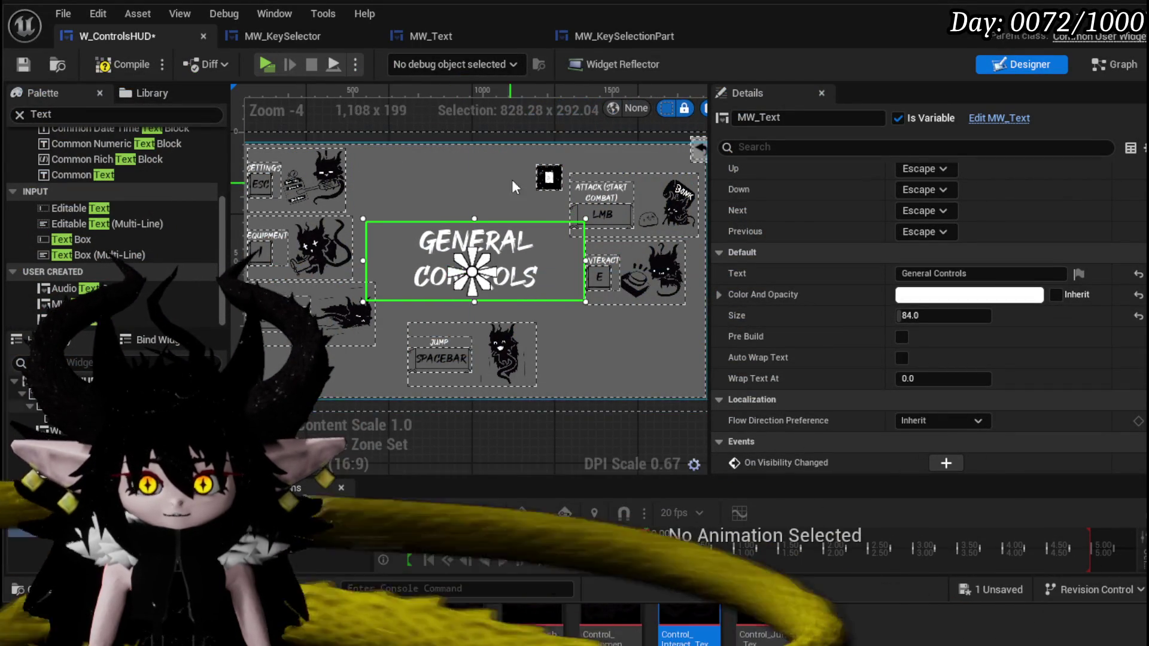
left_click(548, 178)
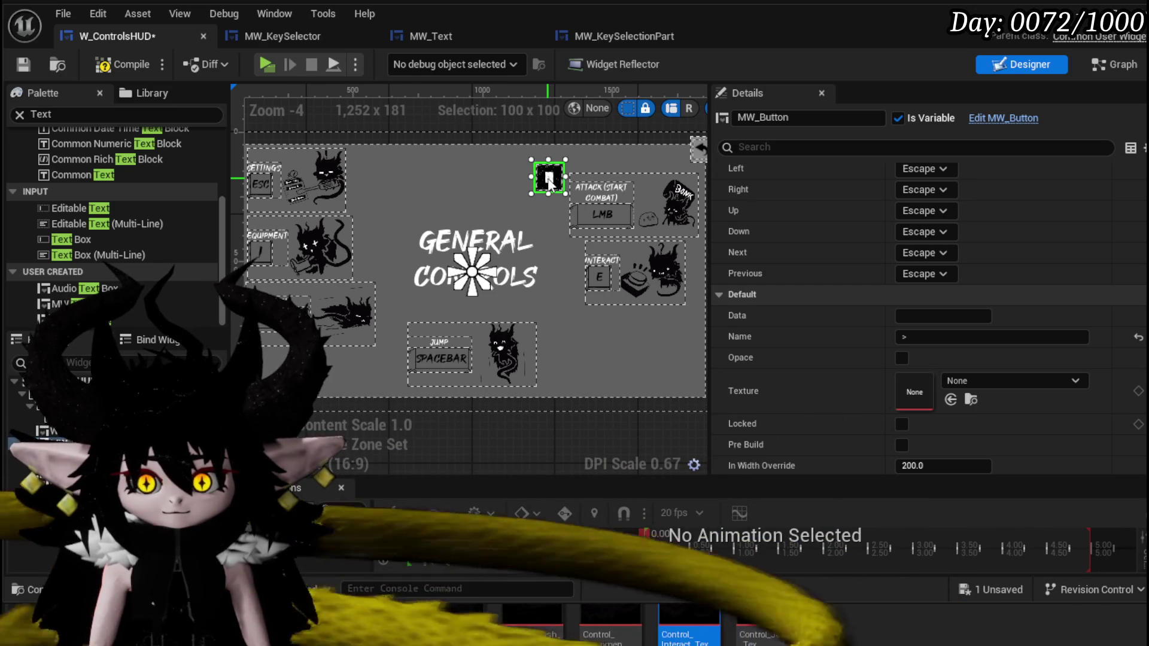
left_click_drag(549, 182, 554, 248)
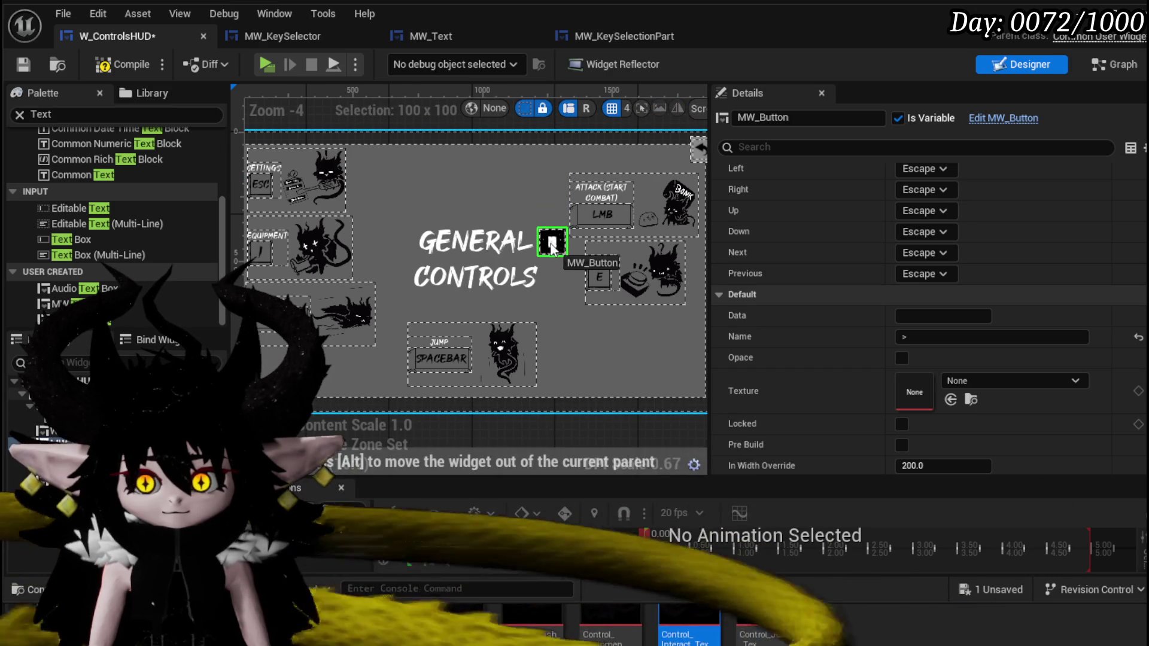
left_click_drag(551, 246, 550, 243)
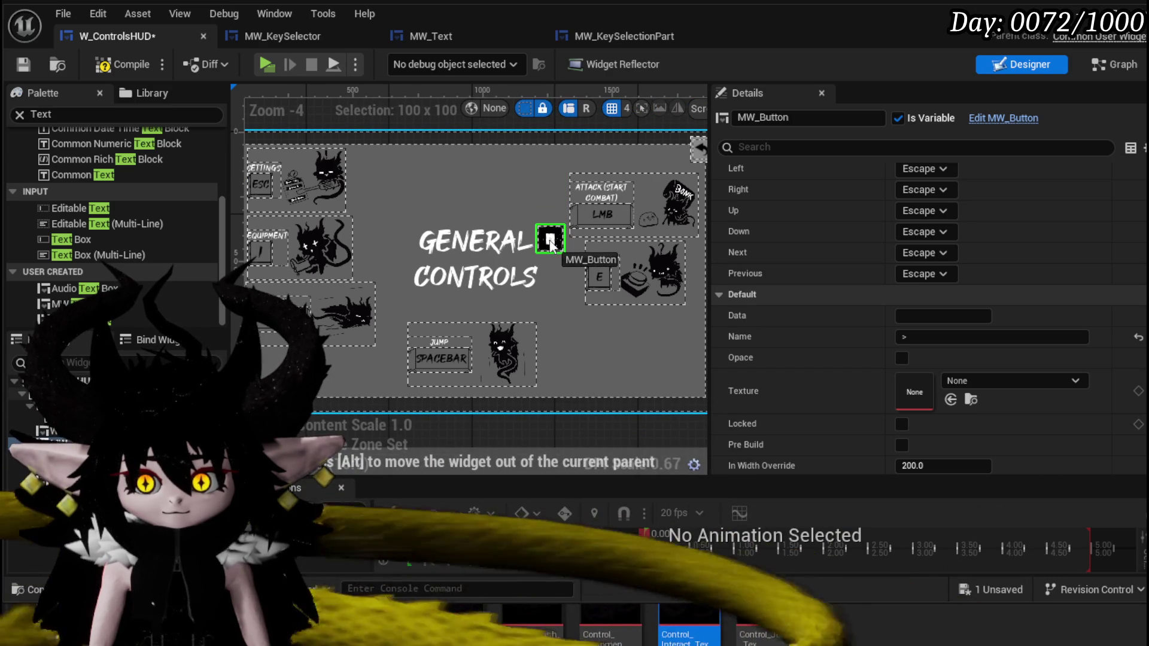
scroll(506, 249, "up", 3)
Enable Auto Wrap Text on the heading, compile and save, and start a play test.
left_click(449, 281)
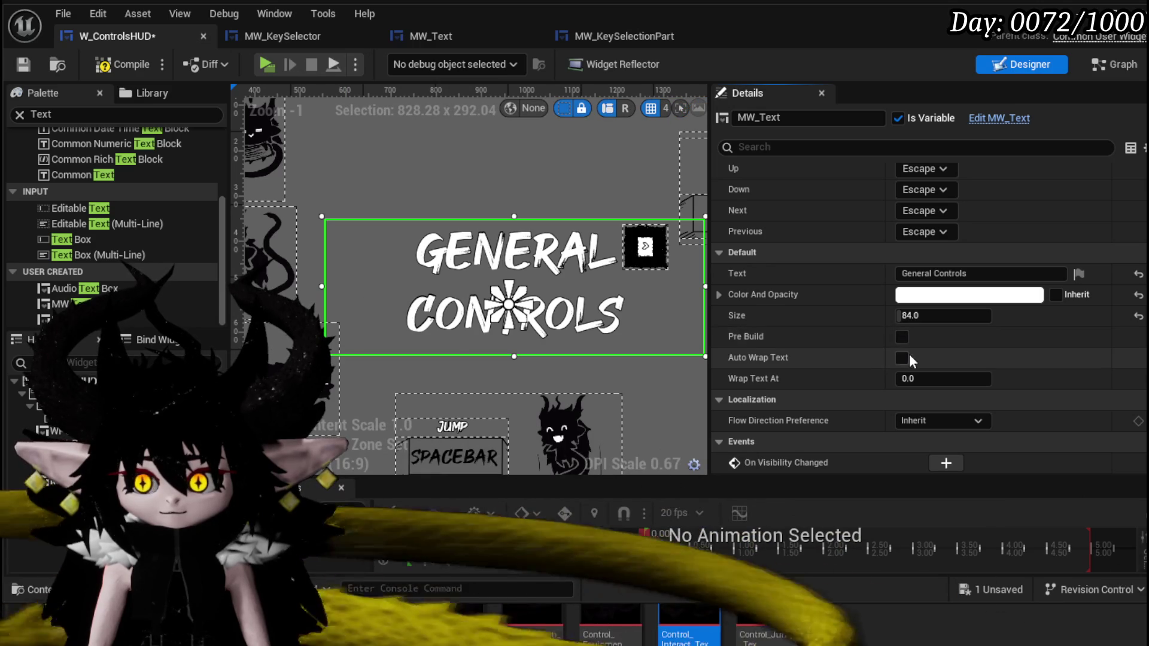
left_click(902, 358)
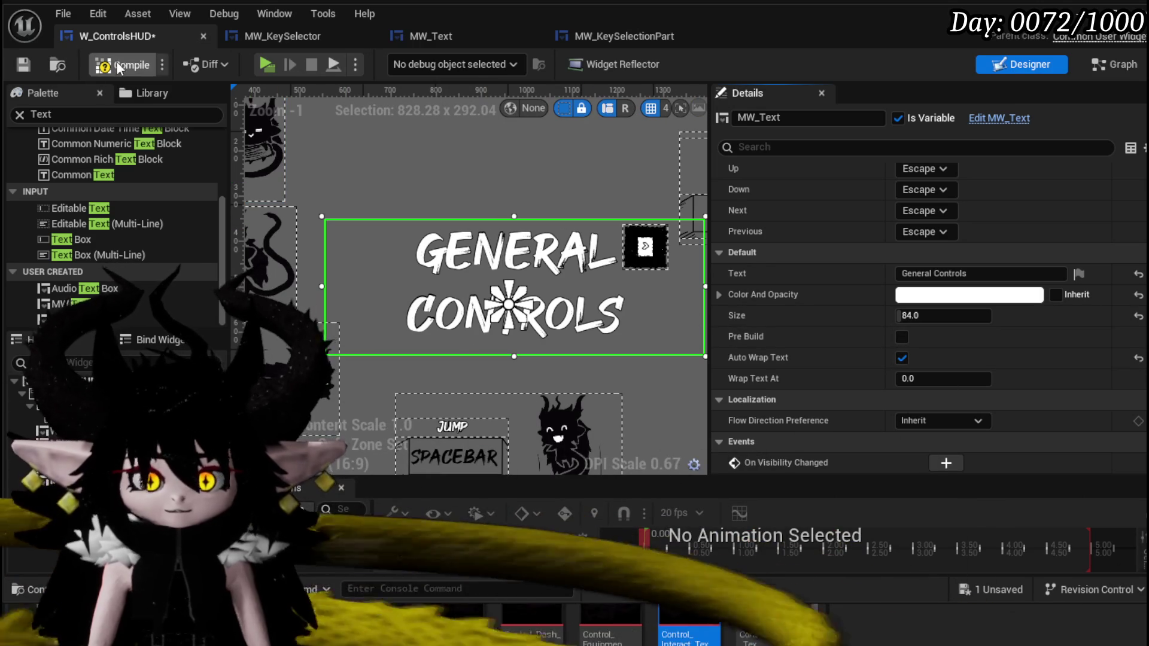
left_click(120, 66)
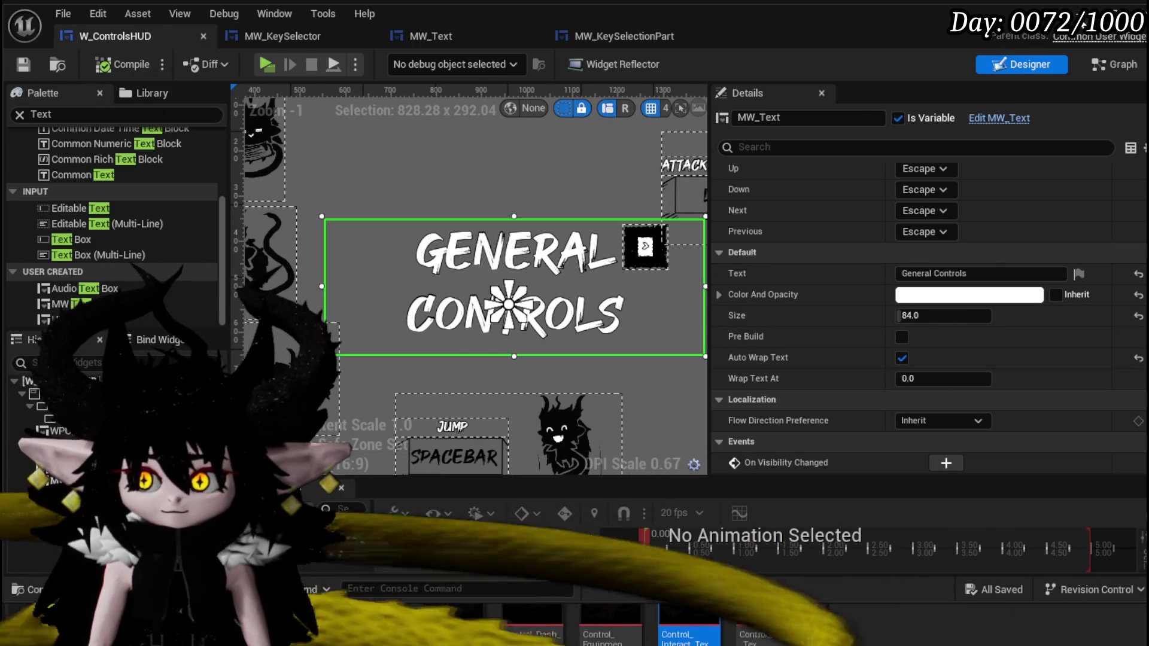
left_click(267, 64)
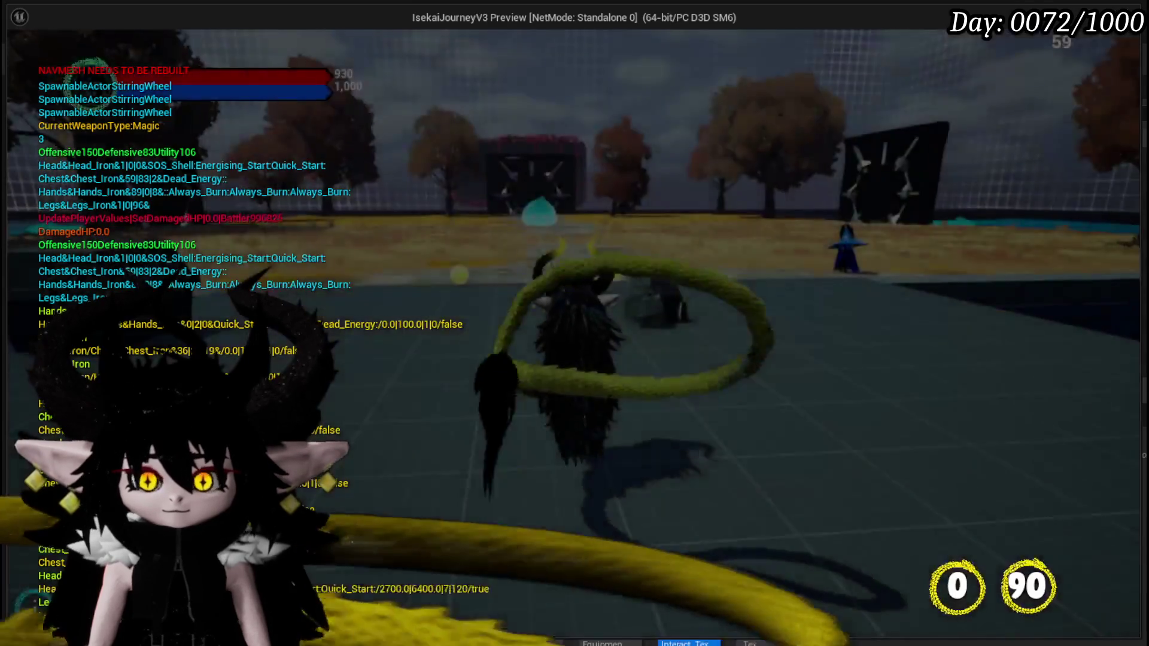
key("Tab")
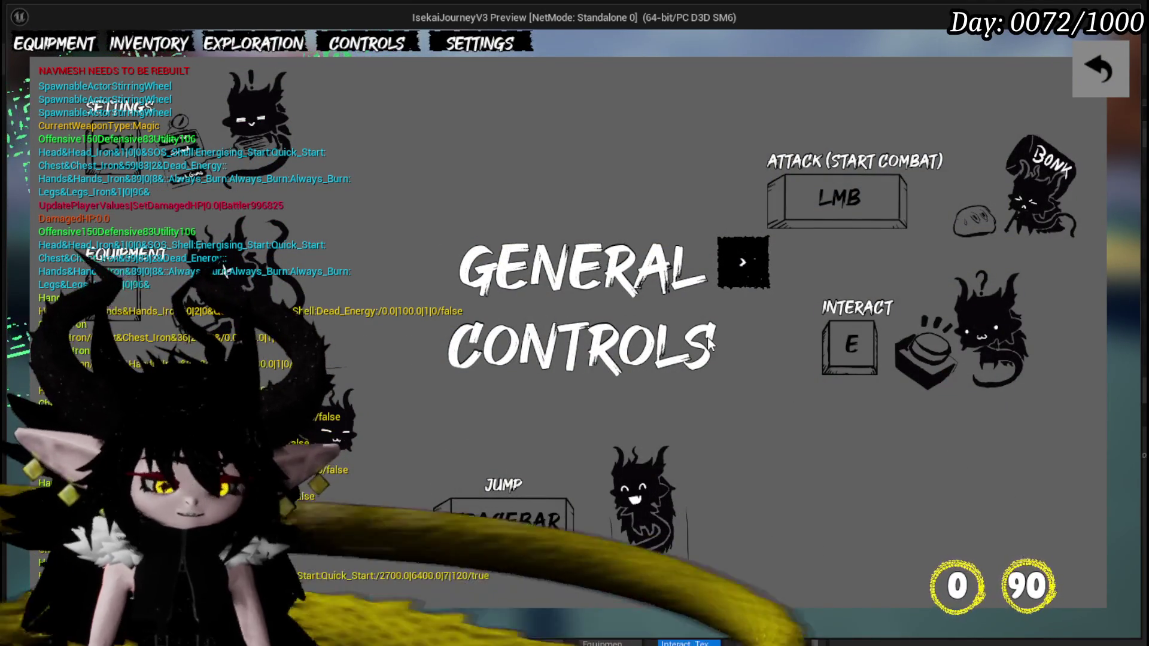
key("Escape")
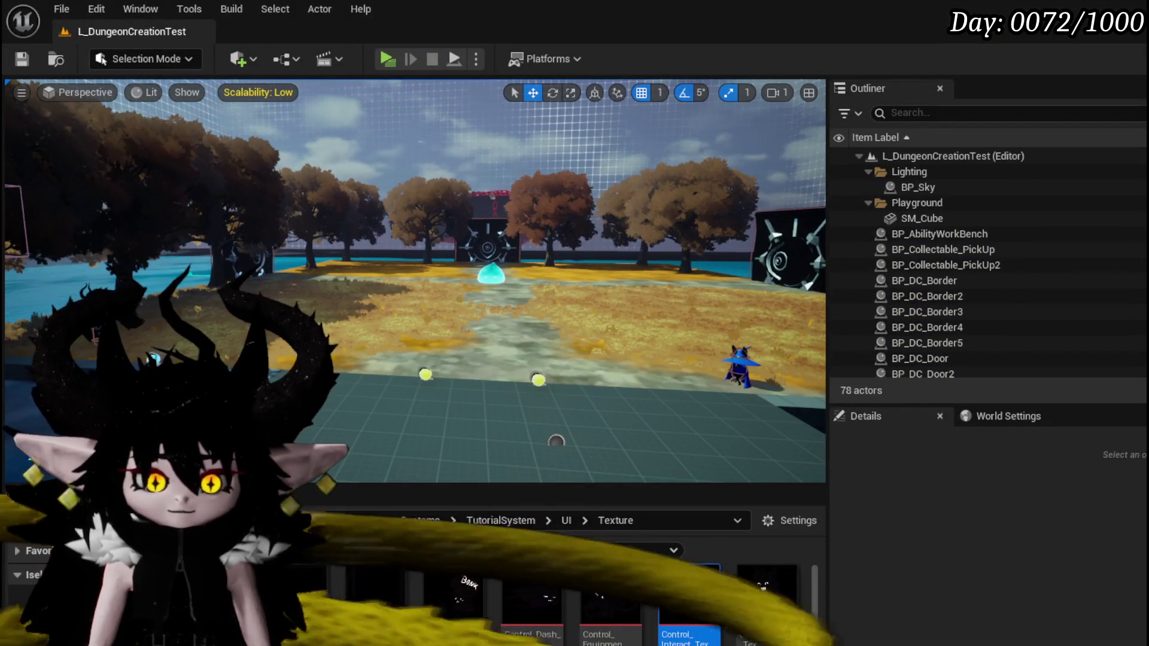
key("alt+Tab")
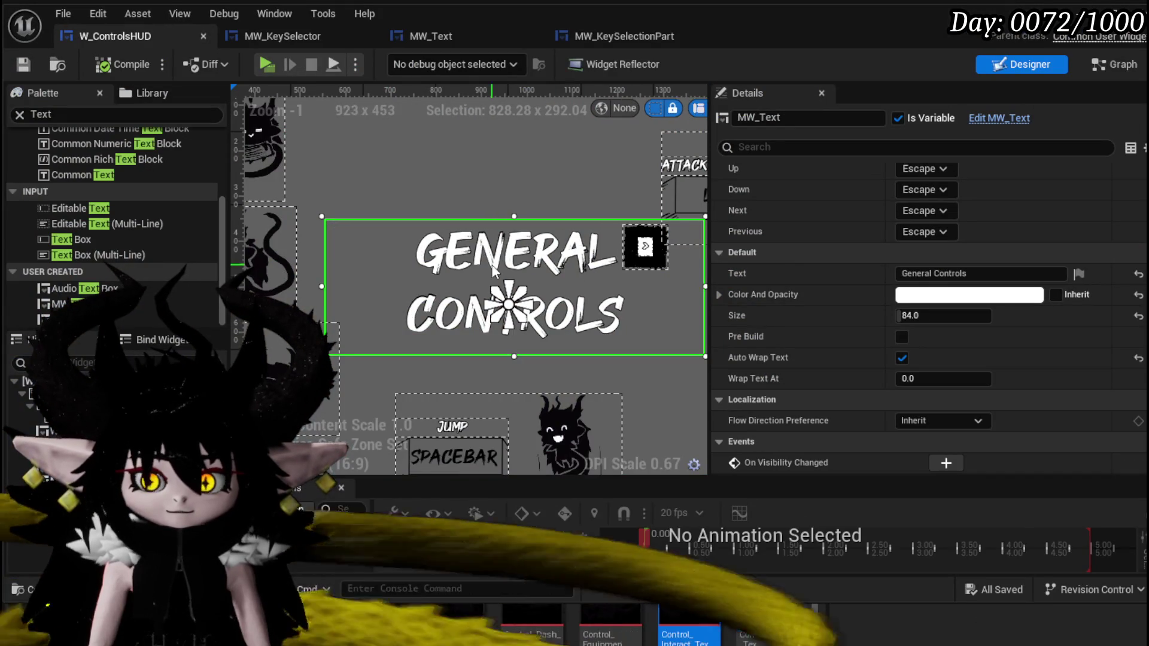
Shift the General Controls heading and its small button left so they sit together.
left_click_drag(494, 272, 450, 272)
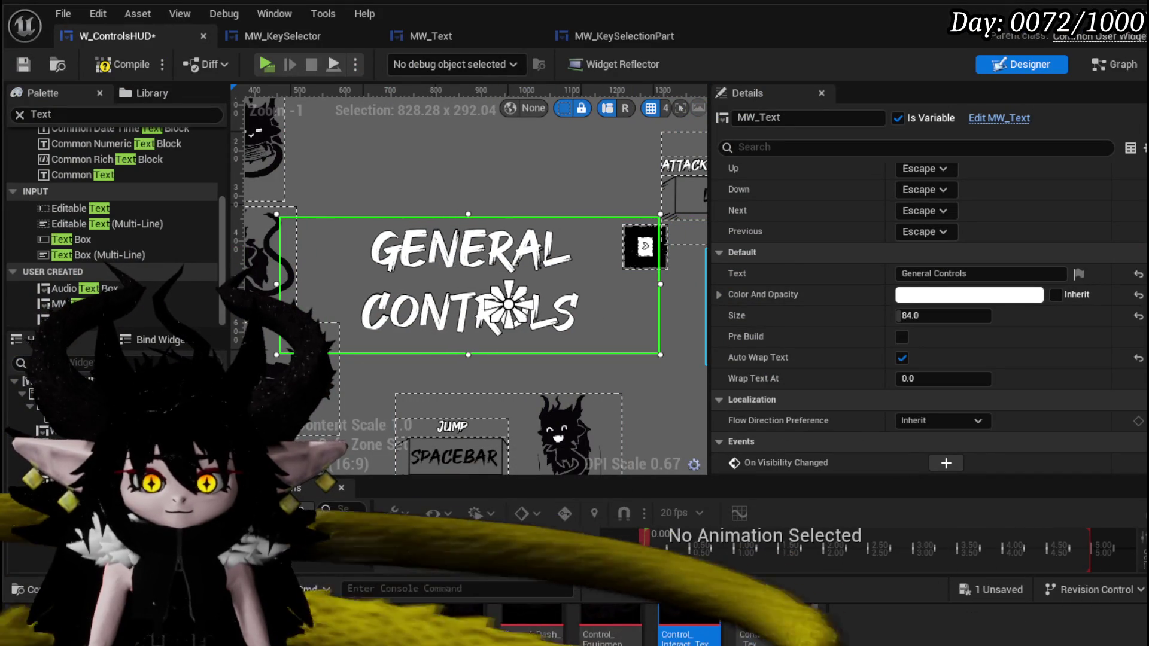
scroll(504, 289, "down", 3)
scroll(504, 289, "up", 2)
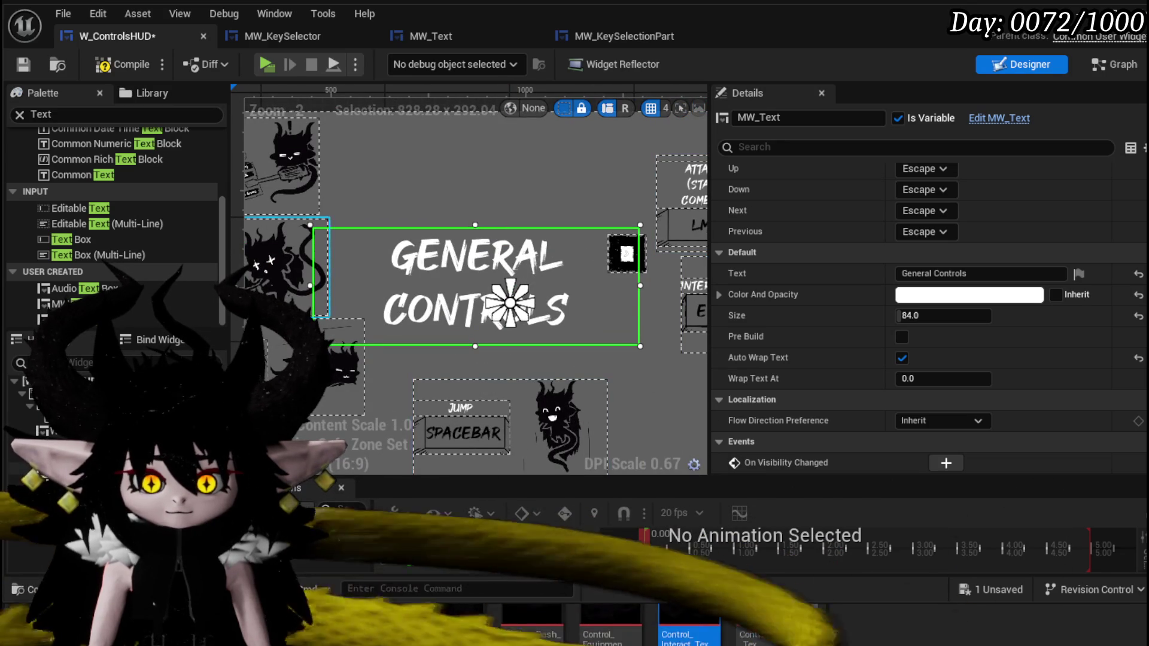
left_click(637, 254)
left_click_drag(628, 262, 619, 262)
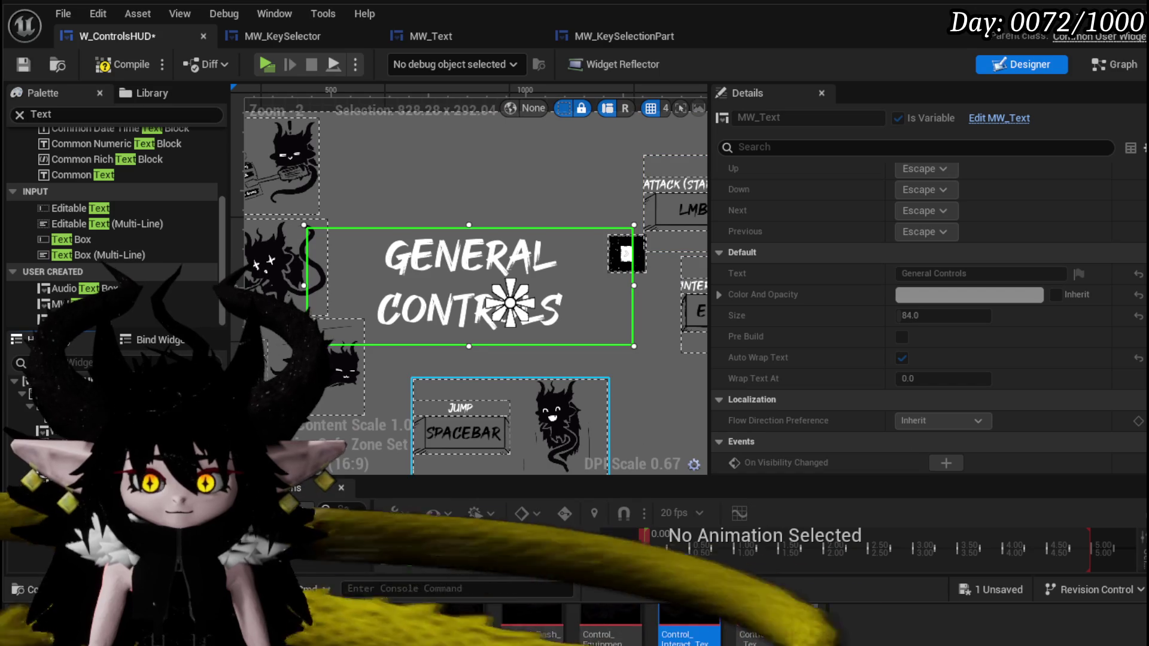
left_click_drag(628, 253, 591, 256)
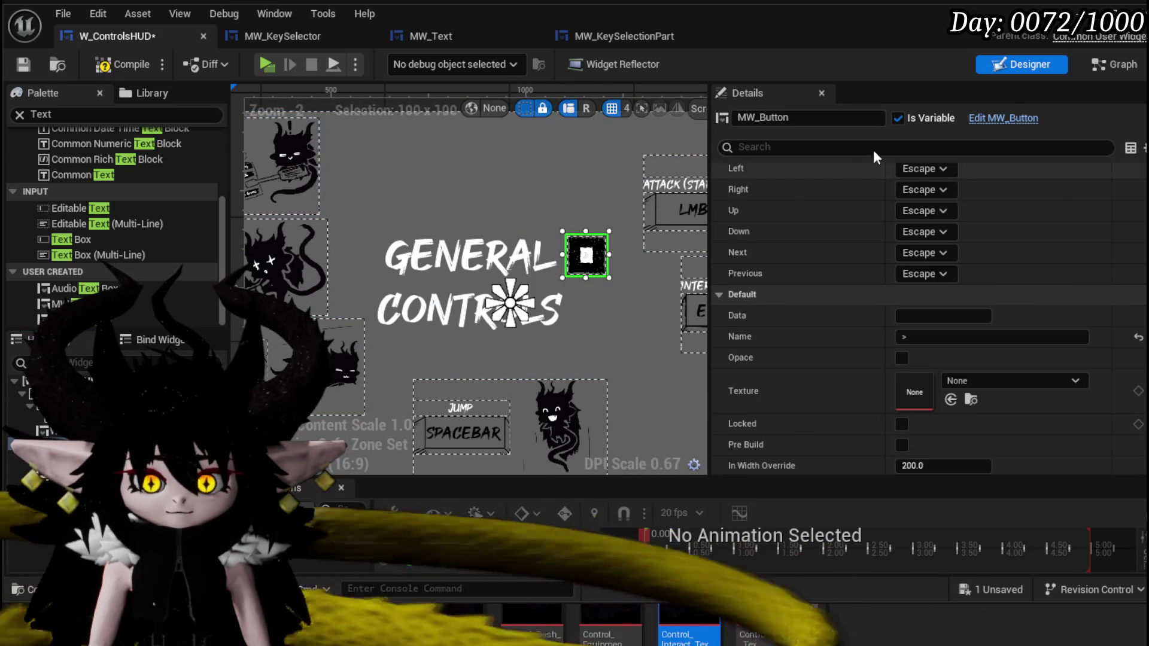
Rename the button to MW_Button_Switch, then compile and save the HUD.
left_click(819, 117)
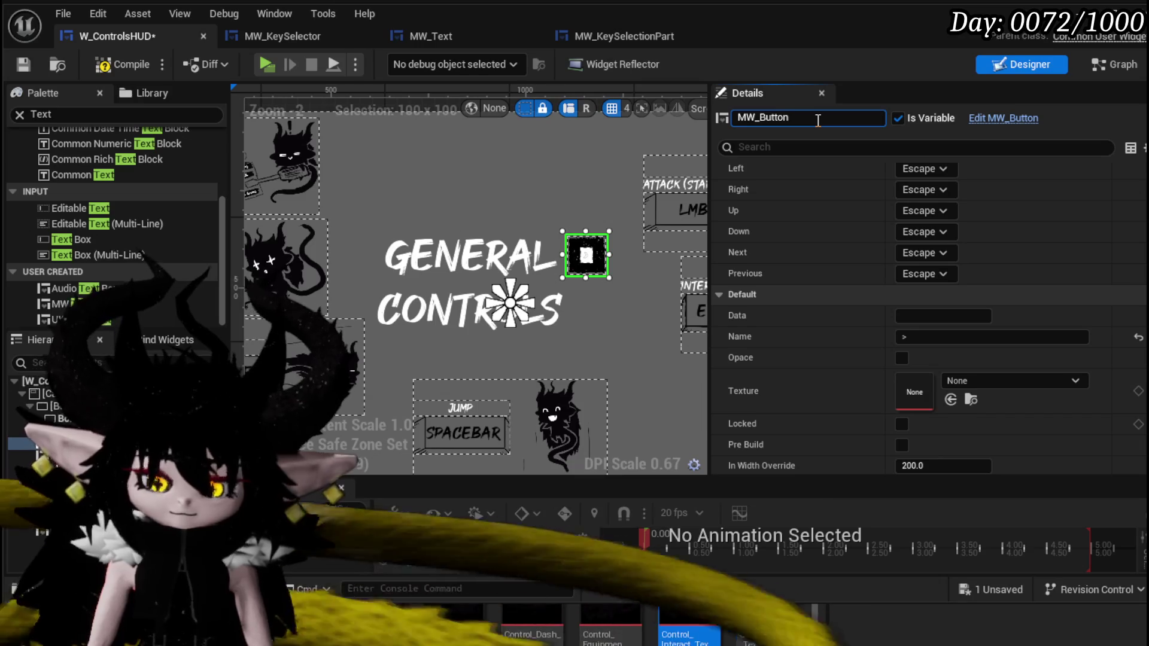
type("_Switch")
key("Return")
left_click(111, 64)
left_click(24, 65)
scroll(596, 328, "down", 2)
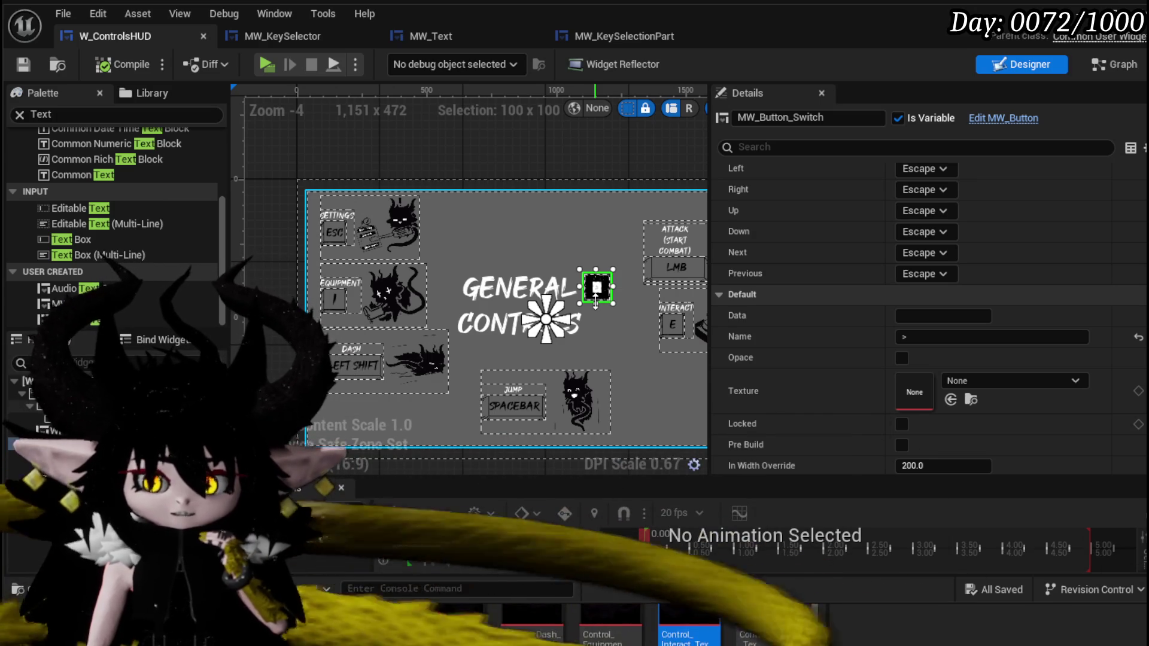
left_click_drag(595, 303, 507, 285)
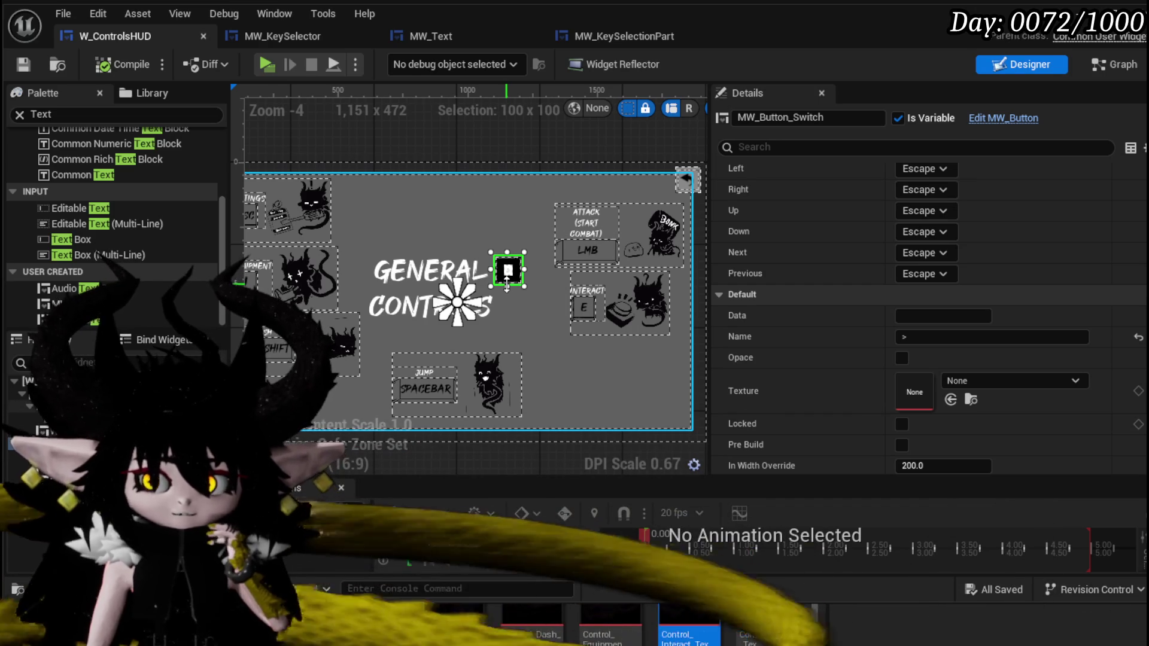
Move the Settings, Equipment, Jump, Interact and Attack key panels to new spots around the heading.
left_click(340, 228)
mouse_move(341, 226)
left_mouse_down()
mouse_move(518, 231)
mouse_move(500, 231)
left_mouse_up()
left_click(334, 264)
left_click_drag(333, 265, 352, 235)
left_click(342, 327)
left_click_drag(517, 374, 532, 372)
left_click(672, 317)
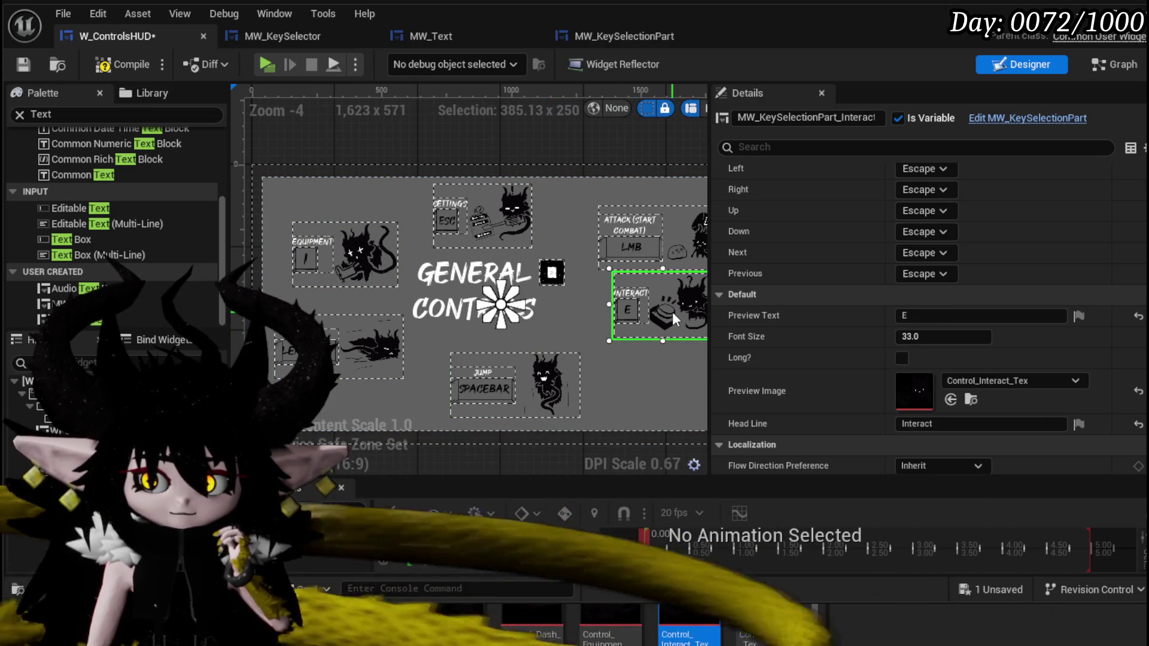
left_click_drag(660, 299, 635, 317)
left_click(653, 229)
mouse_move(653, 228)
left_mouse_down()
mouse_move(634, 234)
mouse_move(633, 224)
left_mouse_up()
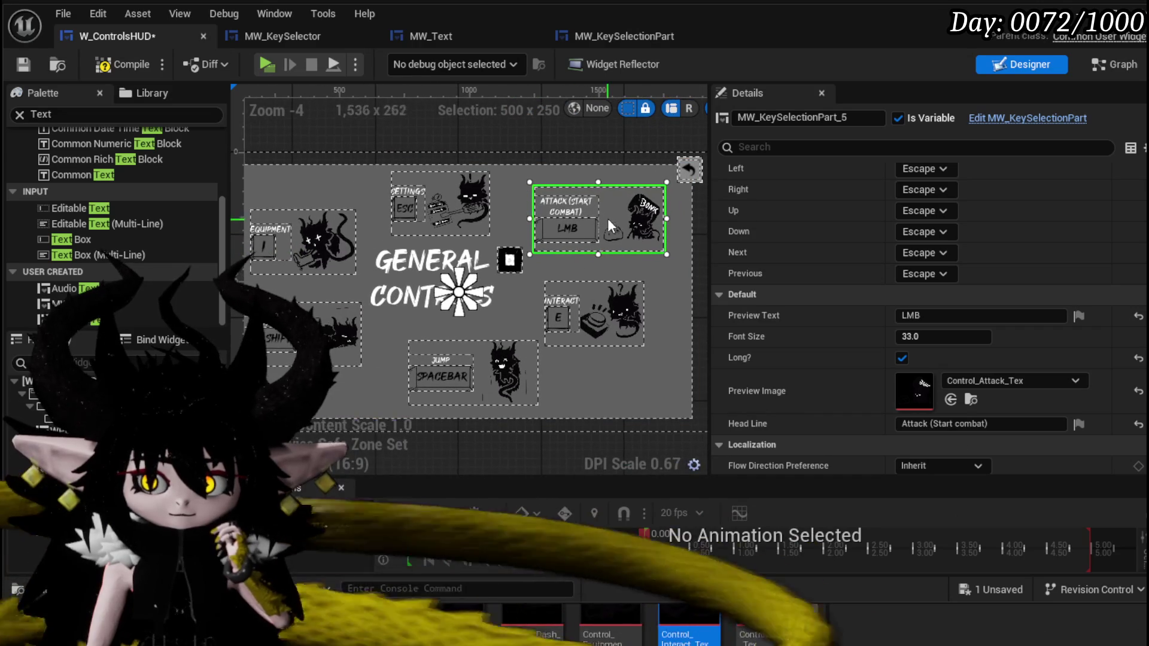
Fine-tune the Jump, Interact and Attack panel positions with small nudges.
left_click_drag(492, 363, 470, 361)
left_click_drag(601, 316, 598, 320)
left_click(594, 228)
left_click_drag(596, 222, 594, 234)
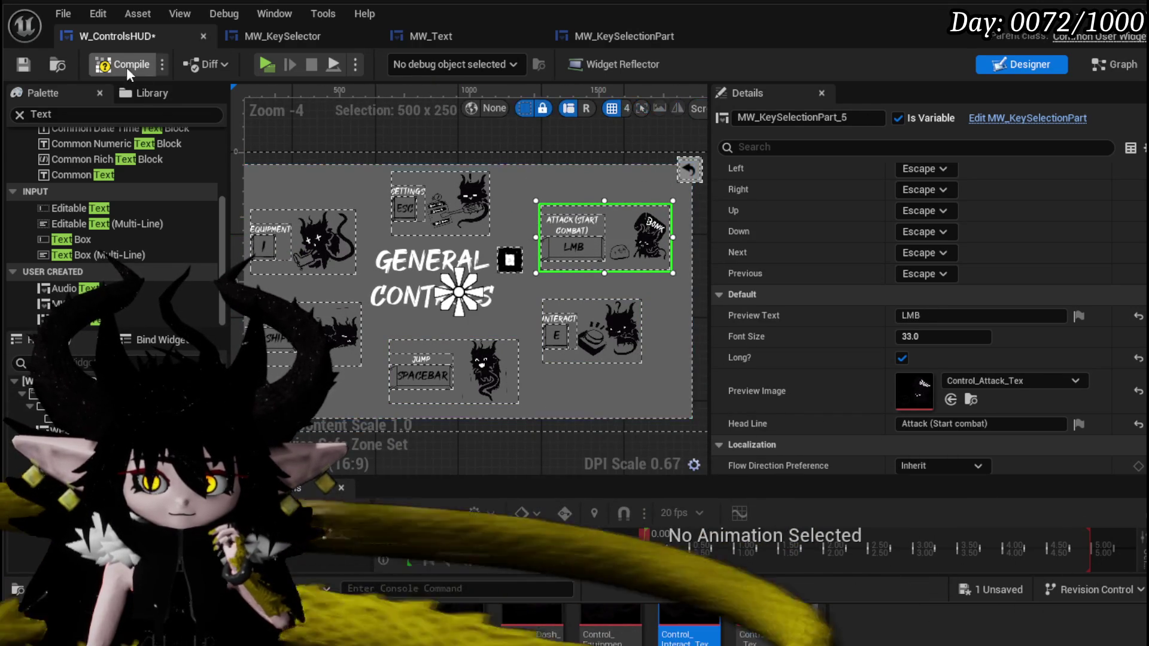
Compile and save the HUD, then check the Controls page layout in-game.
left_click(128, 73)
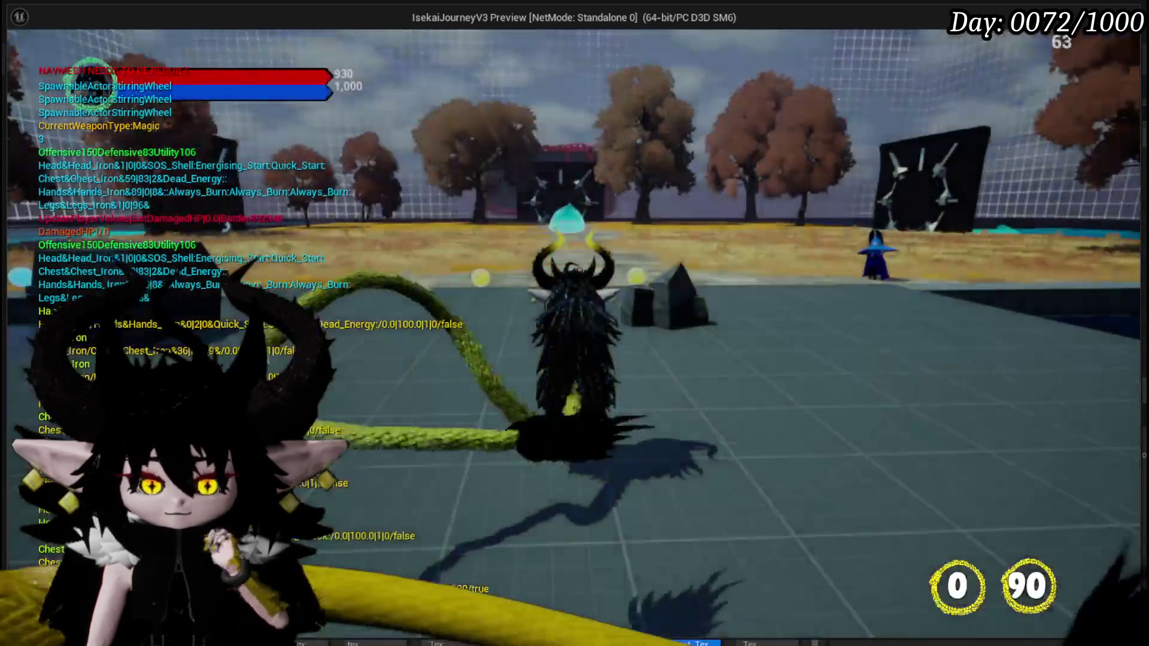
key("Tab")
left_click(395, 54)
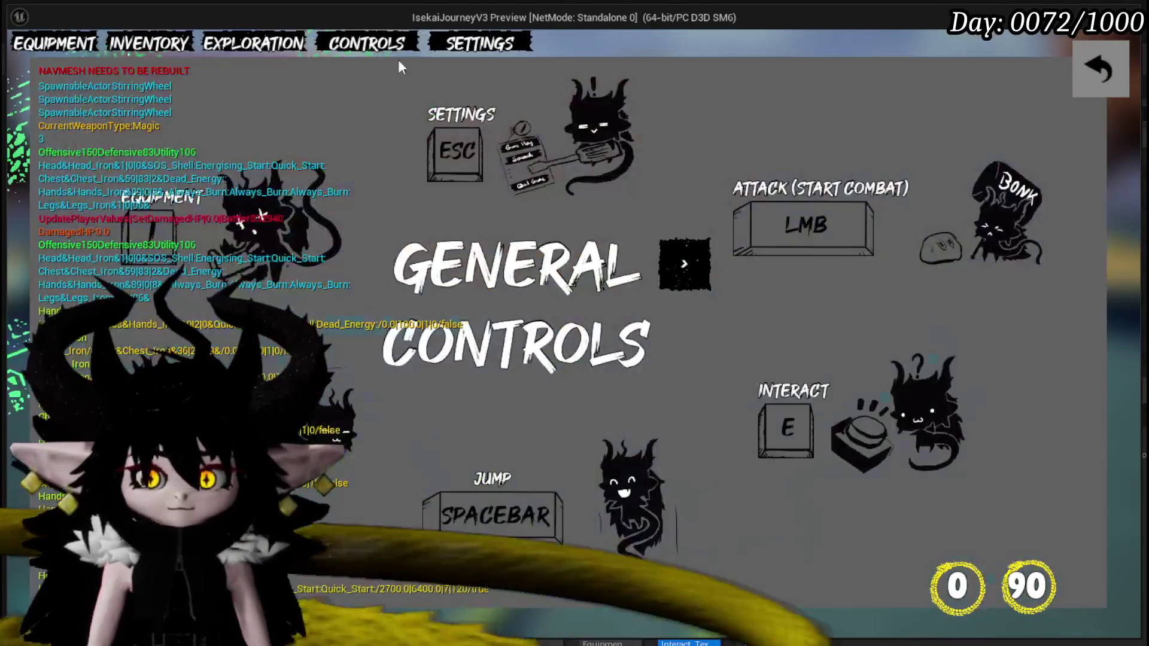
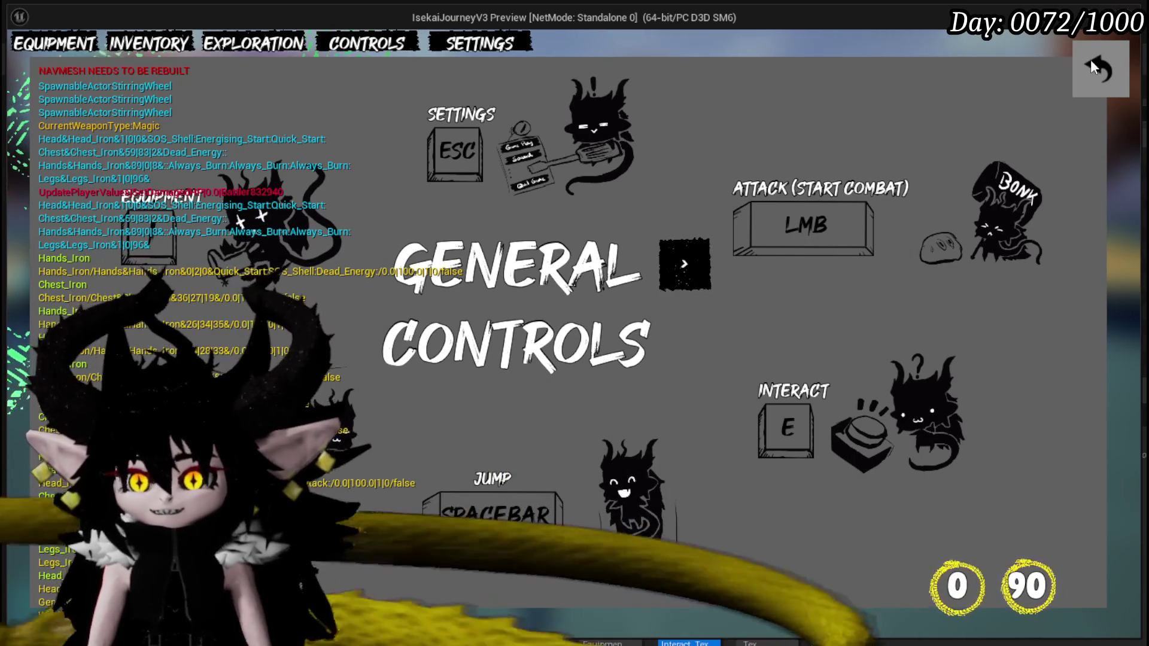
Leave the controls page and open the Keybinds panel from the in-game Settings menu.
left_click(1091, 59)
left_click(492, 42)
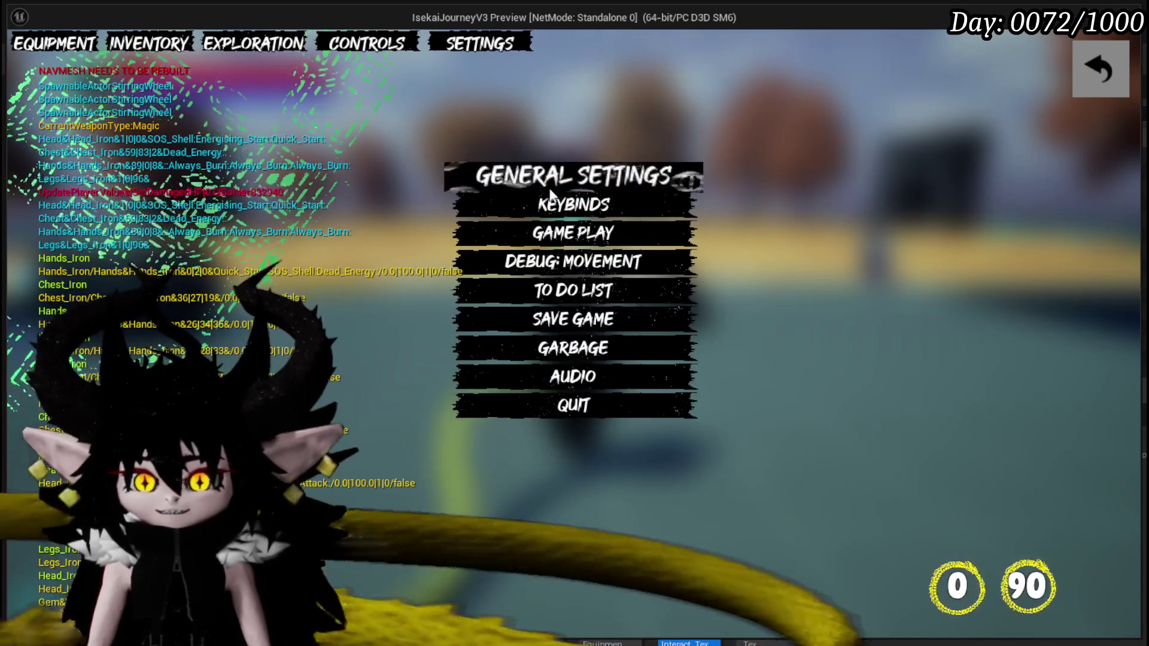
left_click(553, 202)
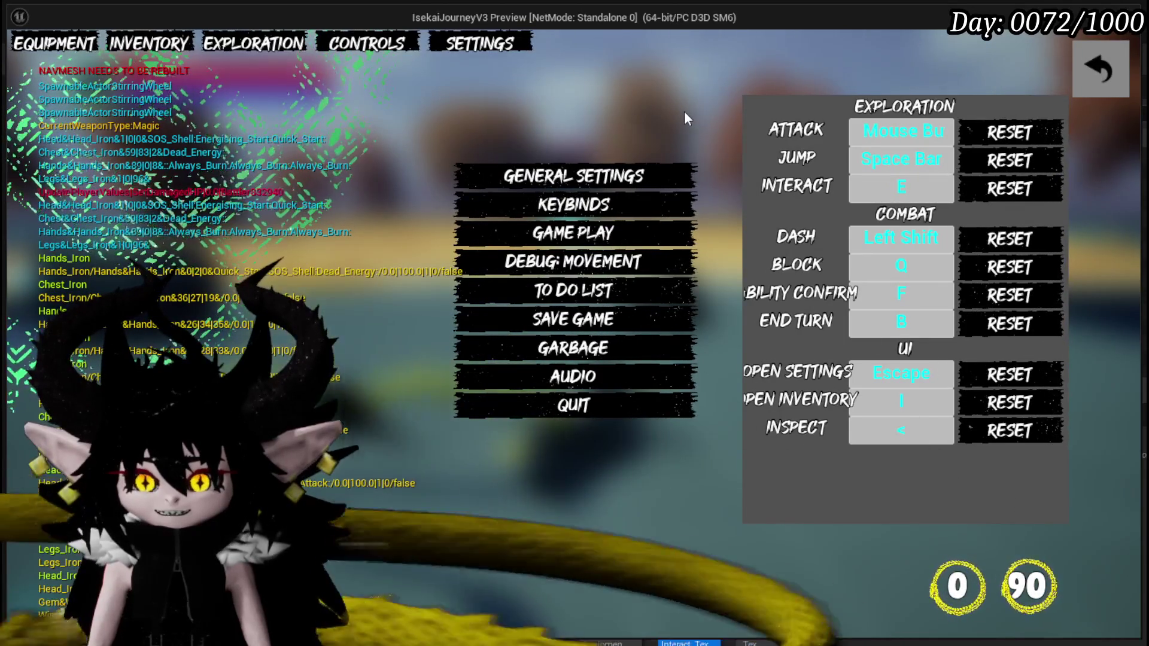
Bind the Attack action to LMB on the General Controls page and return to gameplay.
left_click(371, 44)
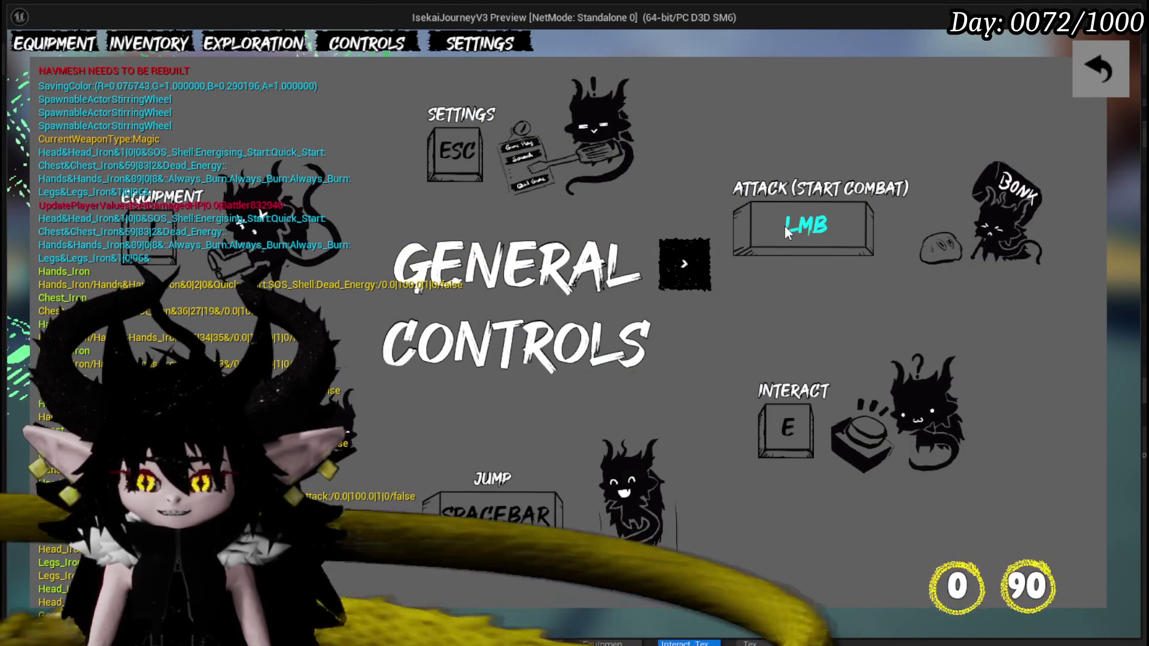
left_click(799, 208)
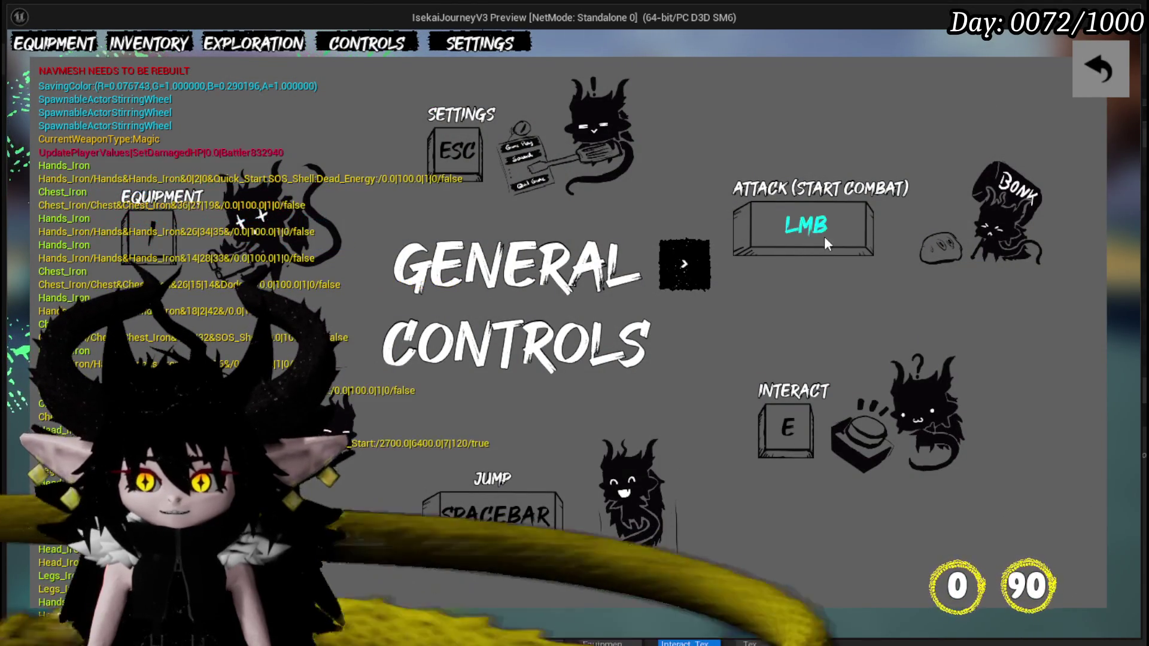
left_click(1099, 70)
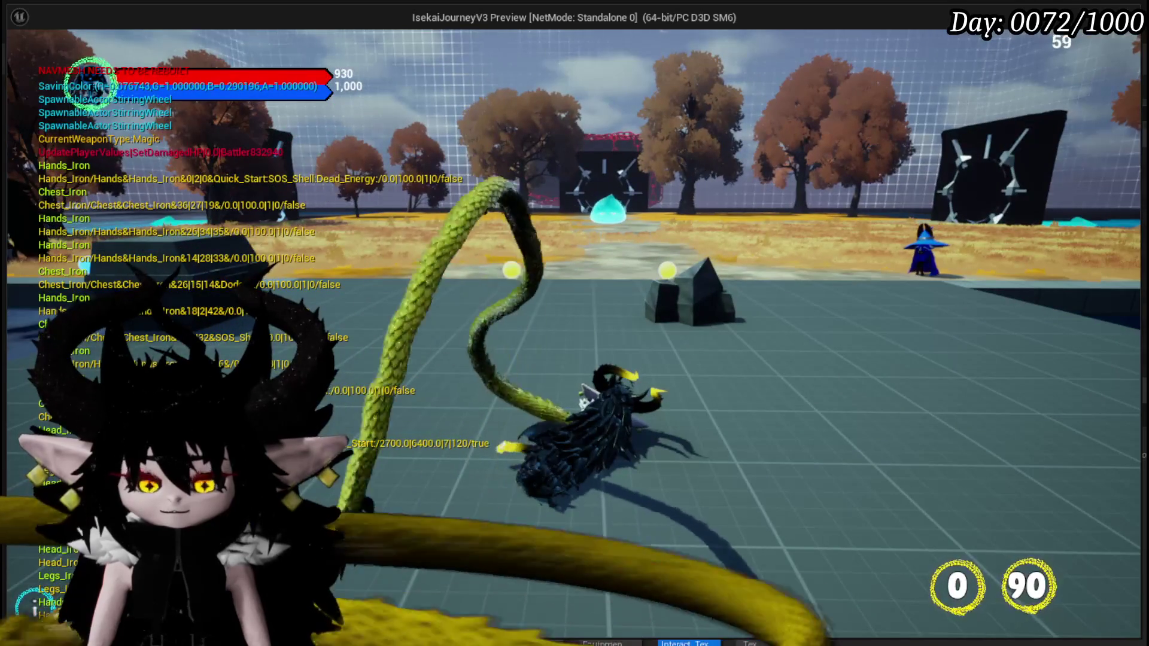
End PIE, glance at W_ControlsHUD, then open MW_KeyBindChangeSlot from Systems/Settings/Widget.
key("Escape")
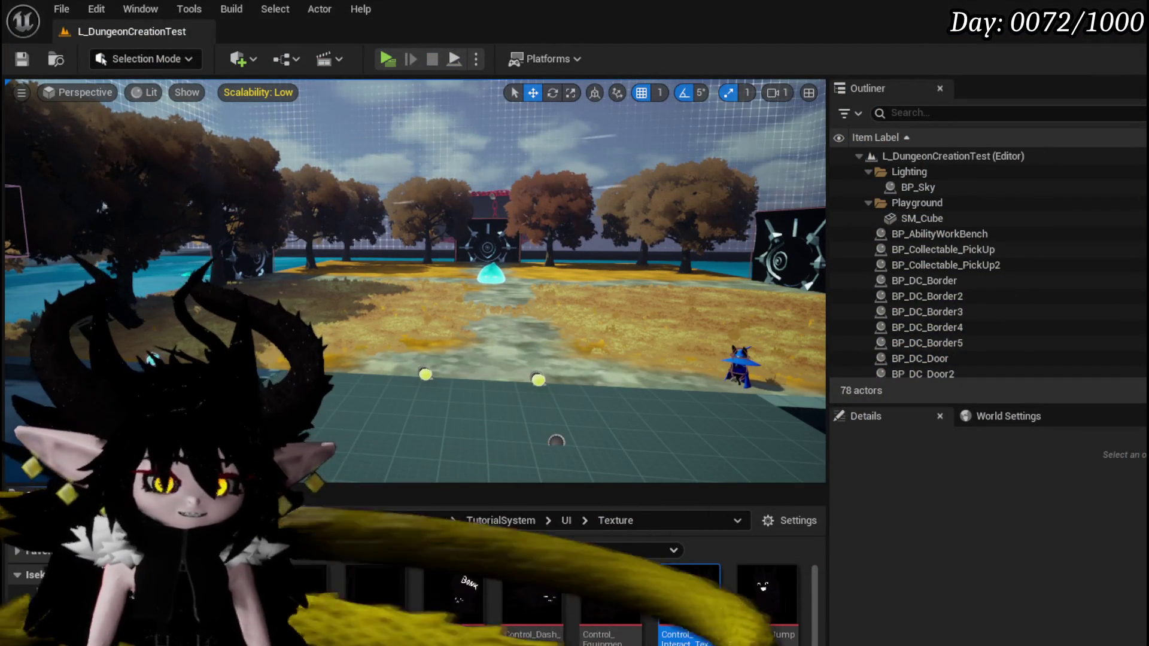
key("alt+Tab")
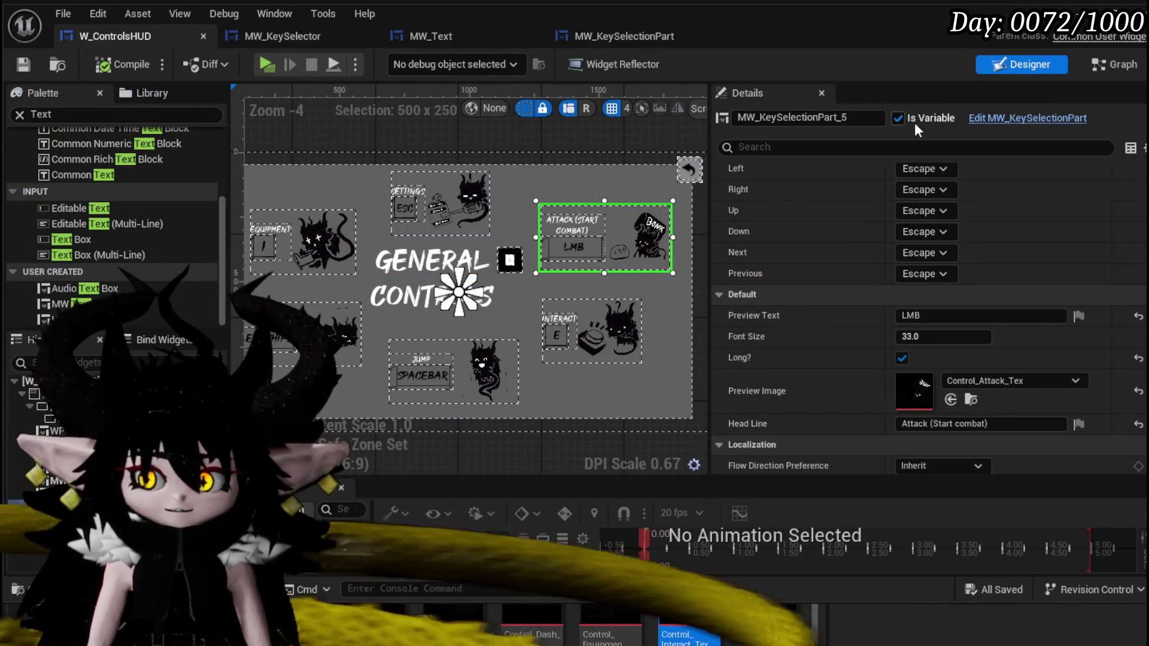
scroll(525, 189, "down", 1)
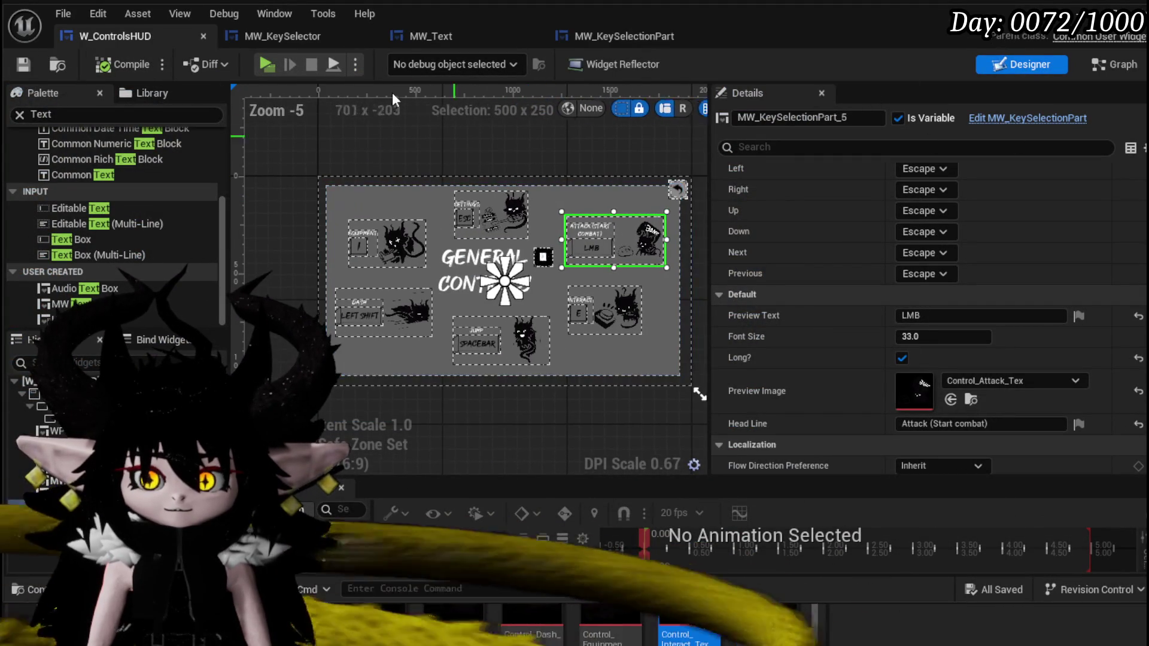
key("alt+Tab")
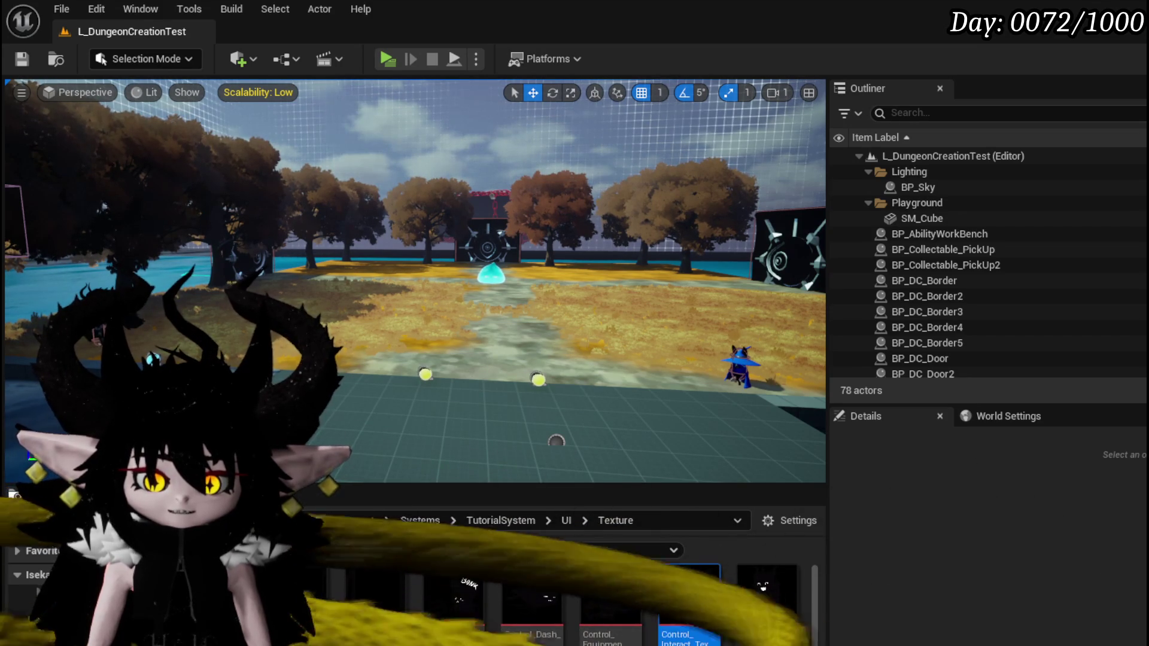
left_click(60, 599)
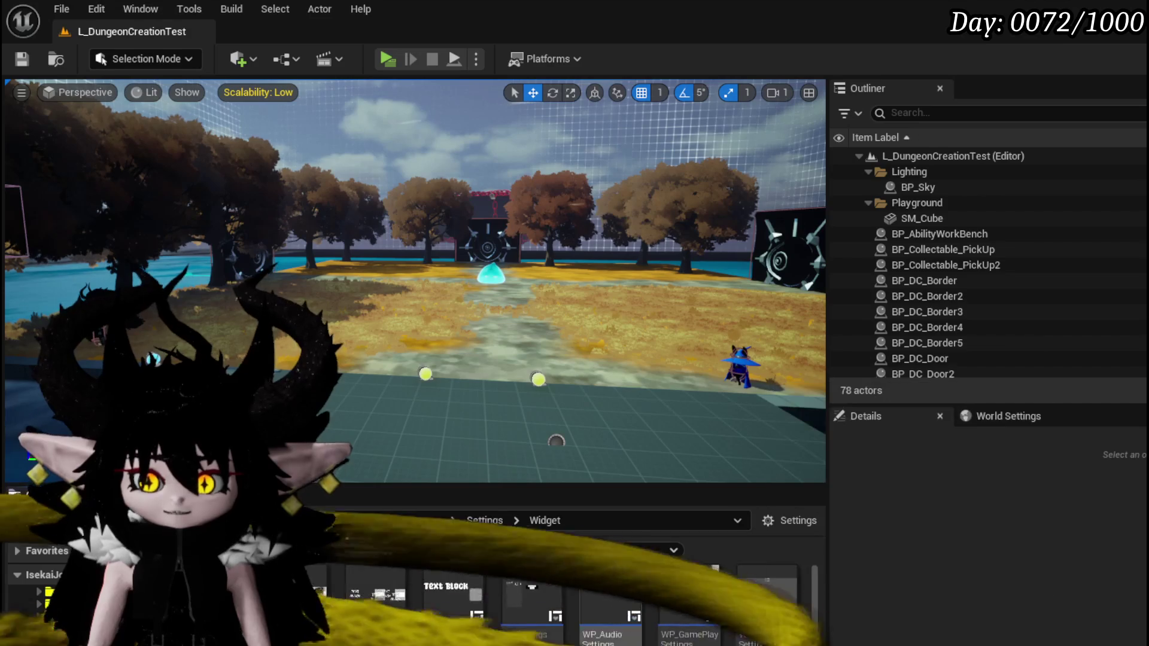
scroll(569, 599, "up", 1)
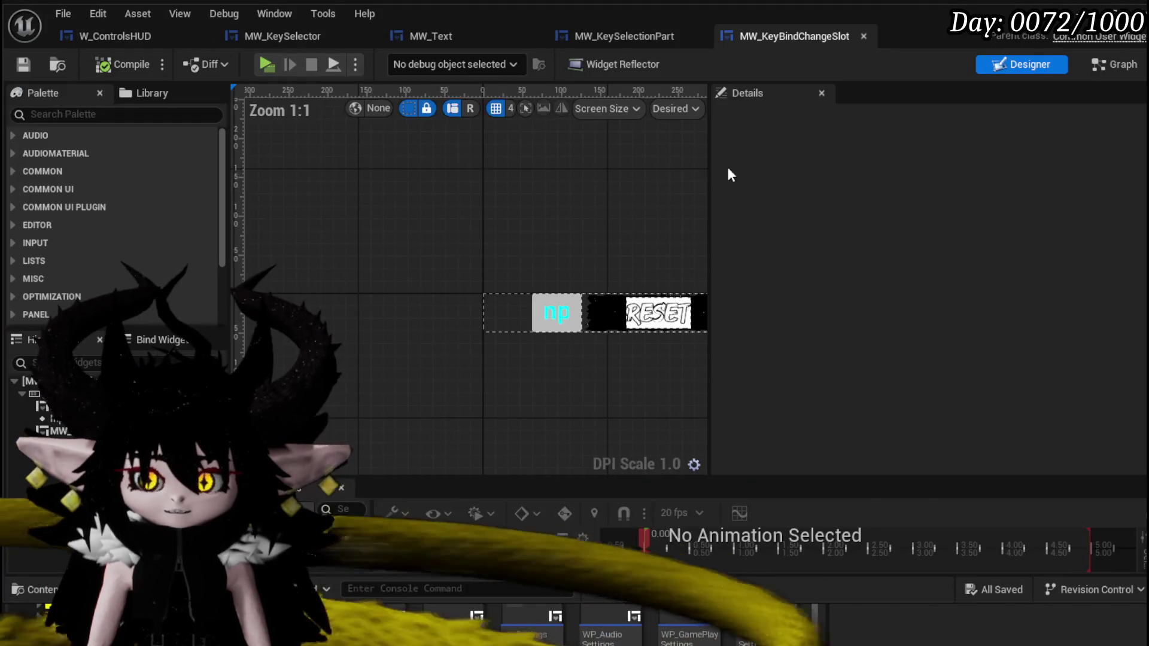
View MW_KeyBindChangeSlot's SetMappingData nodes beside Break Player Key Mapping, then switch to EventGraph.
left_click(1102, 62)
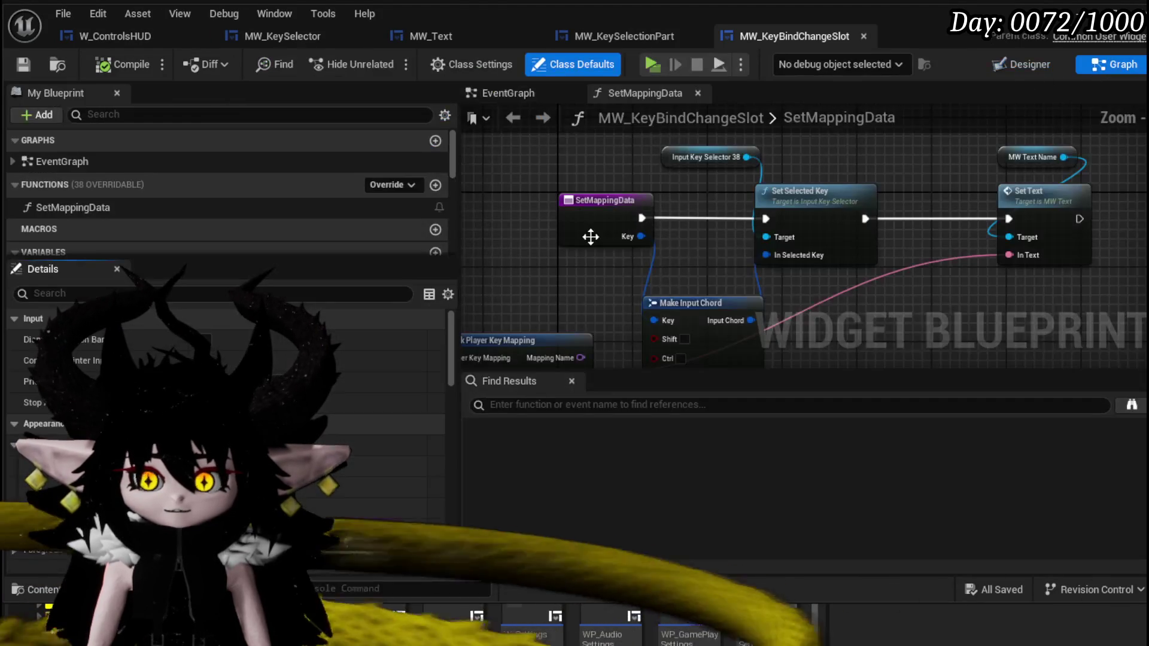
left_click_drag(707, 271, 856, 224)
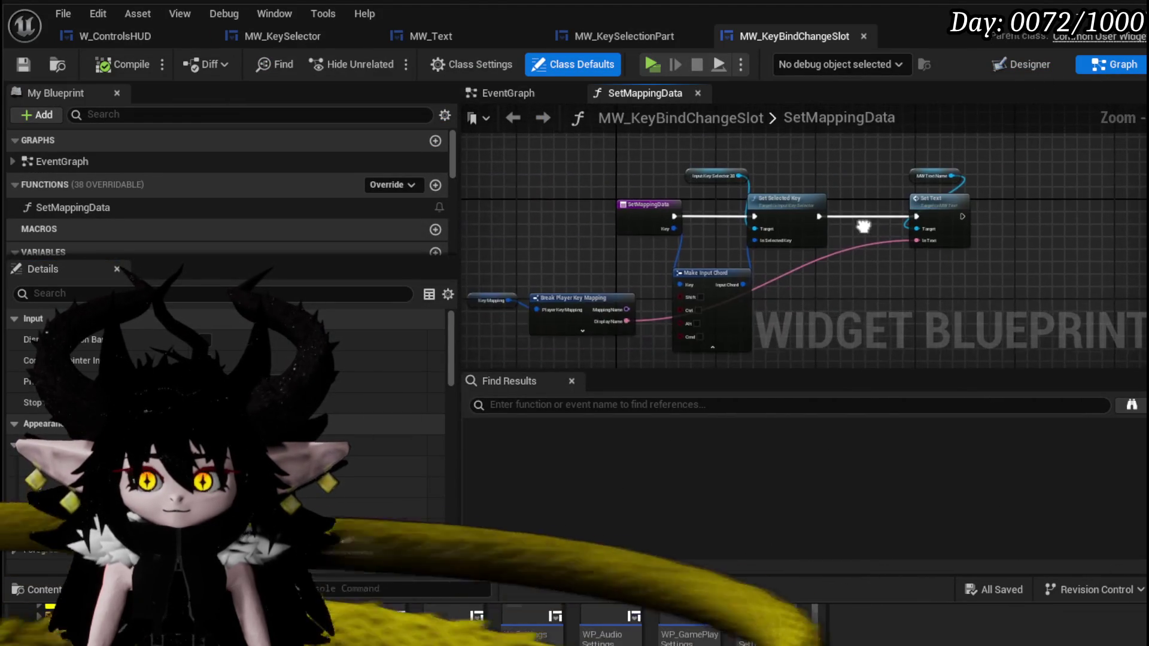
left_click_drag(574, 238, 602, 233)
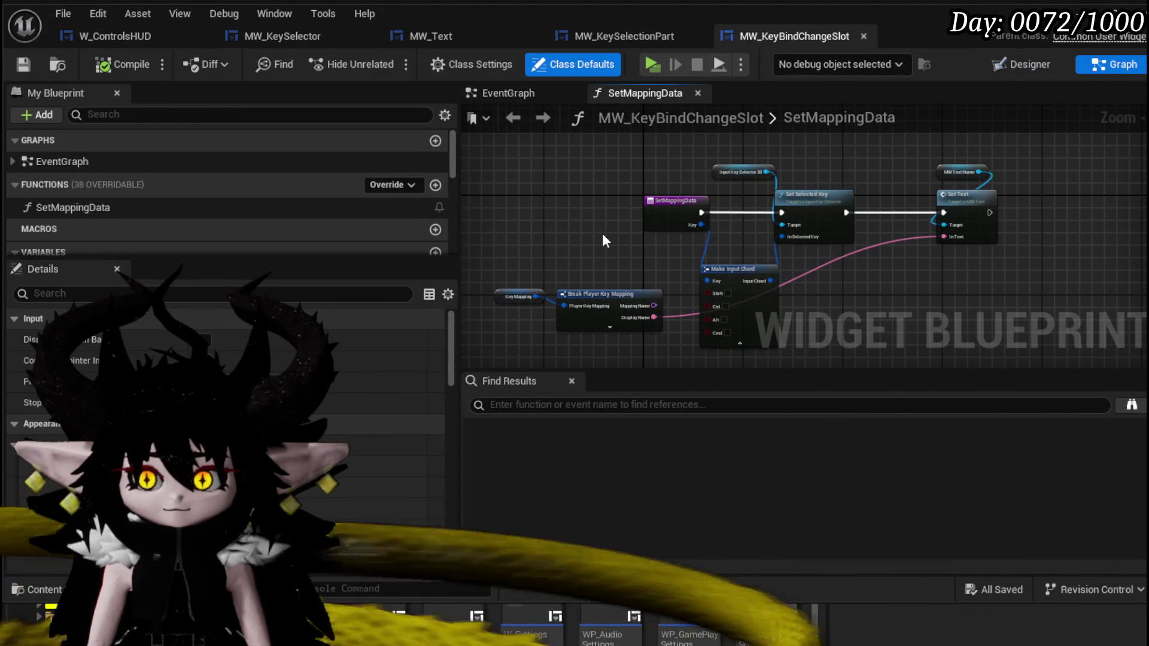
scroll(141, 224, "down", 5)
scroll(147, 218, "down", 1)
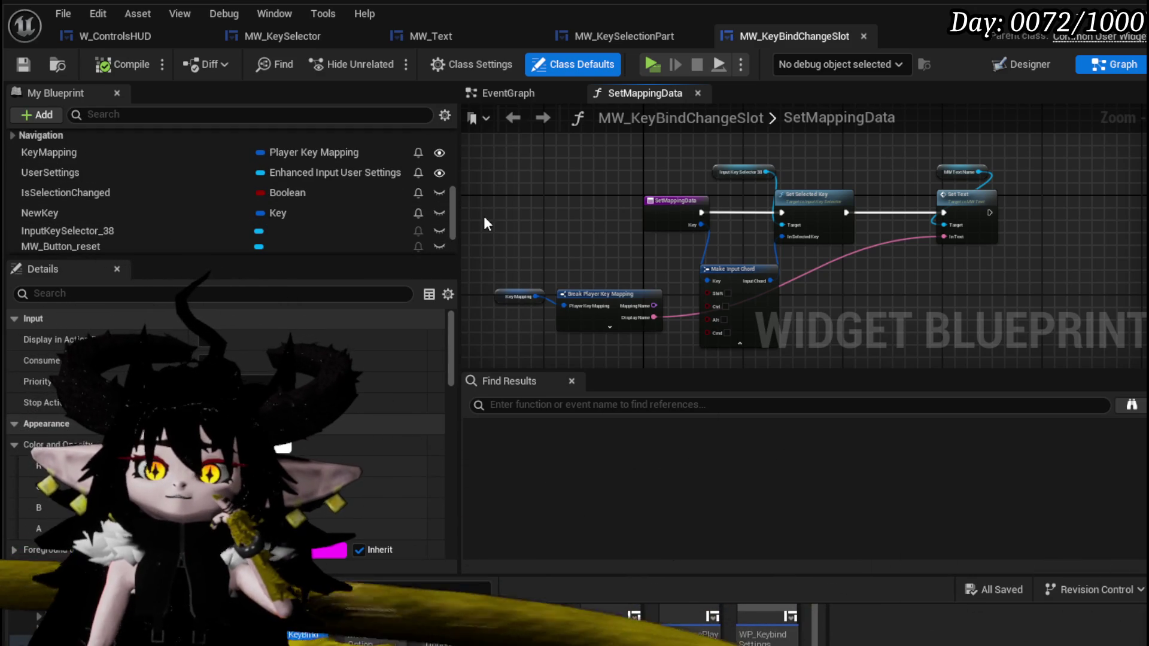
left_click(523, 91)
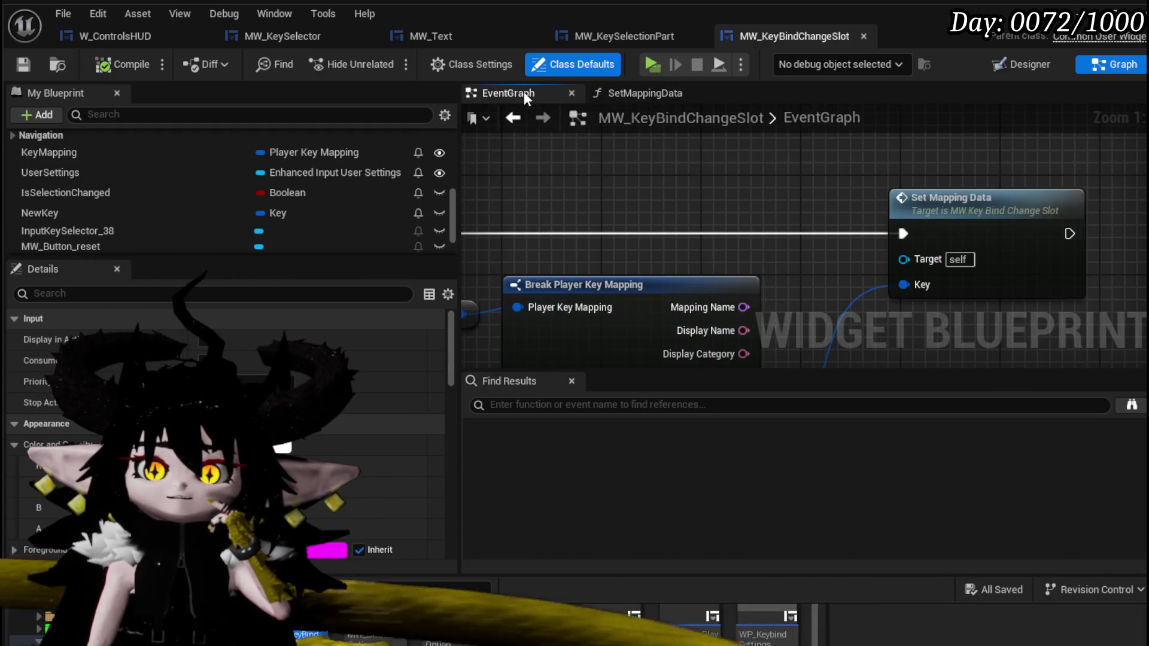
Pan across the EventGraph from the key selection nodes to Apply Settings and Save Settings.
scroll(695, 177, "down", 2)
scroll(698, 187, "down", 1)
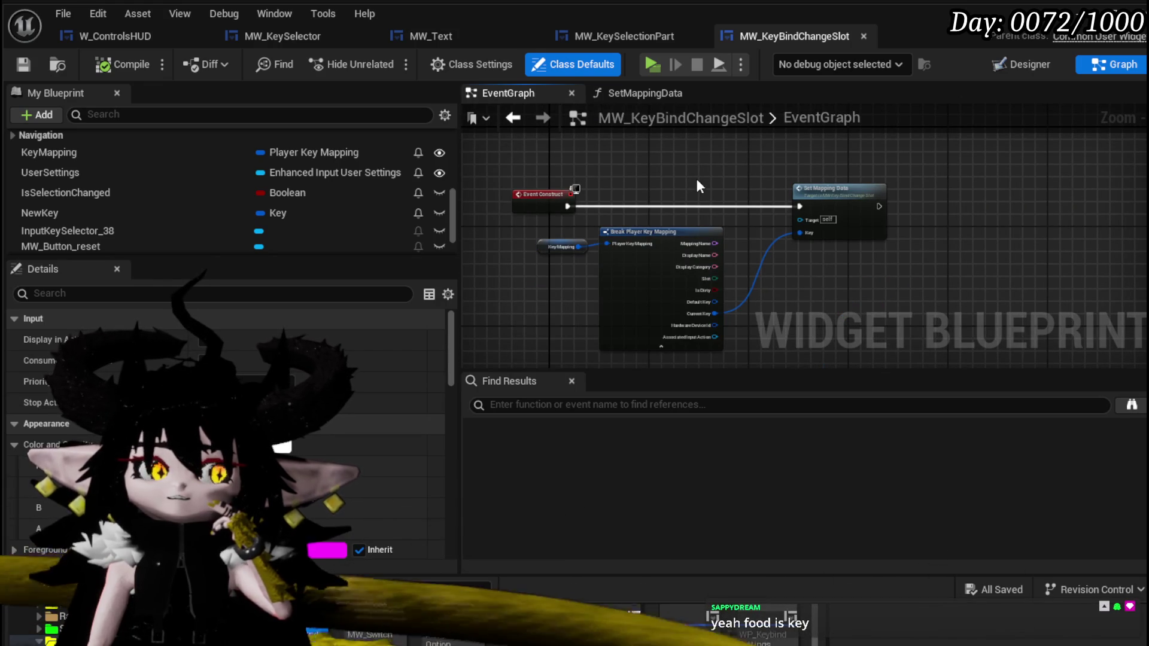
scroll(697, 181, "up", 2)
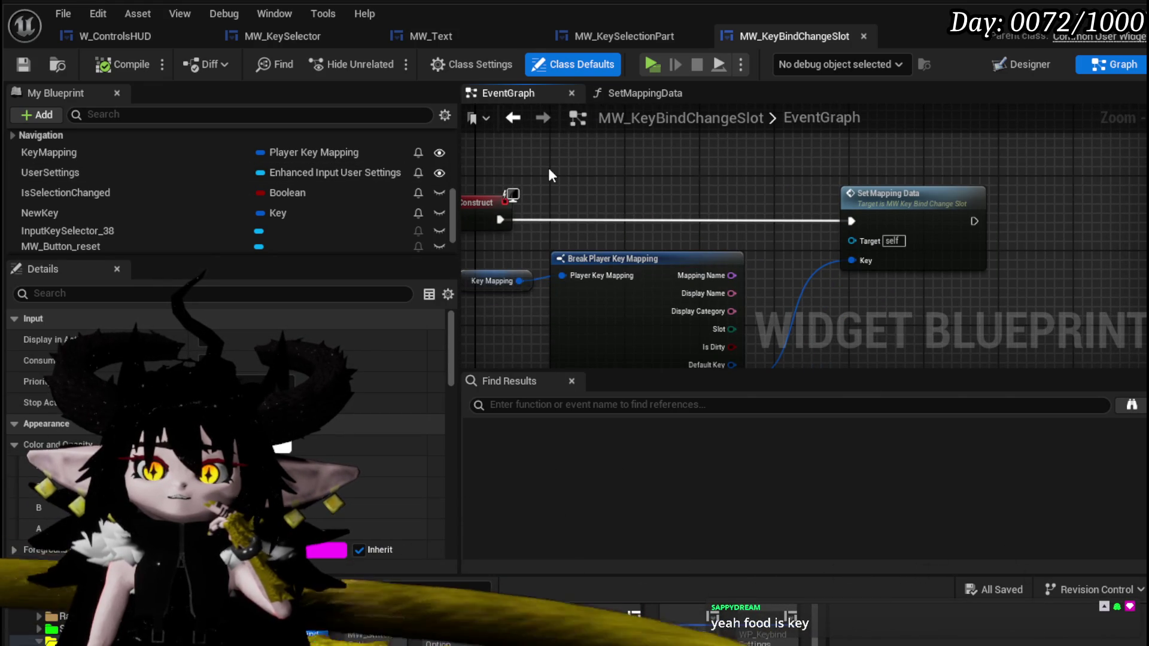
scroll(643, 177, "down", 4)
scroll(643, 177, "up", 2)
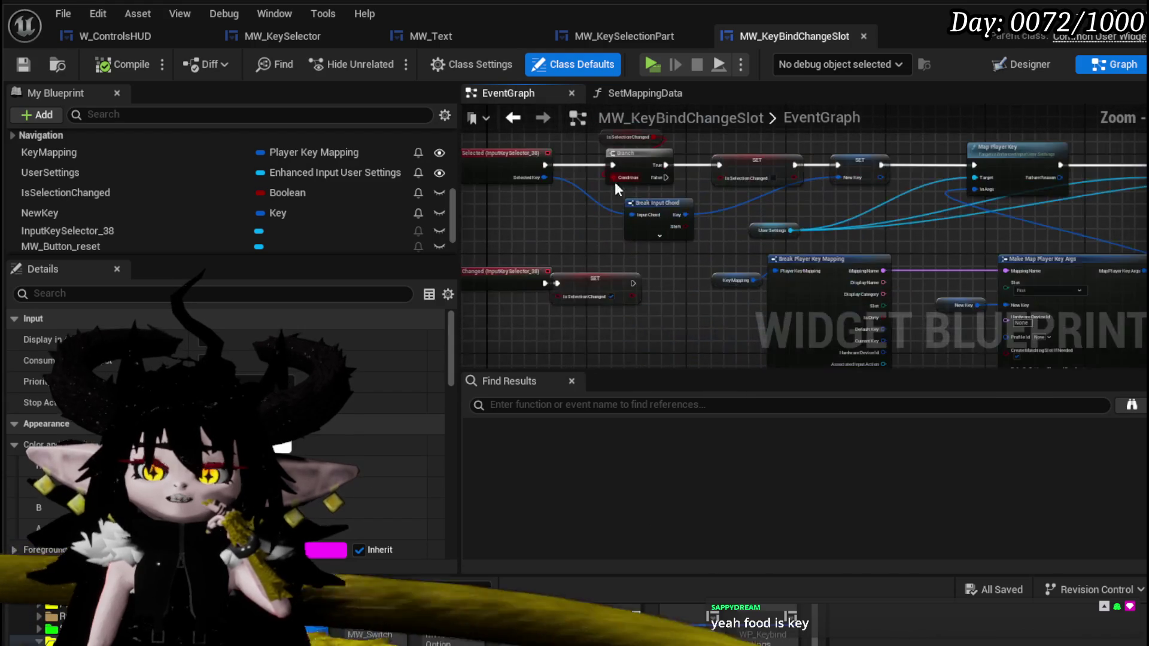
scroll(616, 192, "up", 3)
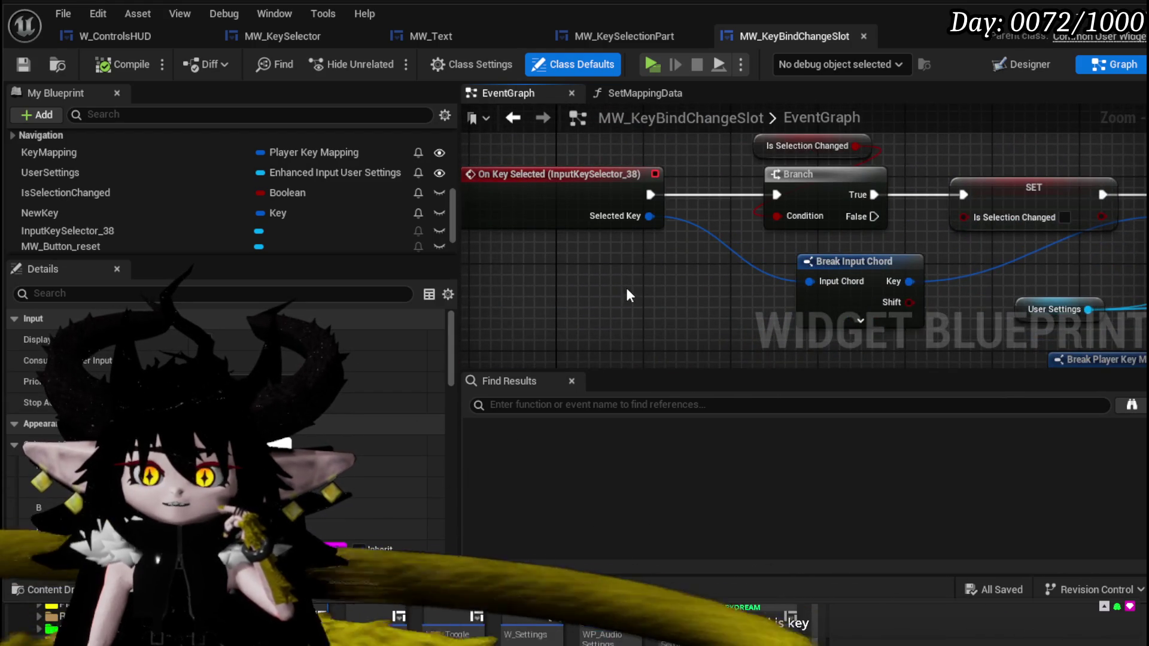
scroll(626, 286, "down", 2)
scroll(584, 258, "up", 1)
mouse_move(624, 278)
left_mouse_down()
mouse_move(545, 260)
mouse_move(543, 181)
mouse_move(622, 146)
left_mouse_up()
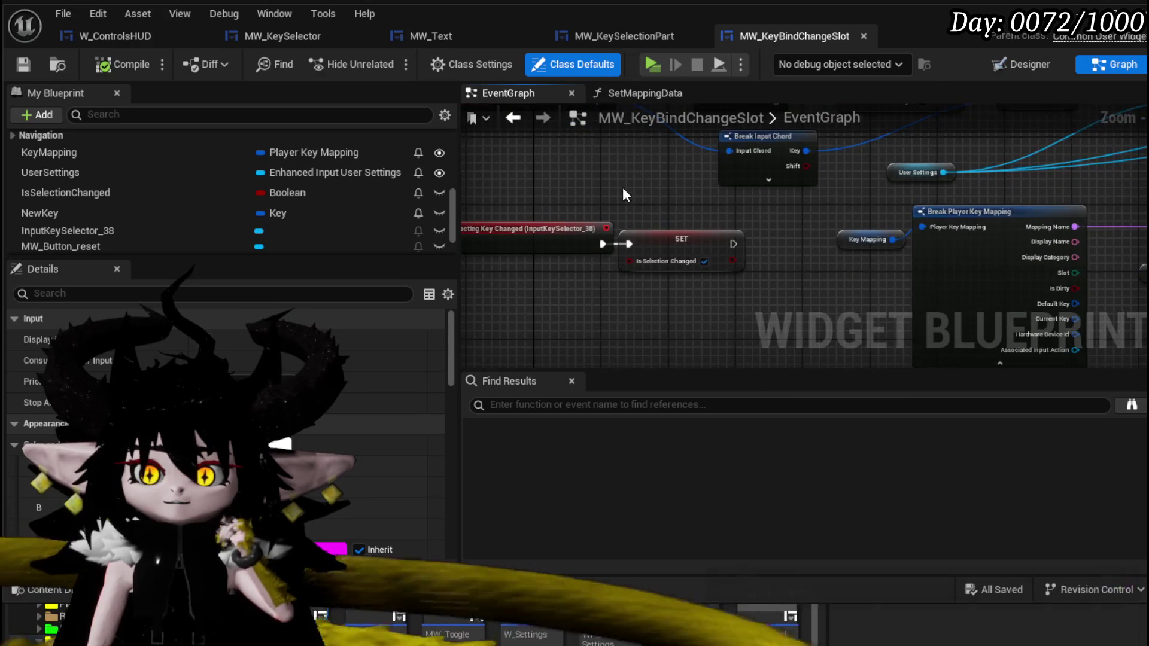
scroll(622, 187, "down", 3)
scroll(778, 227, "up", 5)
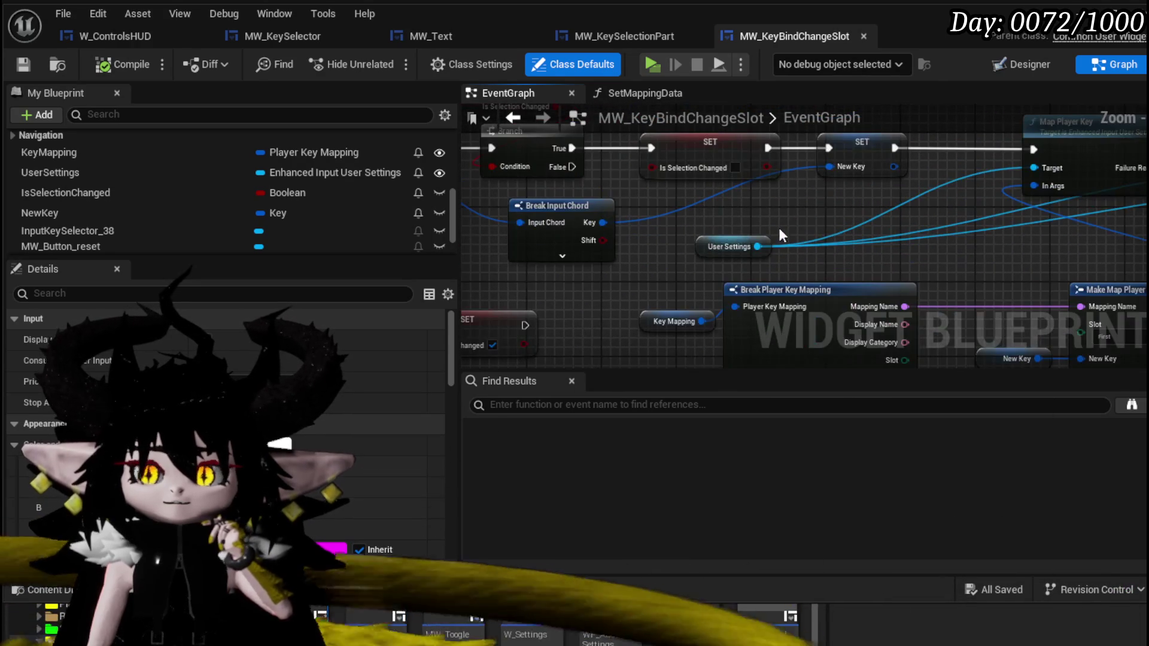
left_click_drag(881, 244, 616, 245)
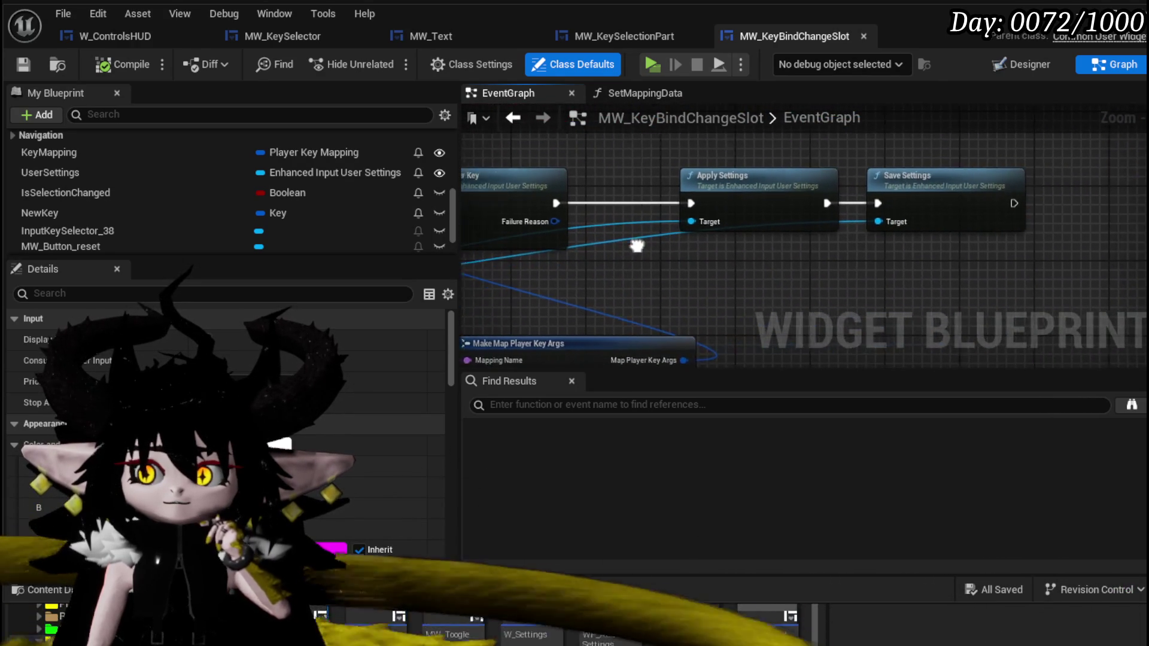
mouse_move(635, 150)
left_mouse_down()
mouse_move(799, 214)
mouse_move(508, 273)
left_mouse_up()
Select the User Settings variable node, then marquee-select the Map Player Key node group.
left_click(535, 260)
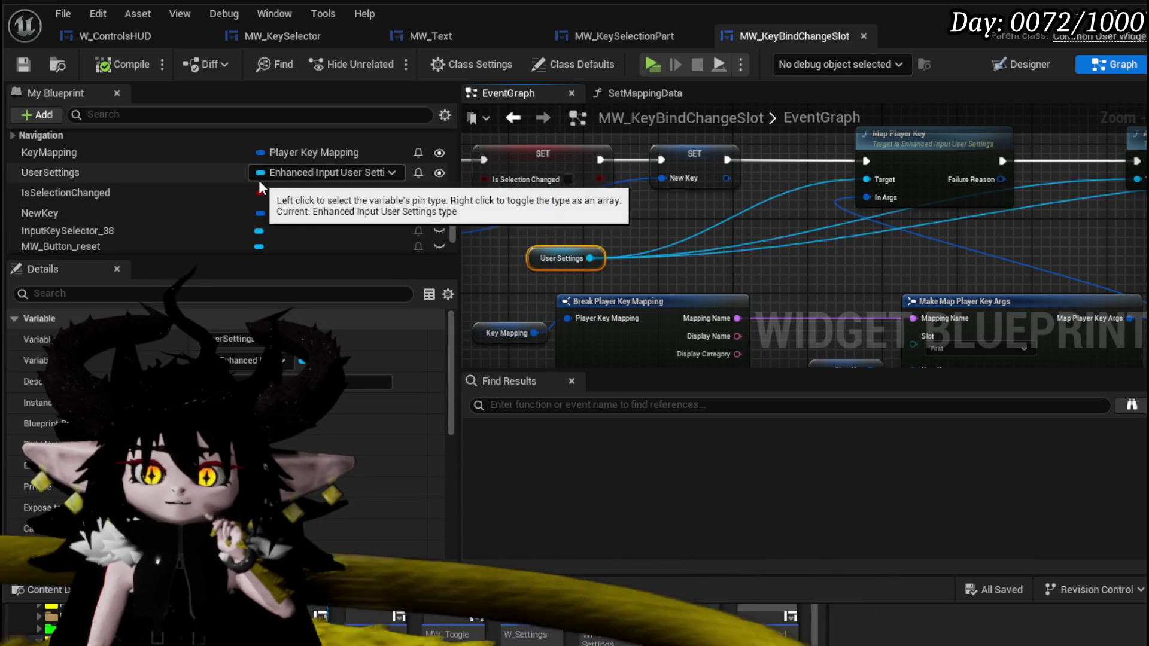
scroll(72, 179, "up", 3)
scroll(73, 171, "up", 5)
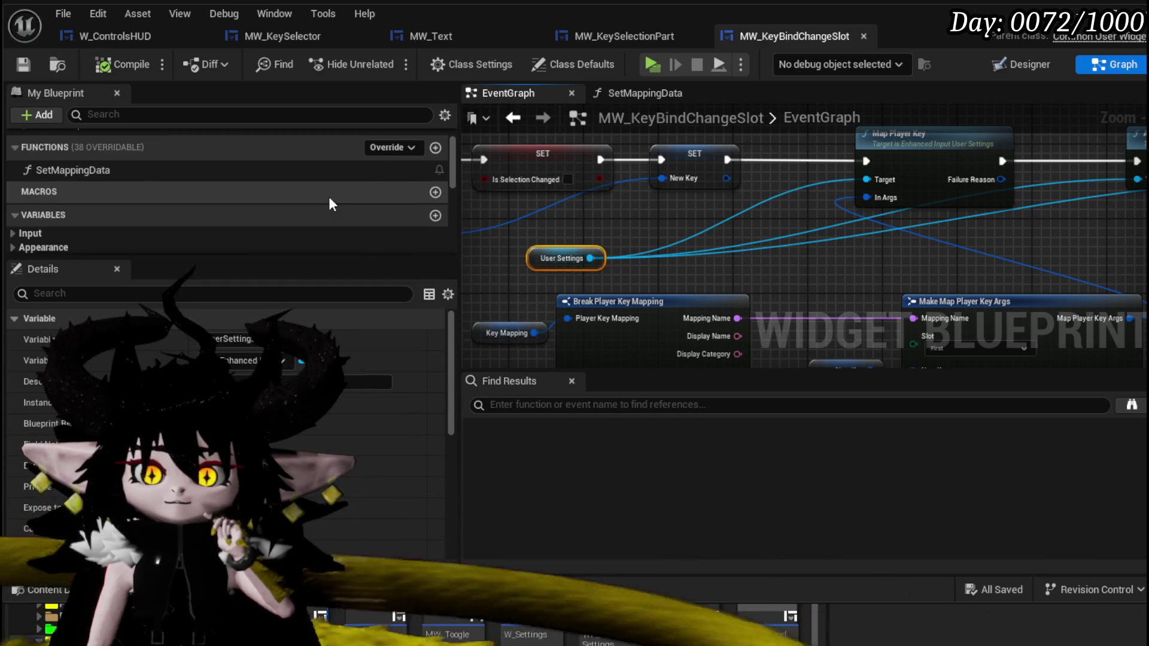
scroll(137, 212, "down", 6)
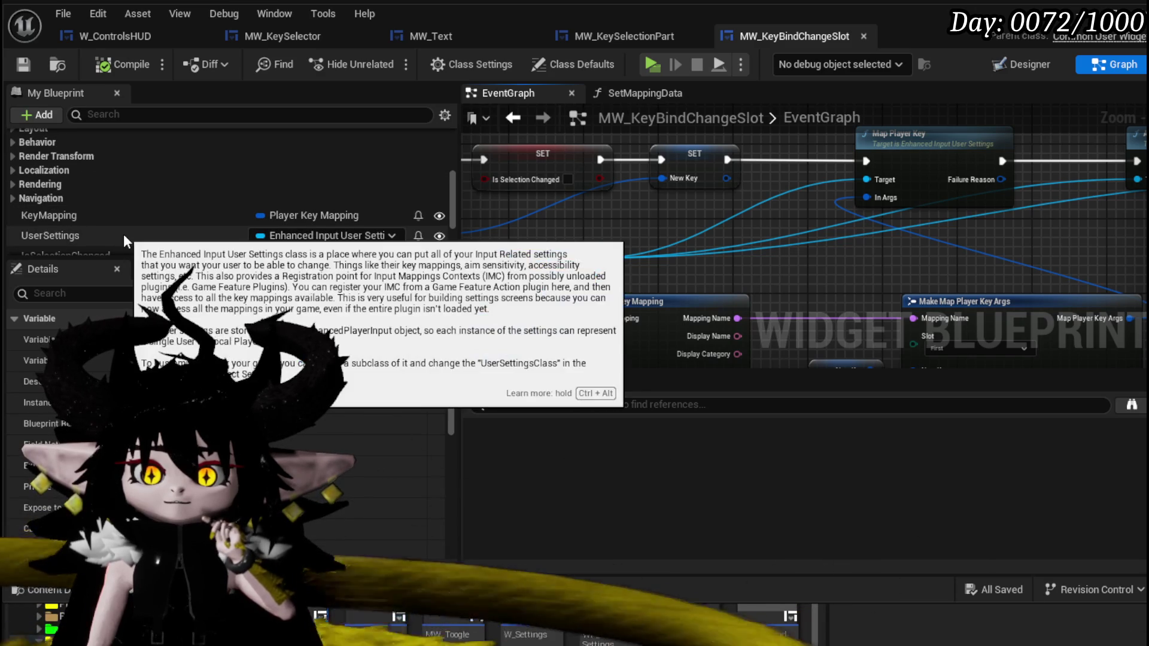
scroll(682, 215, "down", 6)
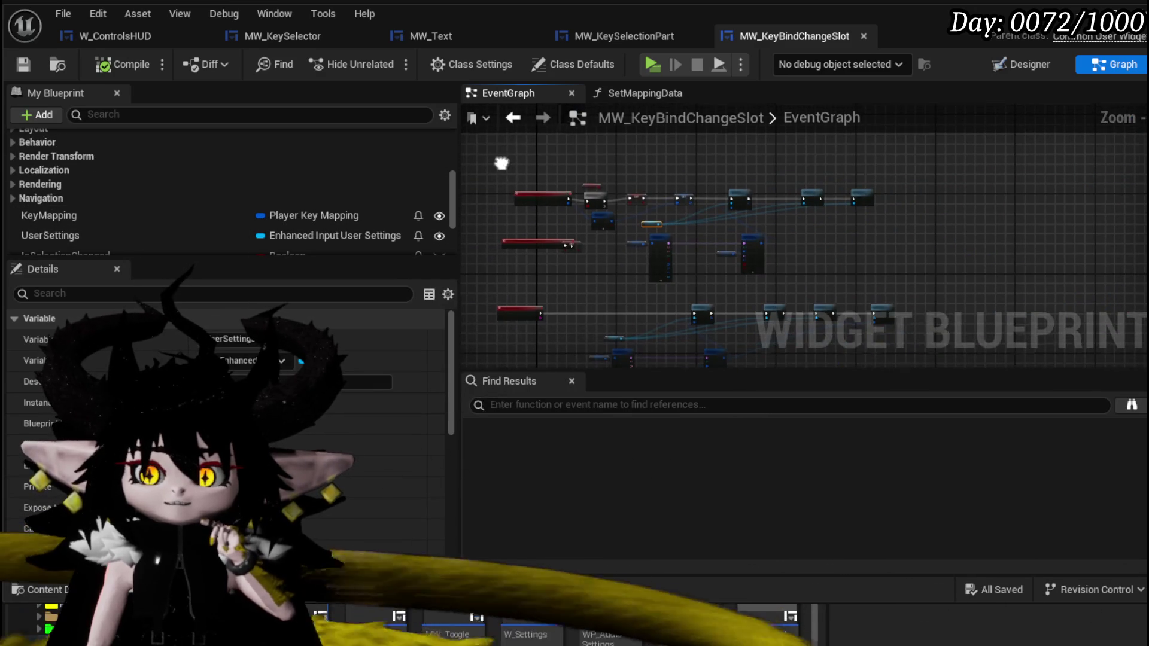
mouse_move(518, 120)
left_mouse_down()
mouse_move(931, 357)
mouse_move(926, 233)
left_mouse_up()
key("ctrl+v")
scroll(204, 202, "up", 6)
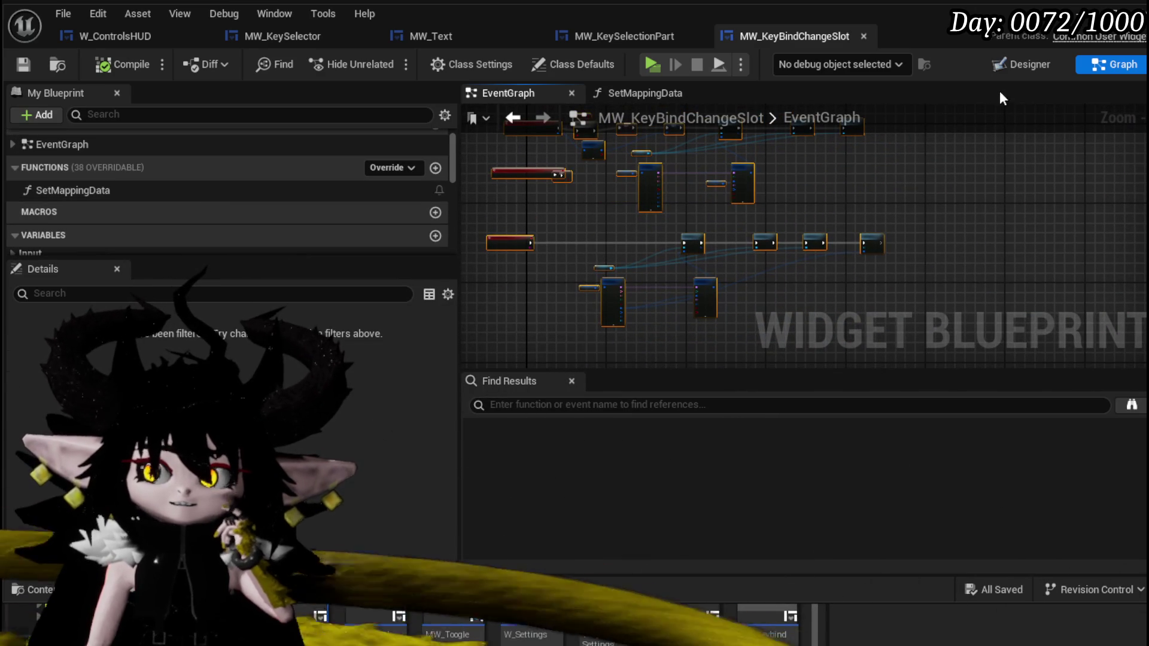